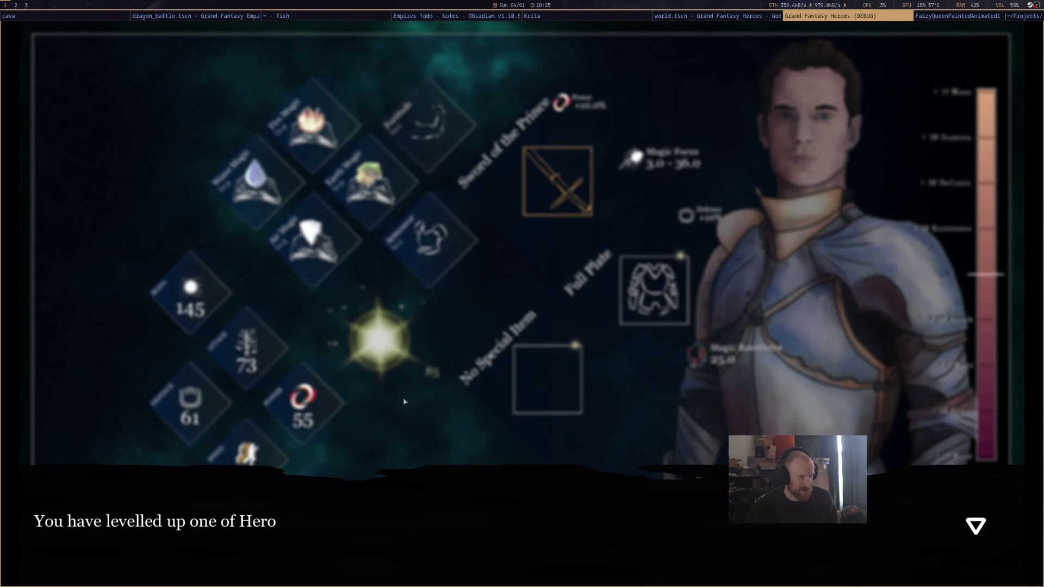
Dismiss the level-up message and choose Willpower as Percival's replacement skill
click(438, 480)
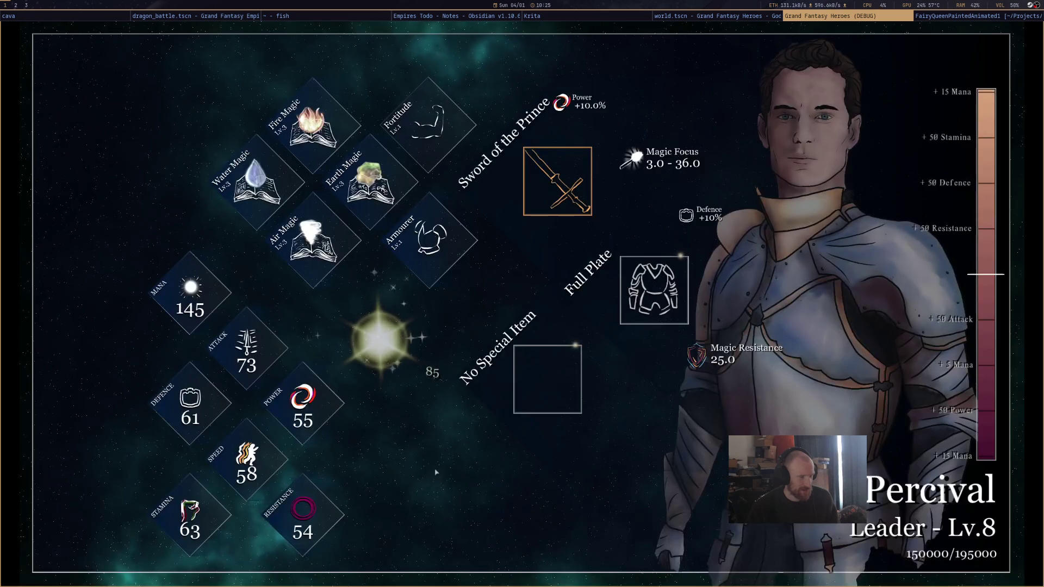
click(383, 191)
click(687, 100)
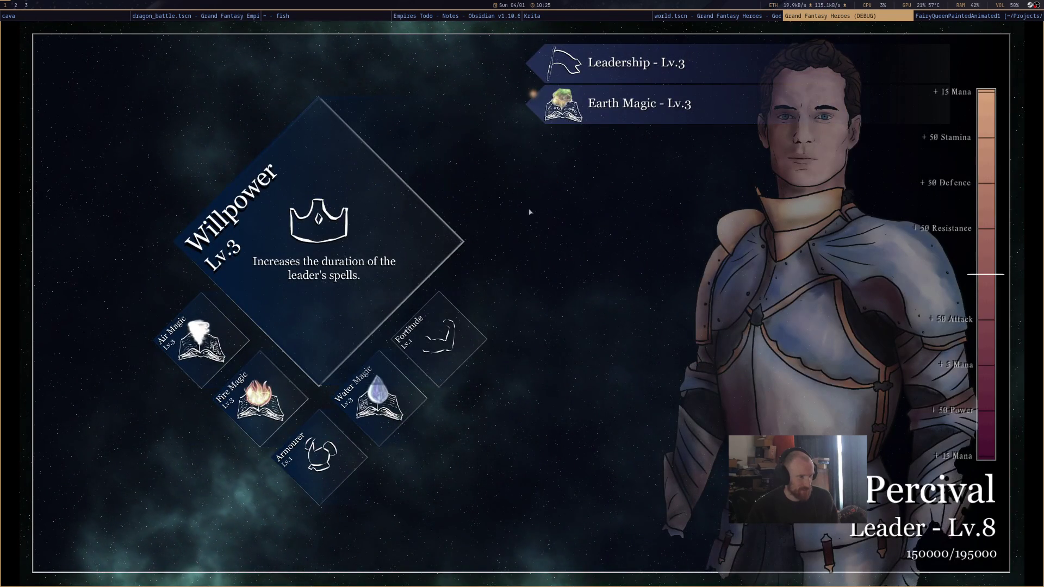
click(505, 422)
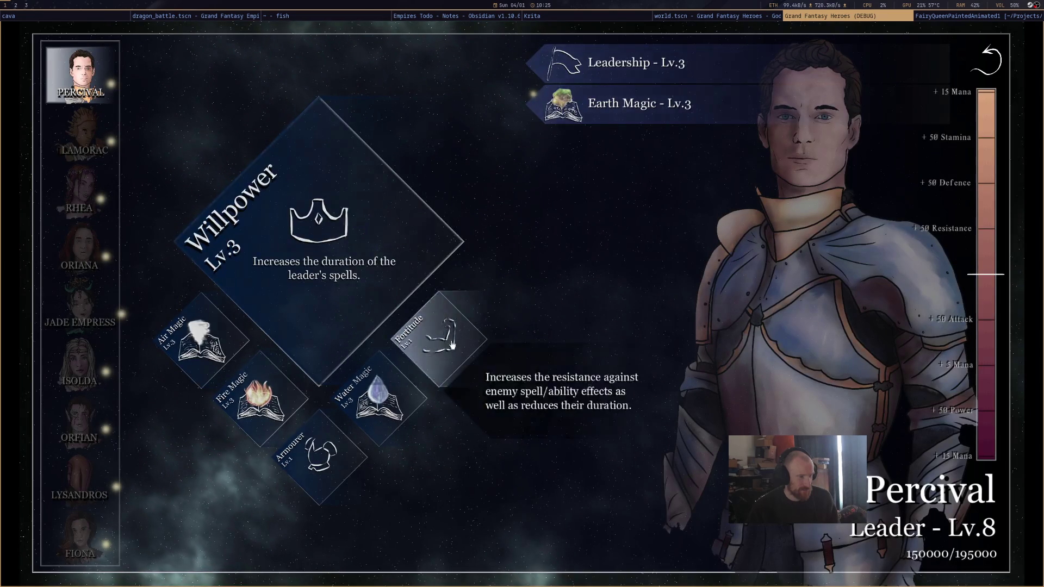
Swap Leadership in for Fortitude, keep Earth Magic featured, then switch to Lamorac the Paladin
click(451, 346)
click(636, 62)
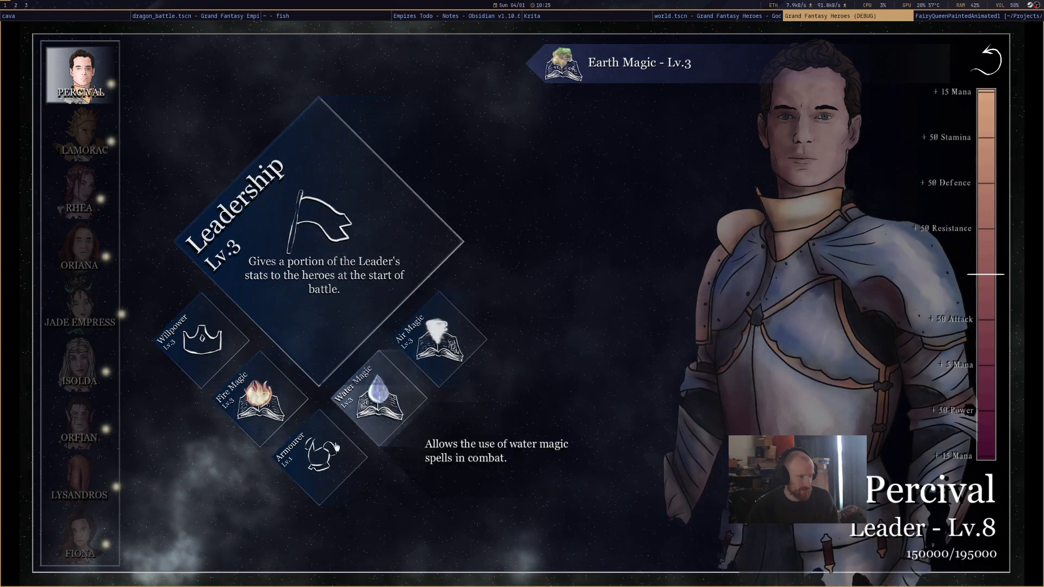
click(336, 447)
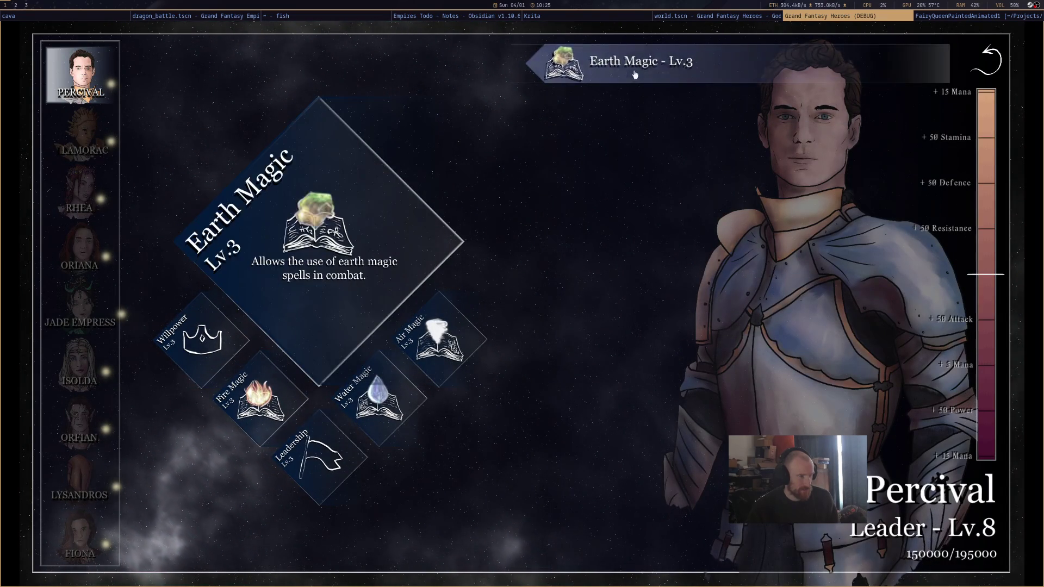
click(635, 74)
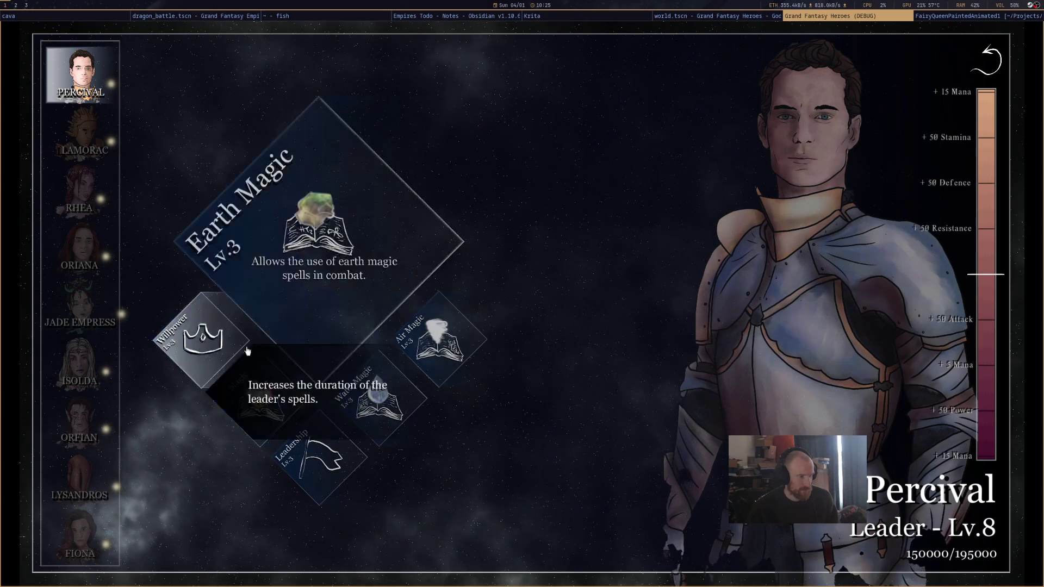
key(Escape)
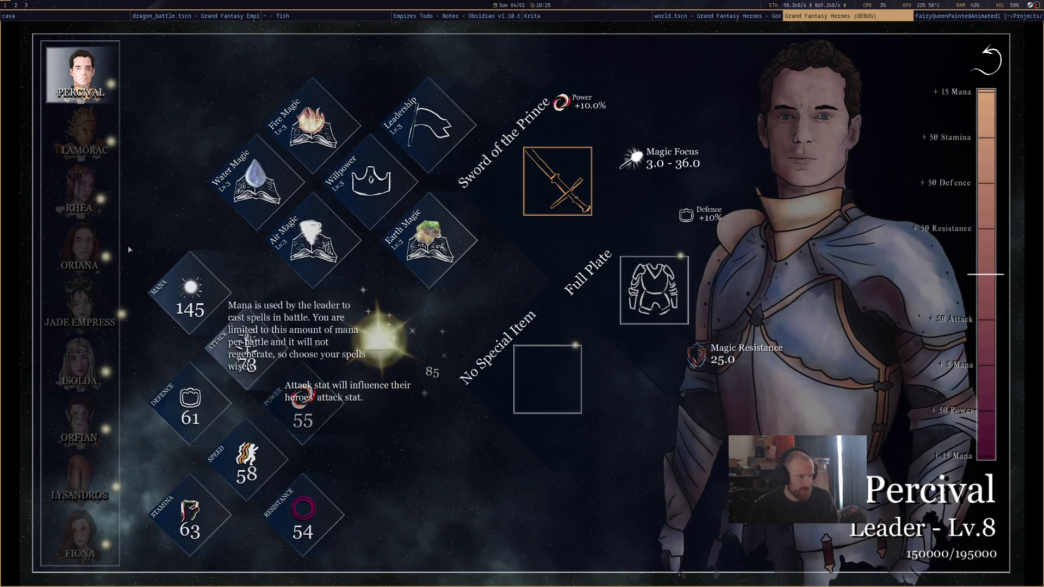
click(99, 142)
In Lamorac's Paladin tree, unlock two Power +4 nodes, Speed +4 and Holy Smite Lv.2
click(376, 338)
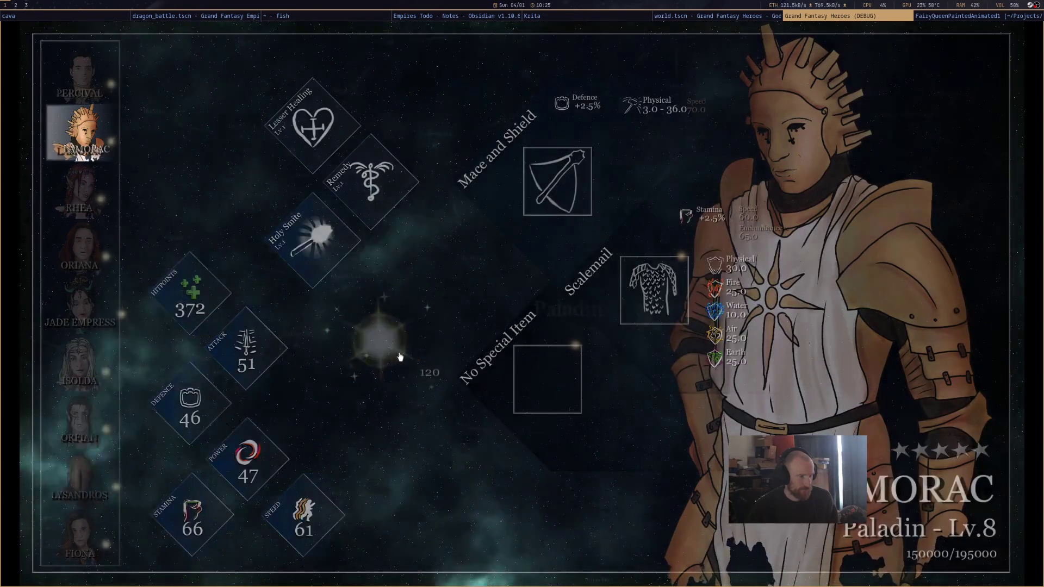
mouse_move(677, 263)
mouse_down()
mouse_move(614, 279)
mouse_move(502, 344)
mouse_up()
click(460, 284)
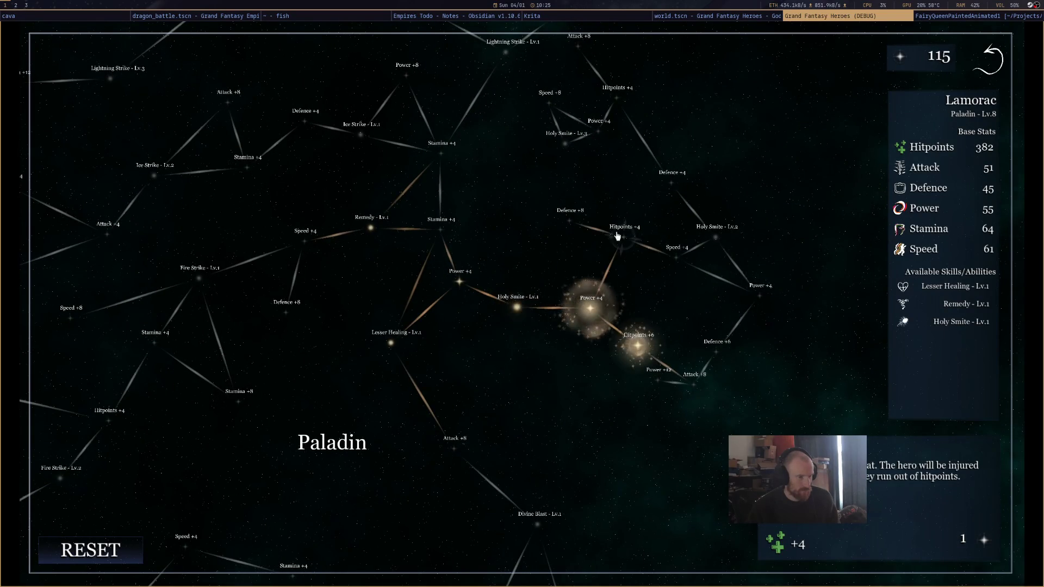
click(676, 260)
click(716, 234)
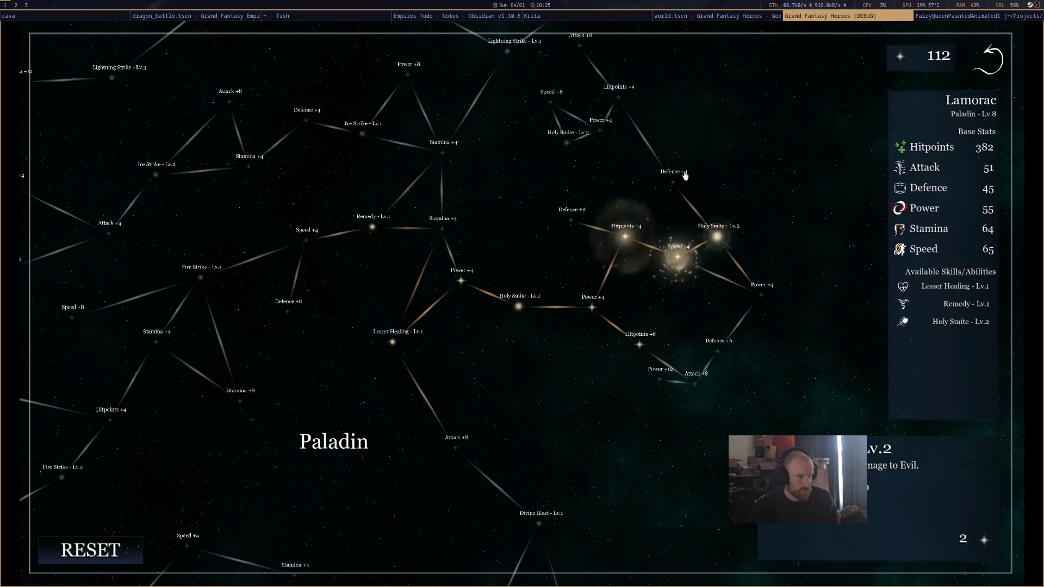
click(597, 130)
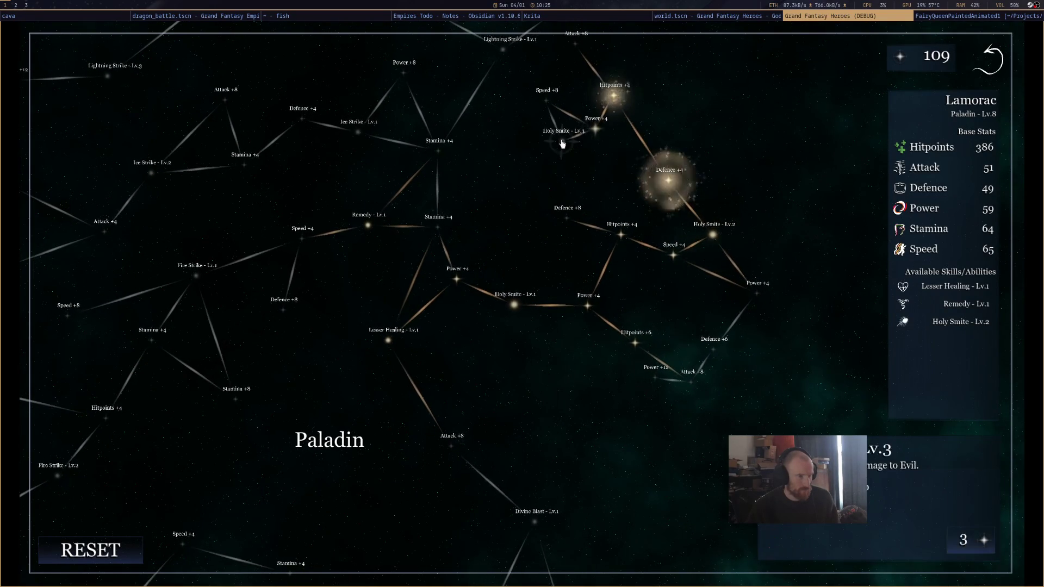
key(Escape)
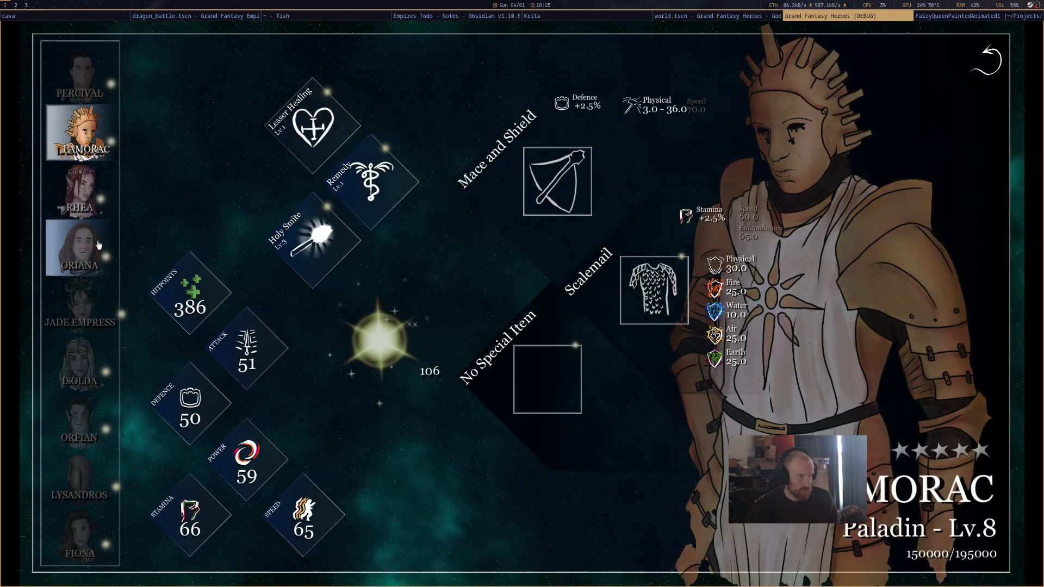
In Rhea's Druid tree, unlock Hitpoints +4, two Stamina +4 nodes and upgrade Regenerate
click(103, 201)
click(380, 338)
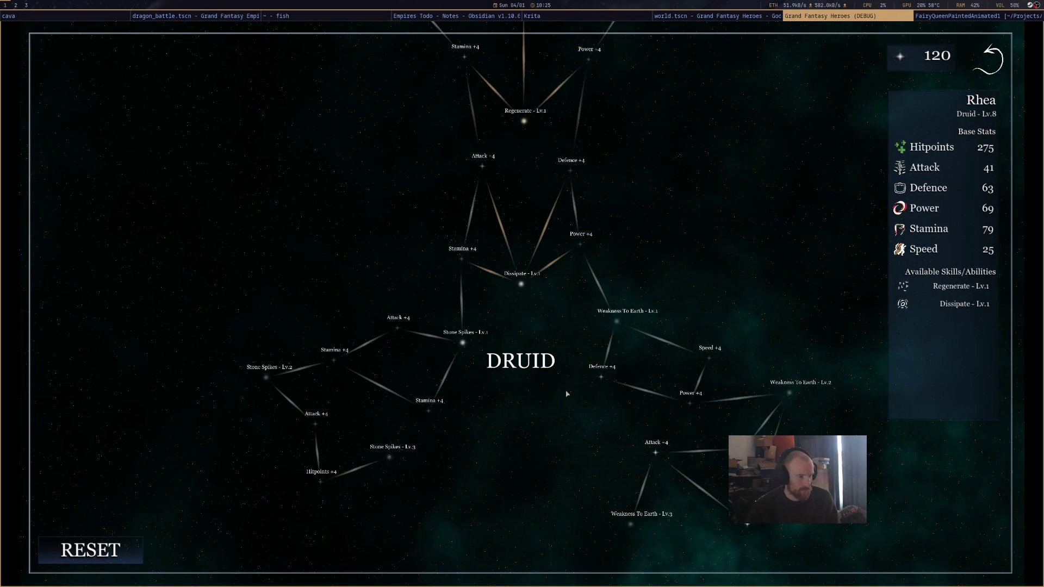
scroll(566, 393, up, 5)
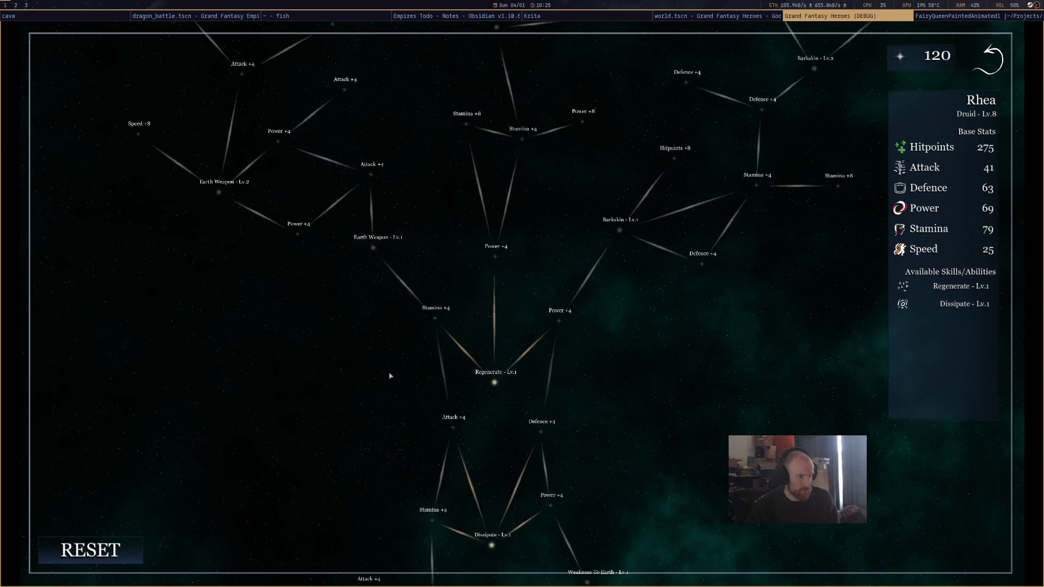
mouse_move(457, 371)
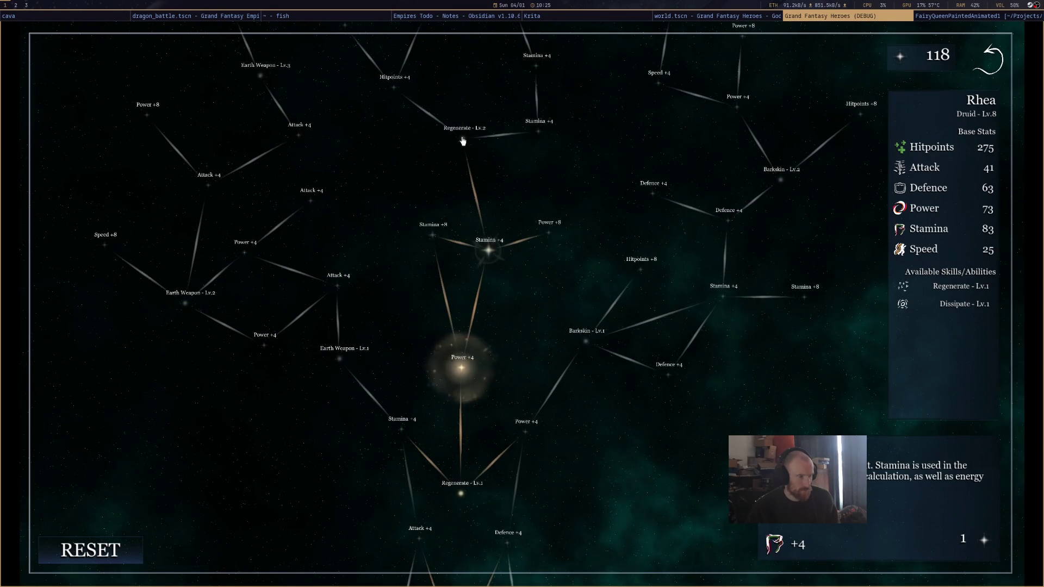
click(399, 188)
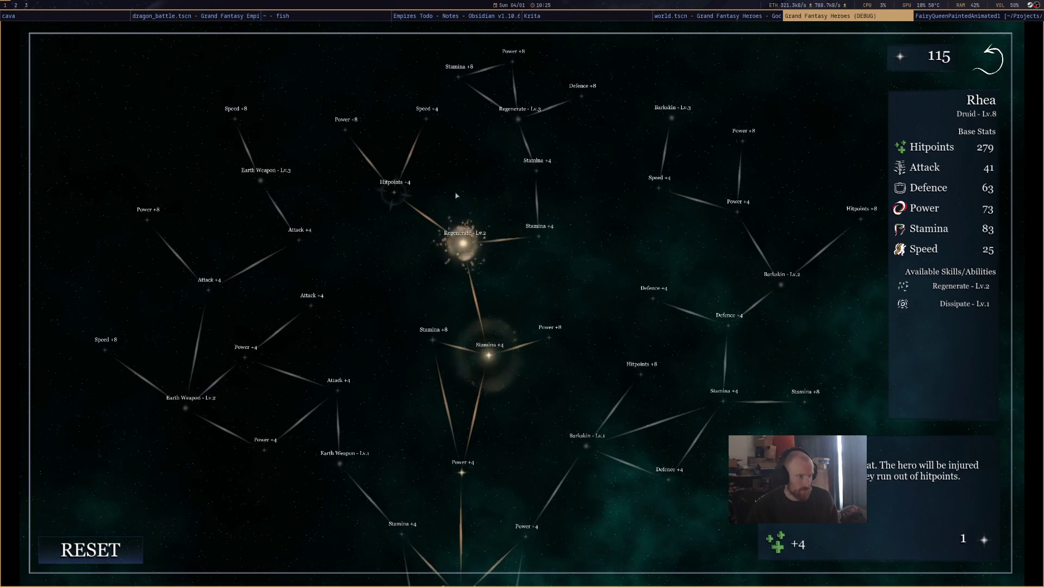
click(535, 235)
click(536, 171)
click(519, 118)
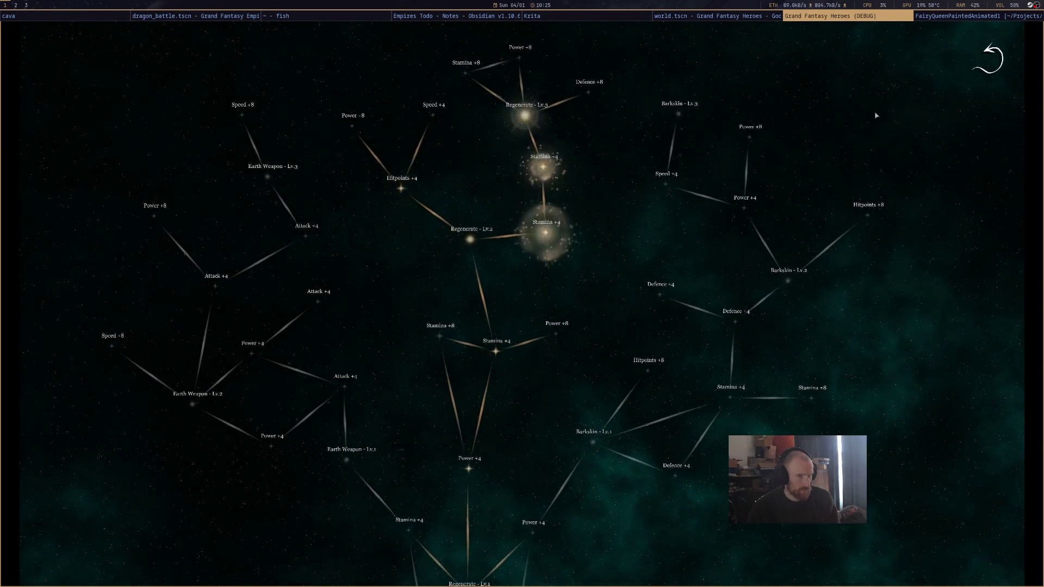
key(Escape)
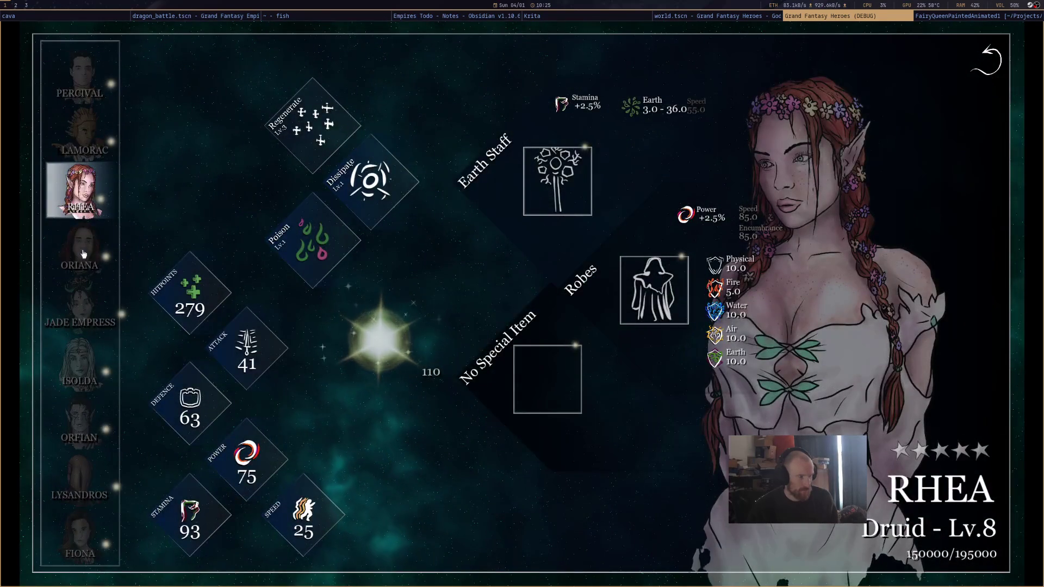
In Oriana's Knight tree, buy Stamina, Attack and Power +4 nodes, Mighty Blow Lv.2 and Bastion Lv.1
click(83, 254)
click(381, 337)
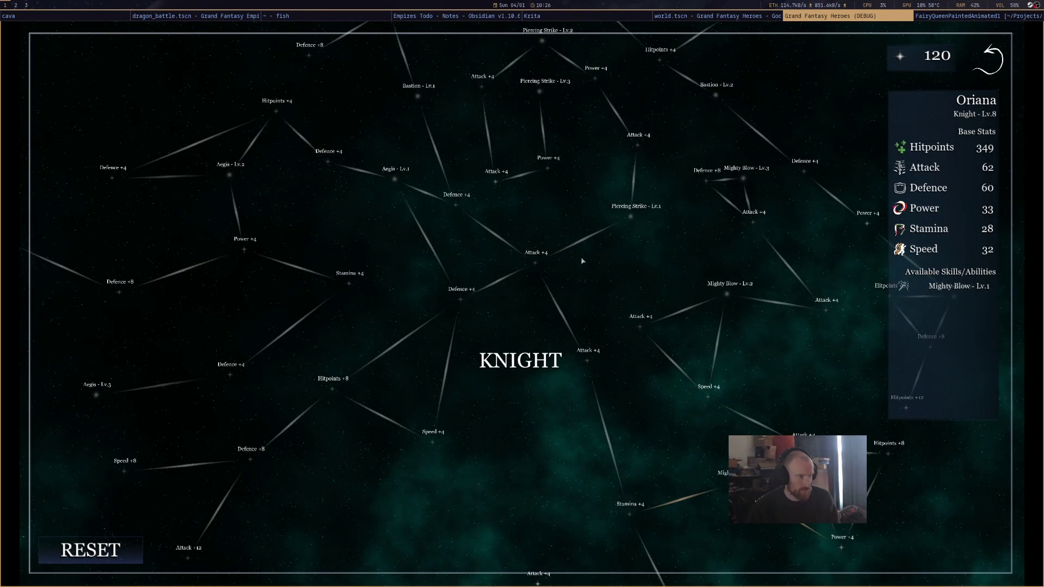
mouse_move(582, 261)
mouse_down()
mouse_move(629, 399)
mouse_move(492, 235)
mouse_up()
click(547, 391)
click(497, 438)
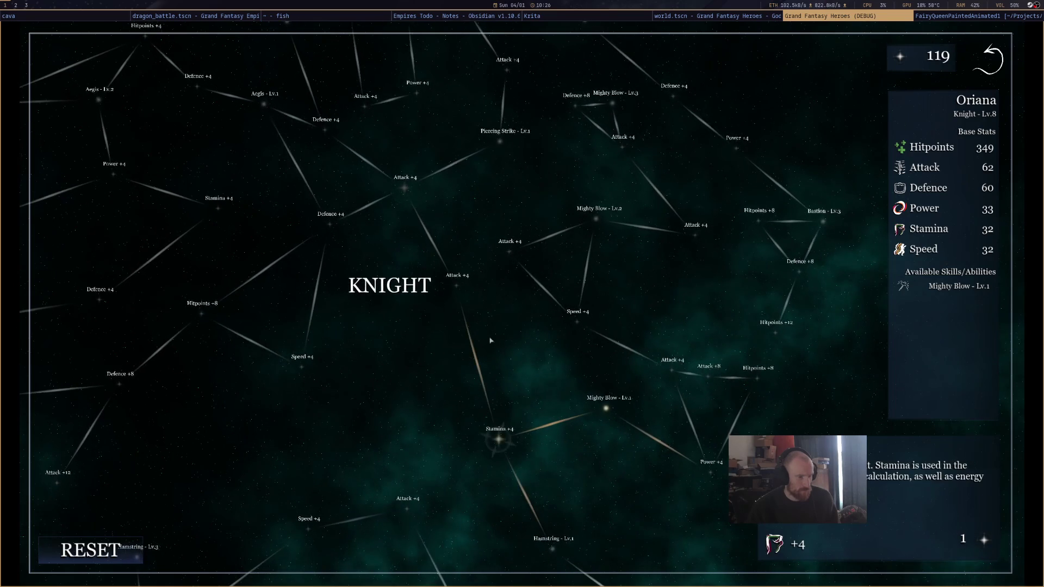
click(459, 282)
click(710, 471)
click(672, 369)
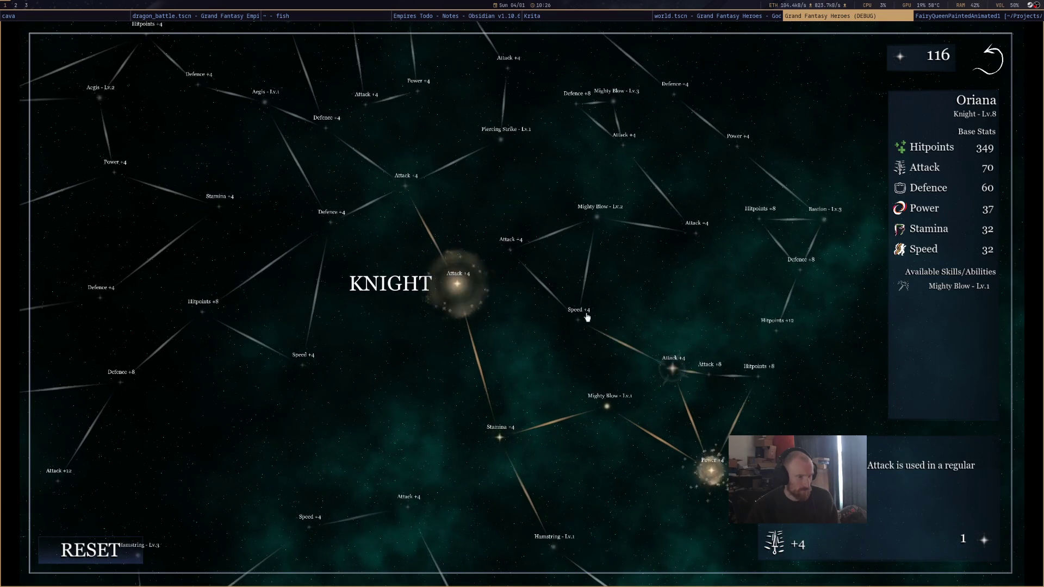
click(606, 212)
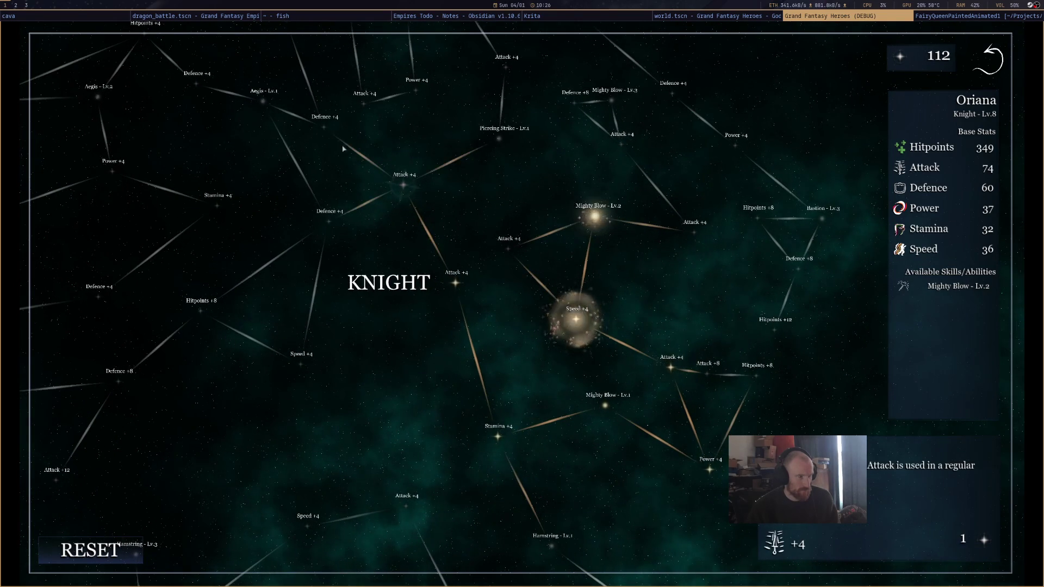
click(324, 200)
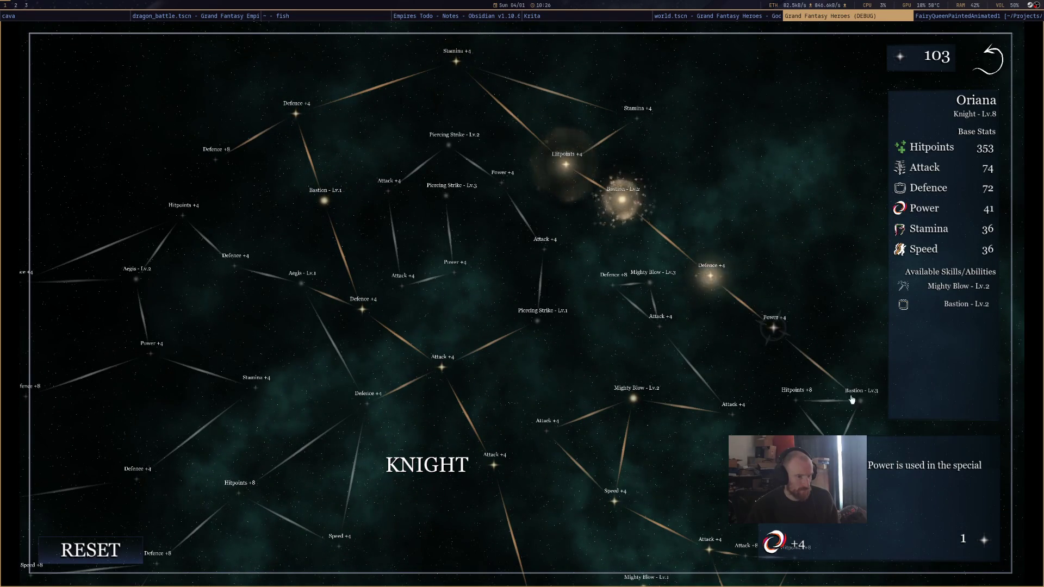
click(988, 60)
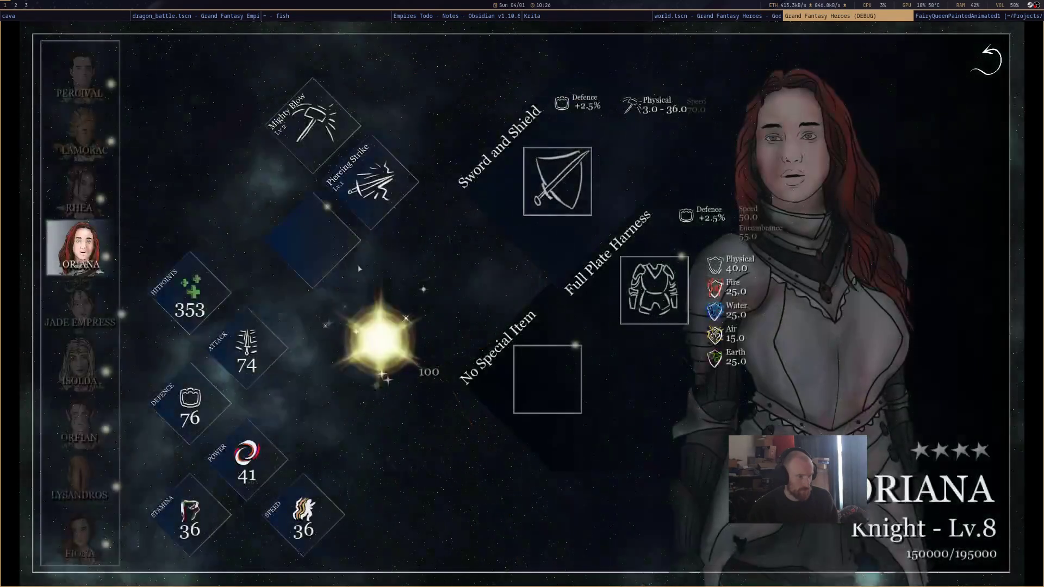
click(370, 267)
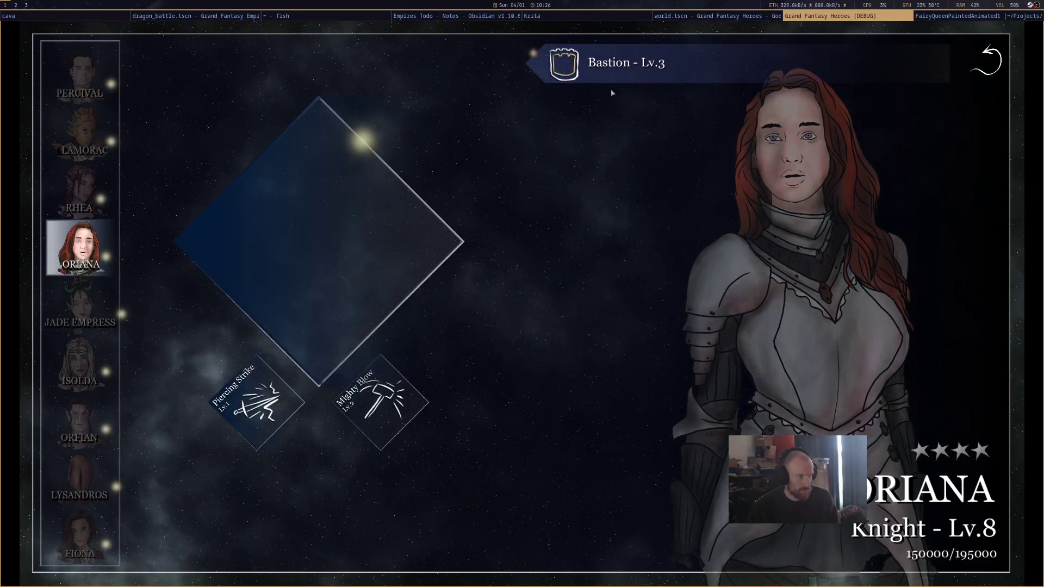
Give Isolda two Hitpoints +4 nodes and Greater Healing Lv.2, then open Orfian's Blade Dancer tree
click(89, 307)
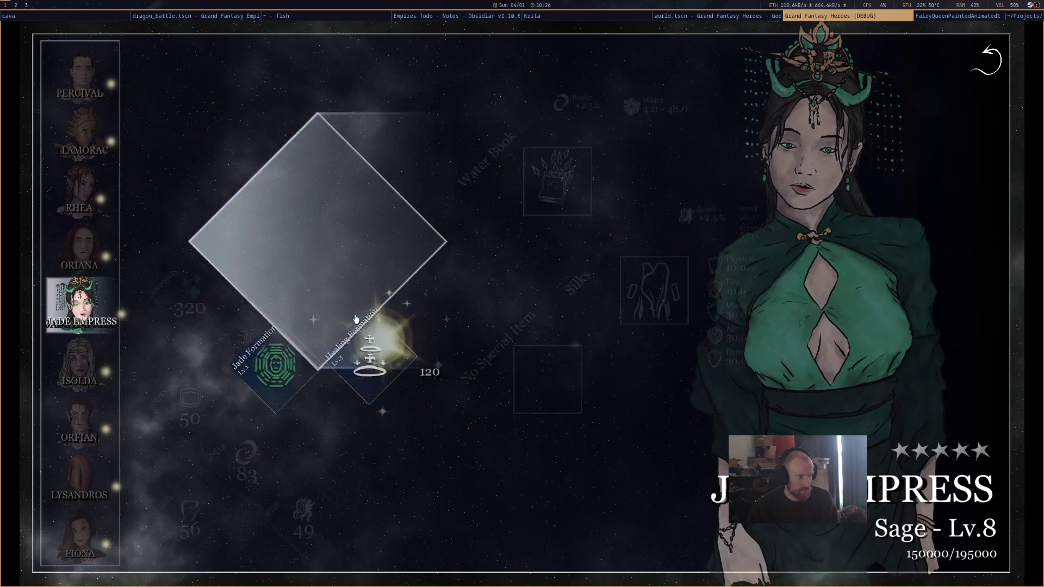
mouse_move(355, 163)
click(80, 361)
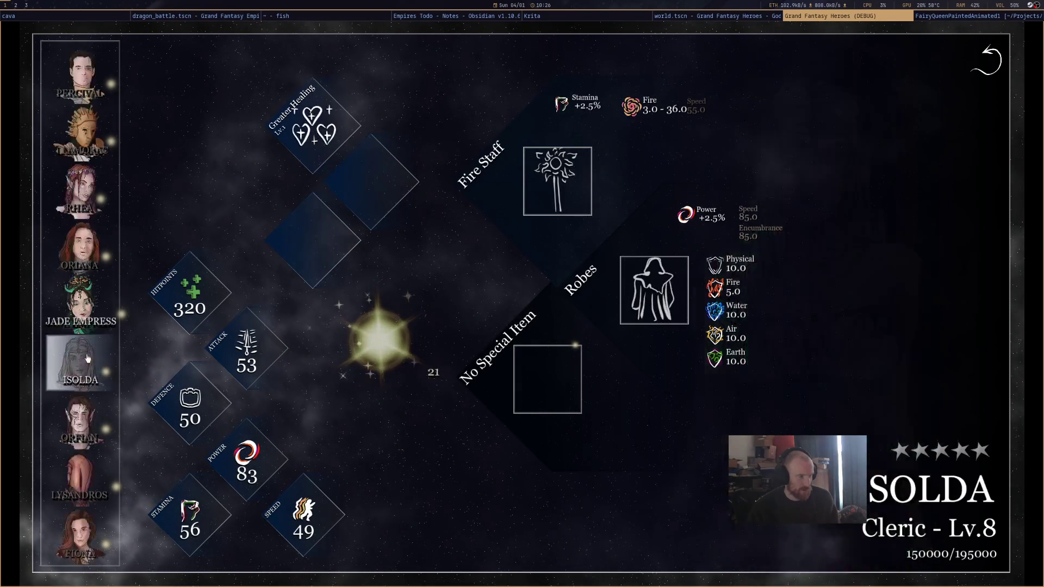
click(349, 359)
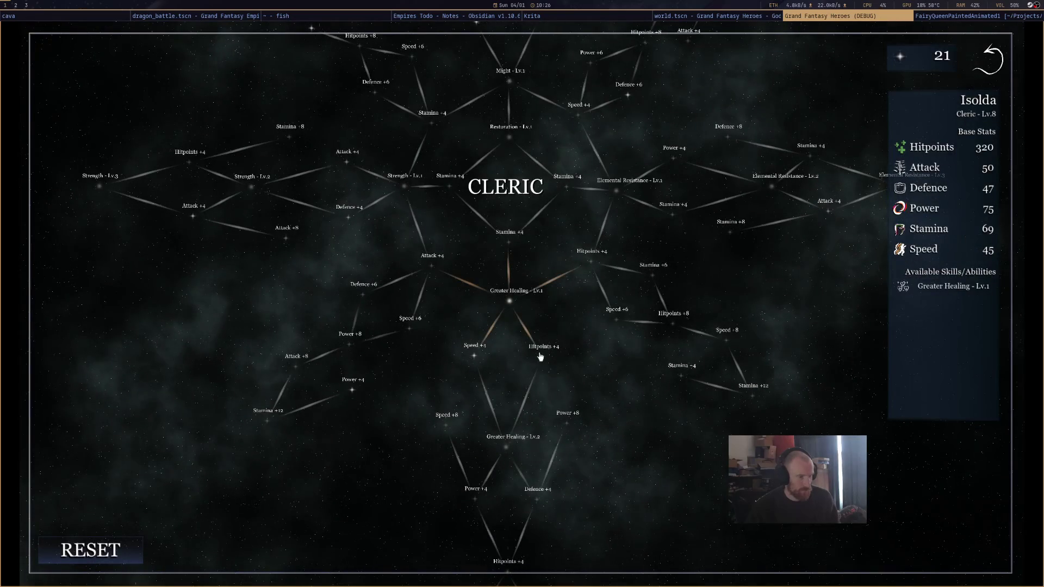
click(540, 357)
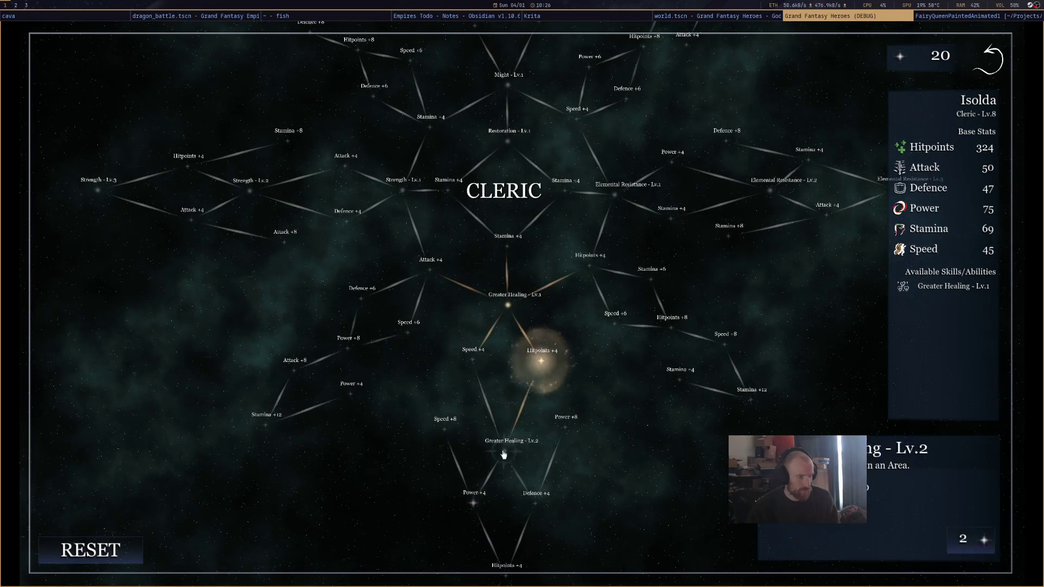
click(503, 455)
click(504, 389)
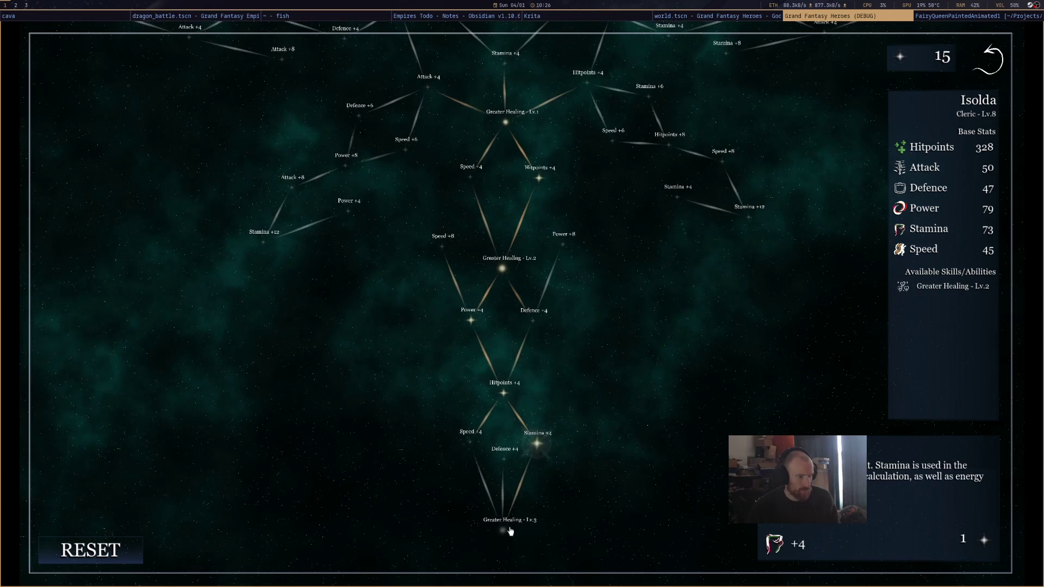
click(980, 76)
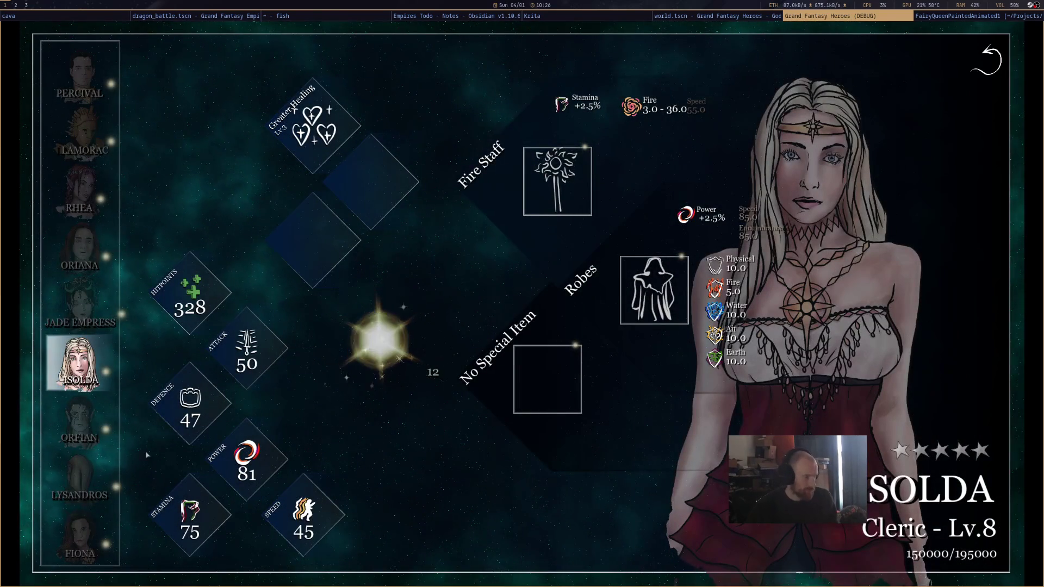
click(81, 422)
click(378, 340)
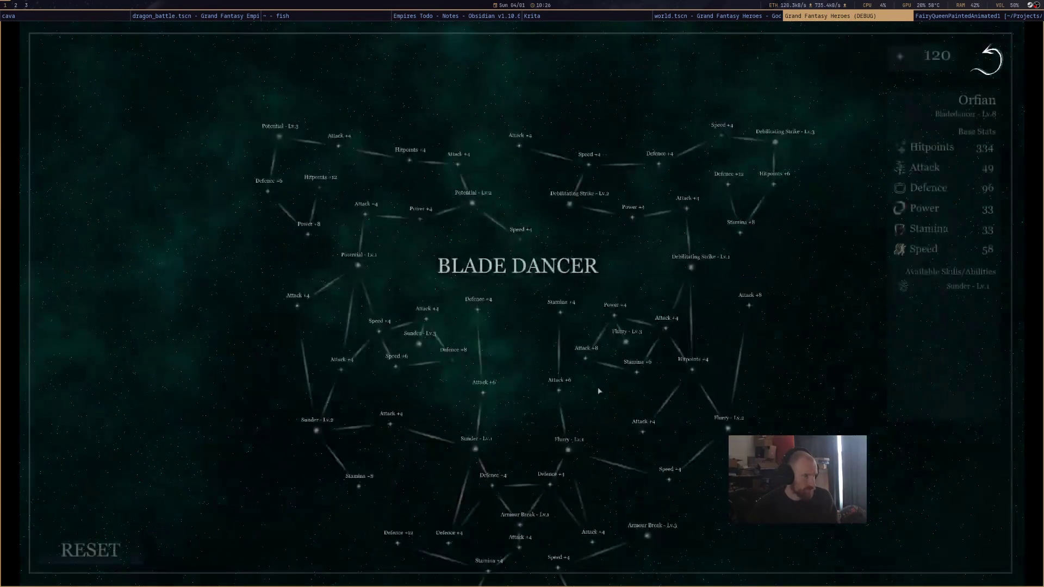
Buy Orfian an Attack +4 node and Potential Lv.1–2, then slot Potential Lv.2
scroll(566, 409, down, 3)
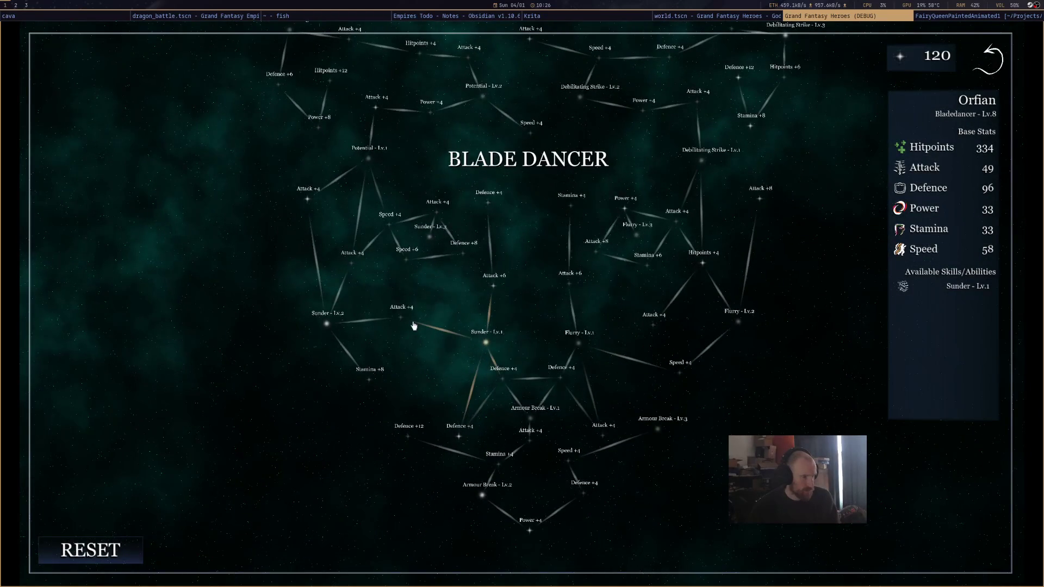
click(402, 320)
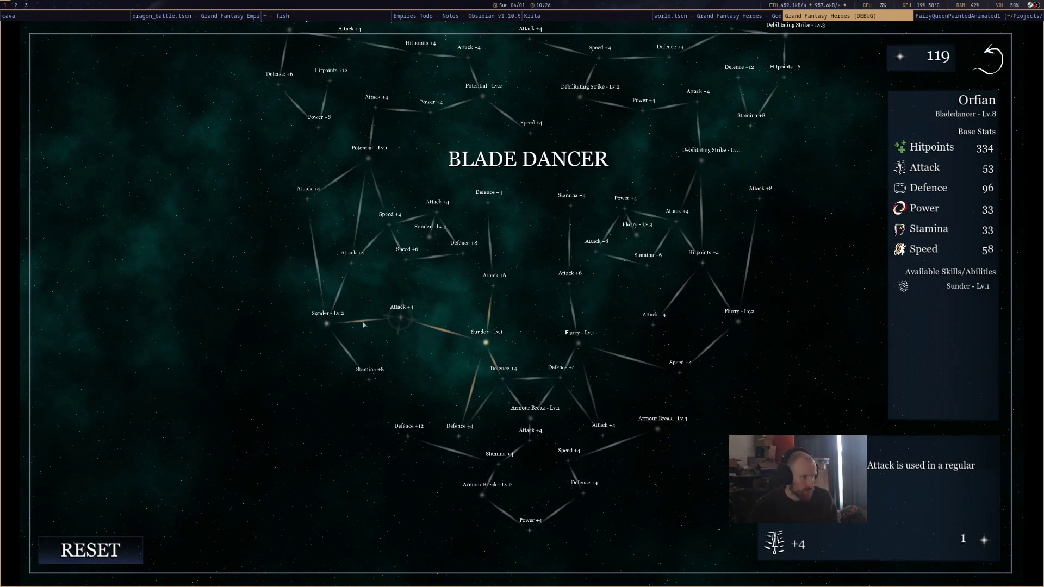
click(369, 158)
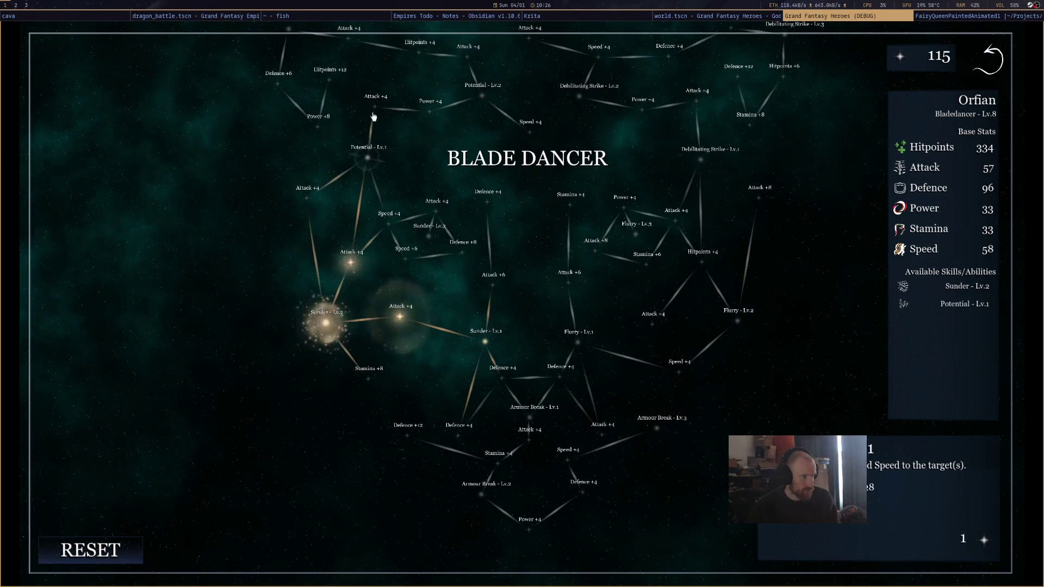
click(487, 96)
click(969, 66)
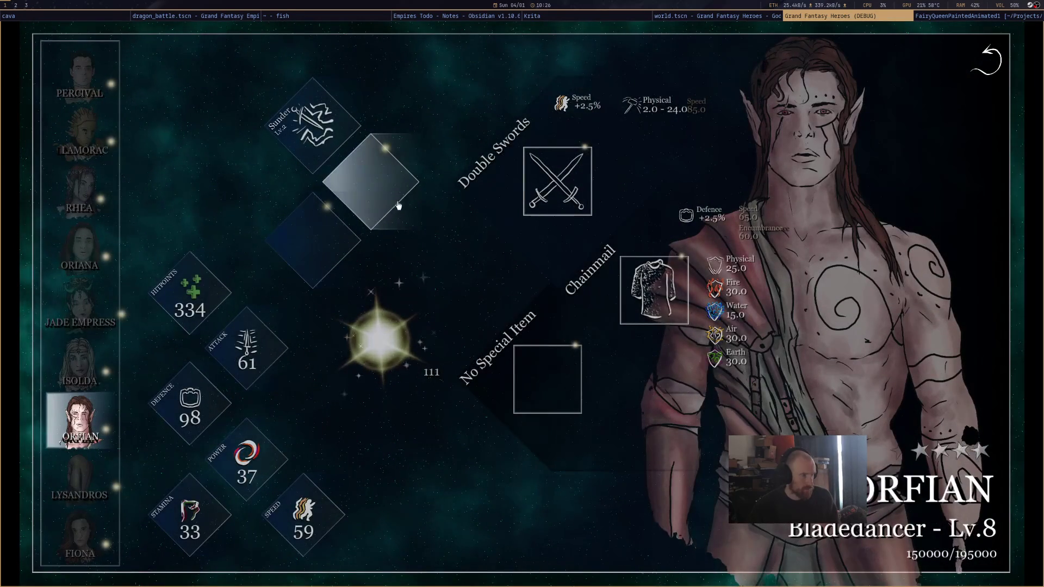
click(408, 199)
click(662, 86)
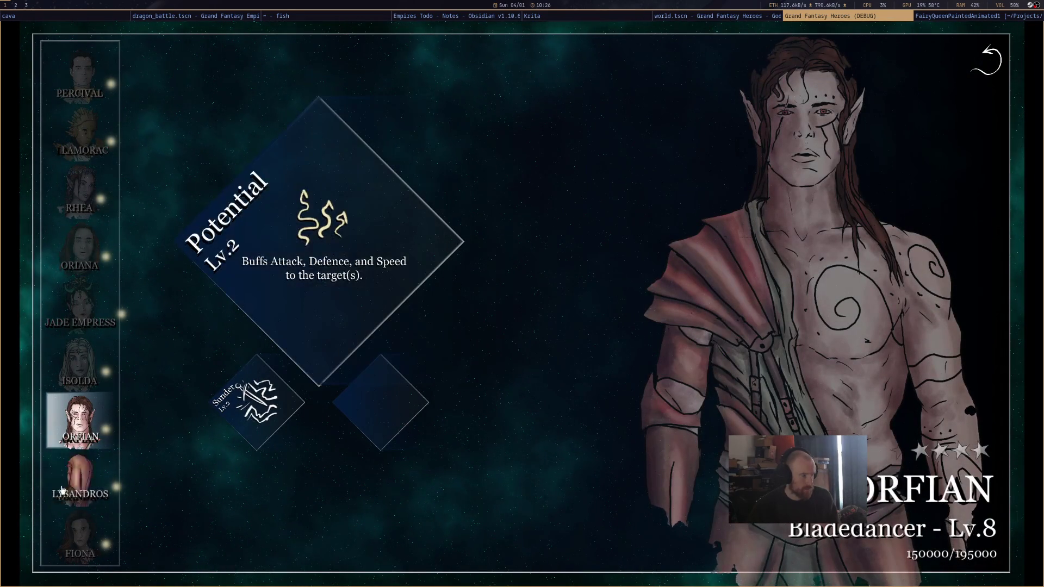
In Lysandros's Warden tree, buy Attack, Stamina and Hitpoints +4 nodes up to Mark Target Lv.3
click(92, 475)
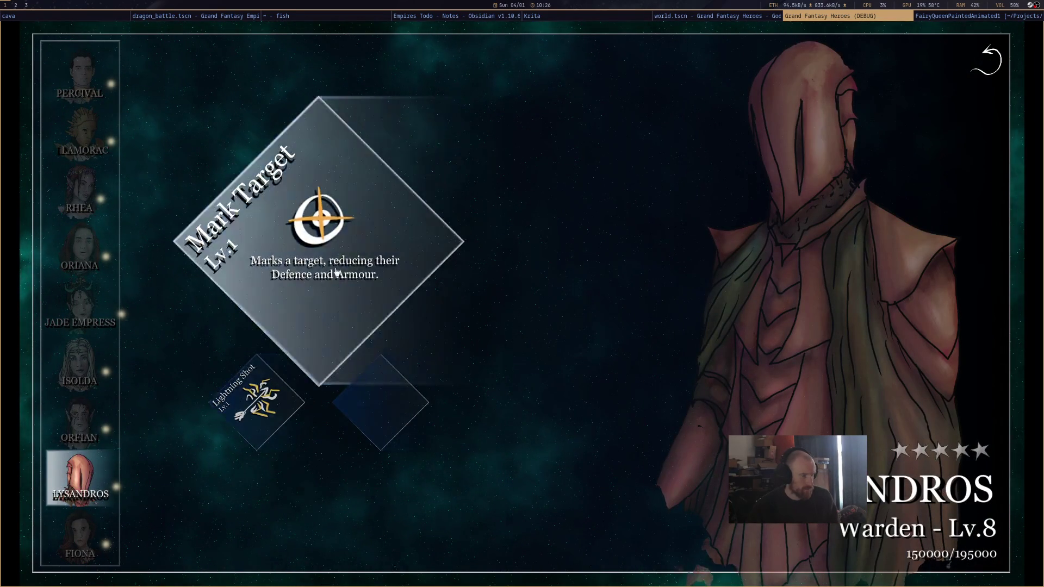
click(420, 376)
click(394, 365)
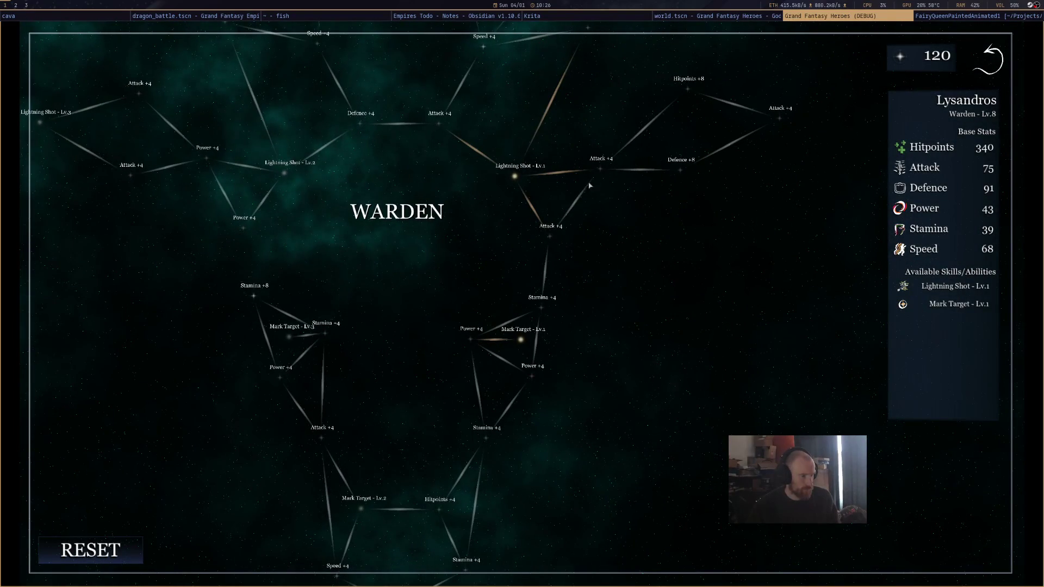
mouse_move(600, 174)
mouse_down()
mouse_move(580, 422)
mouse_move(604, 405)
mouse_move(609, 234)
mouse_up()
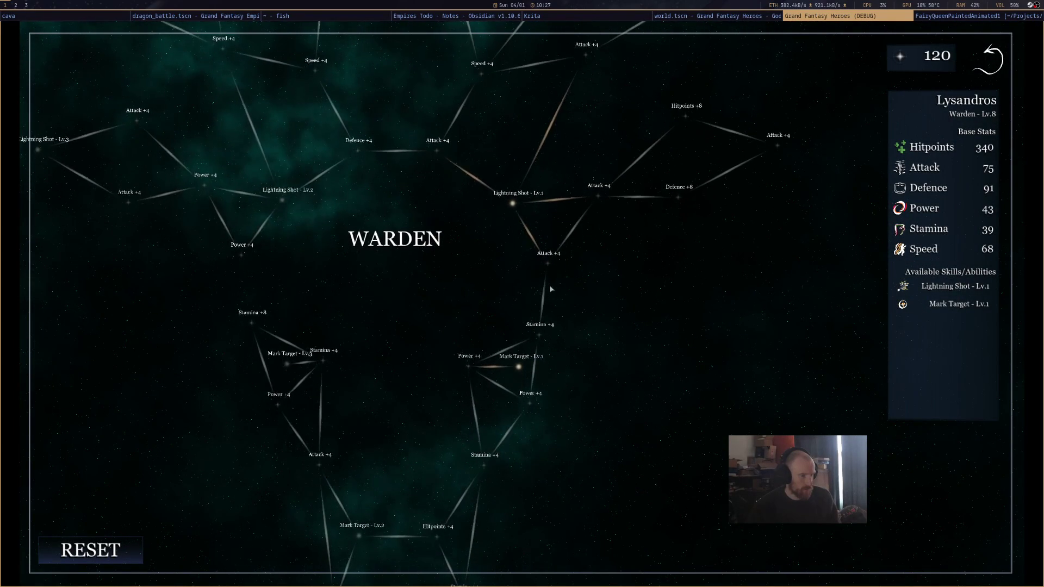
click(547, 264)
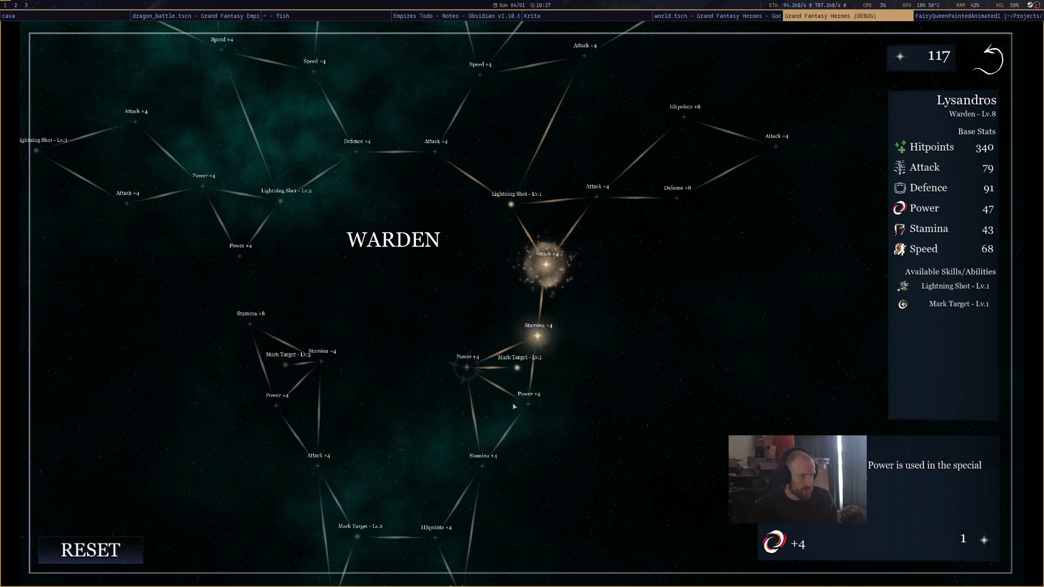
click(478, 467)
click(435, 538)
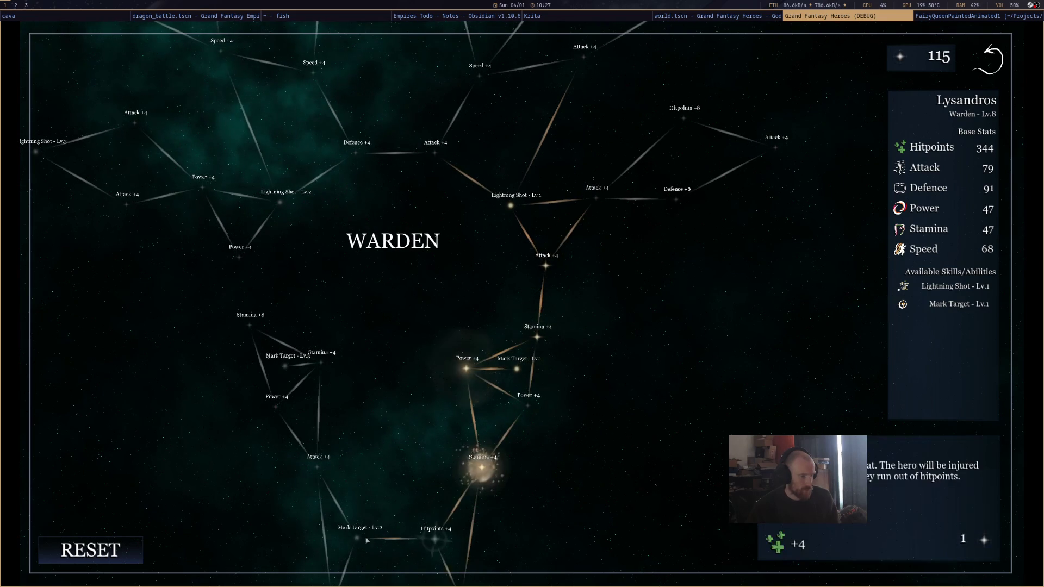
click(318, 466)
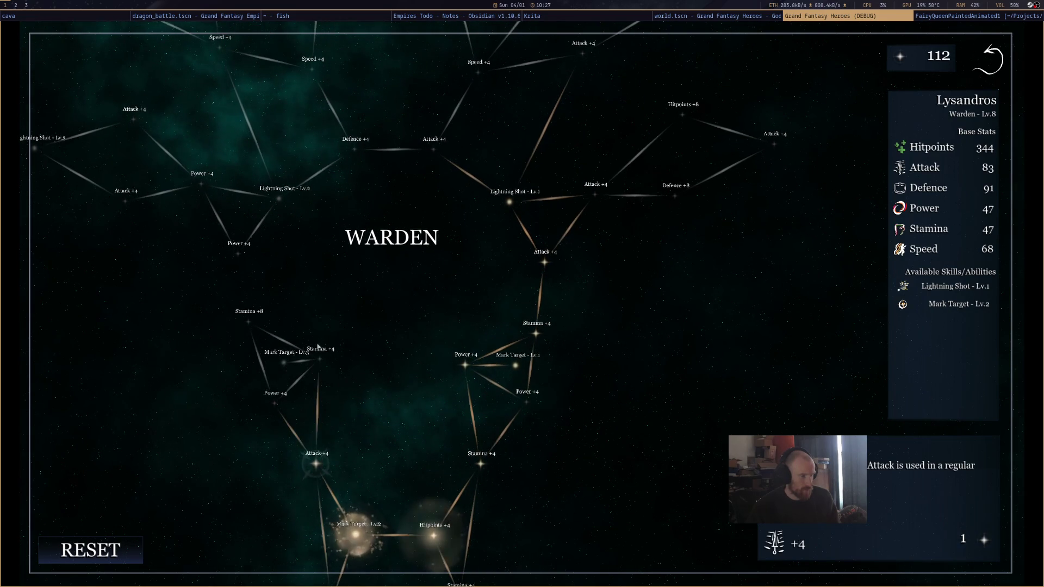
click(283, 362)
Close the Warden tree and move on to Fiona's character screen
drag(564, 296, 587, 492)
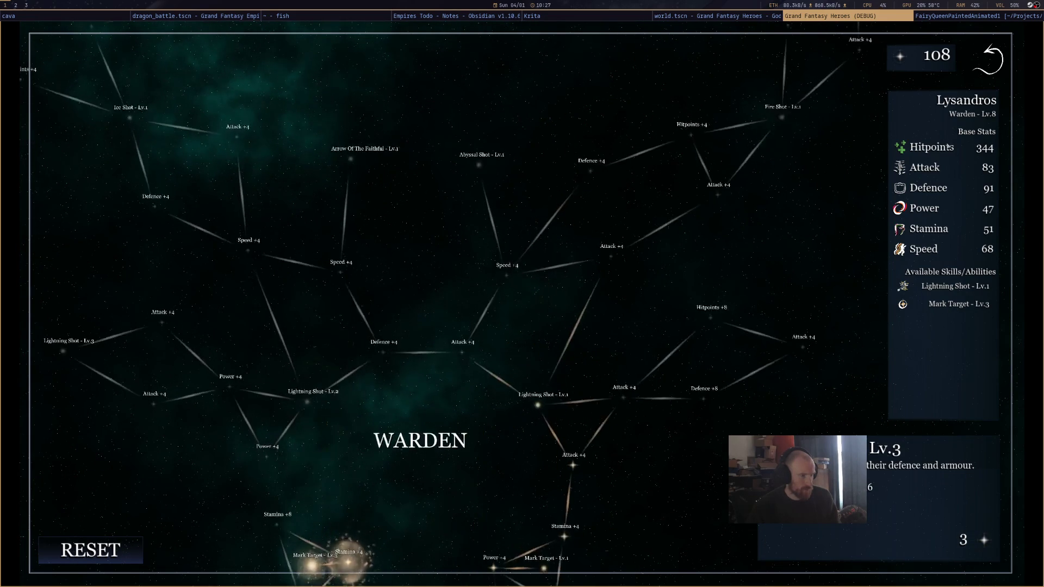
key(Tab)
key(Escape)
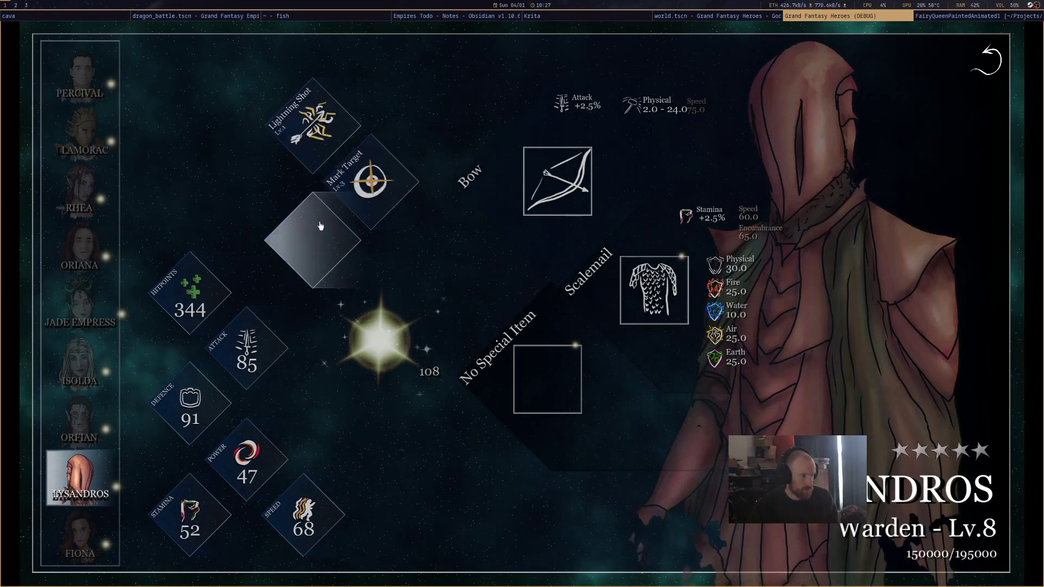
key(Down)
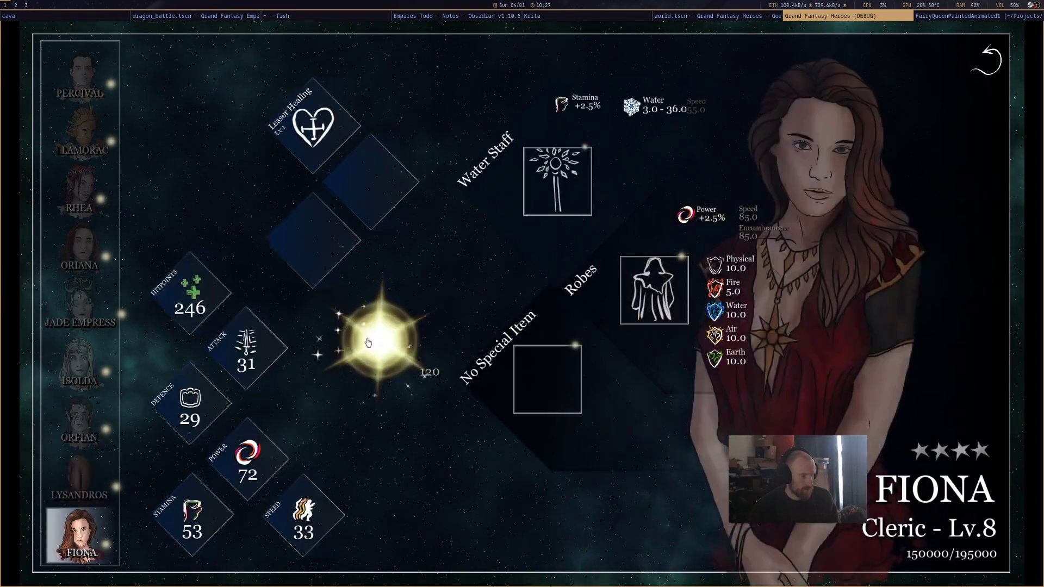
In Fiona's Cleric tree, unlock Greater Healing and two Hitpoints +4 nodes, reaching Greater Healing Lv.3
click(380, 347)
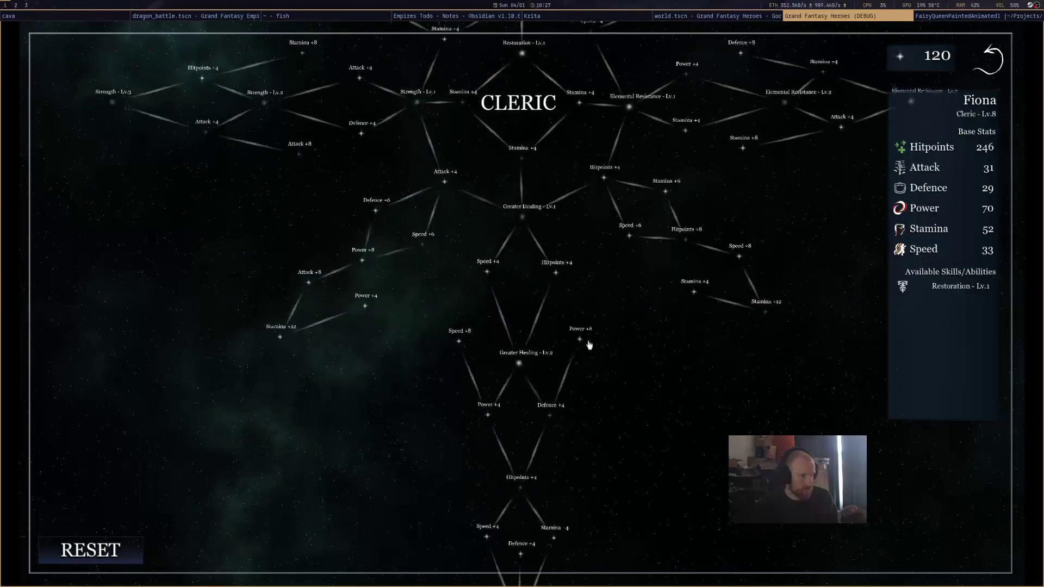
mouse_move(577, 147)
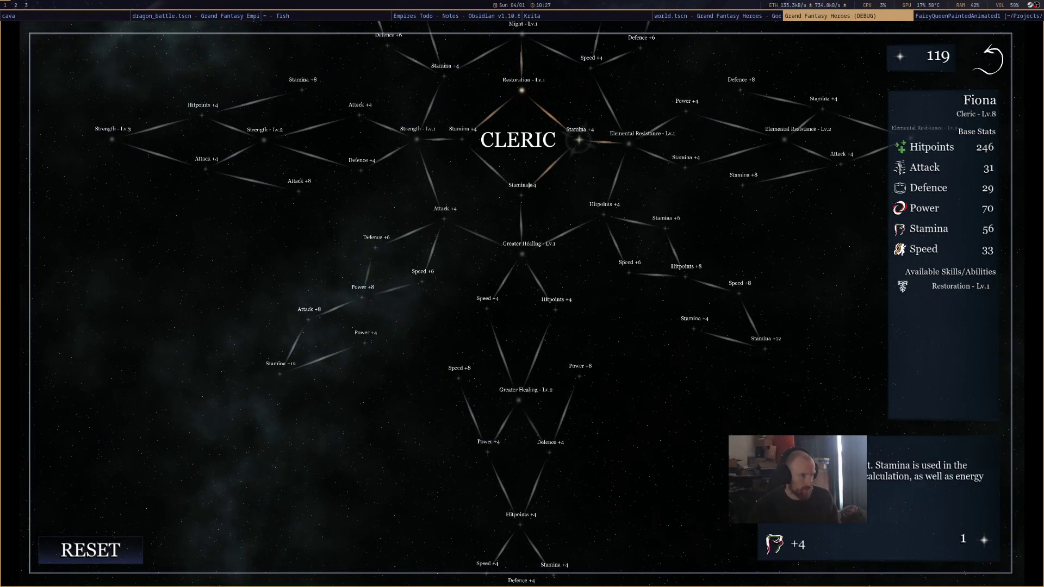
click(521, 249)
click(554, 309)
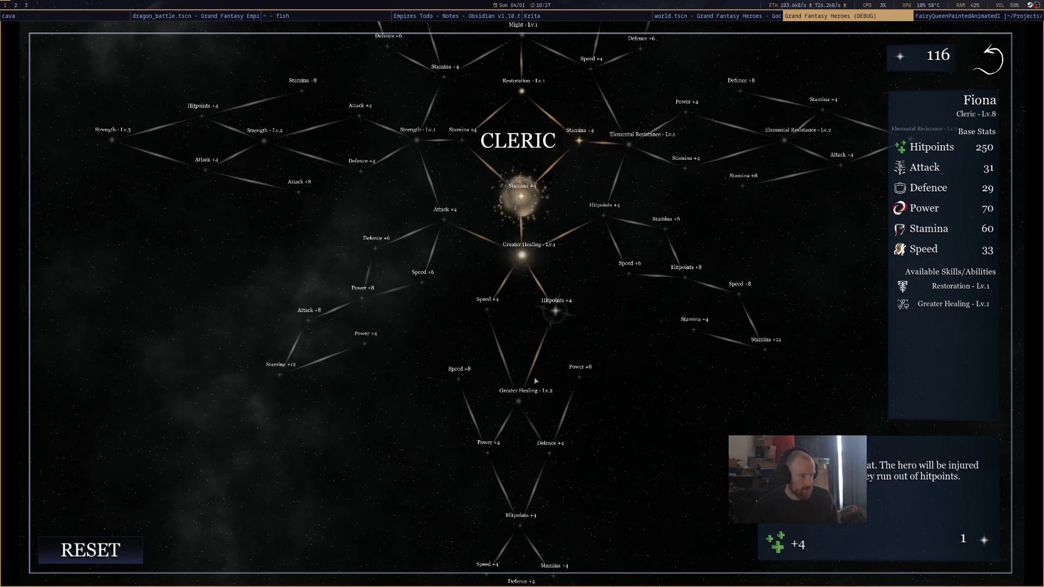
click(537, 534)
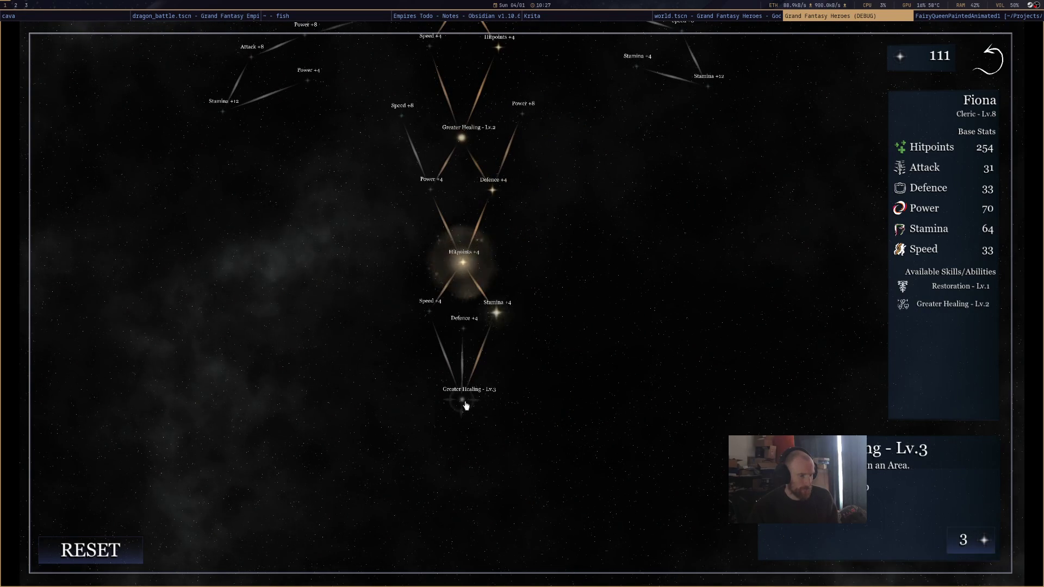
click(986, 61)
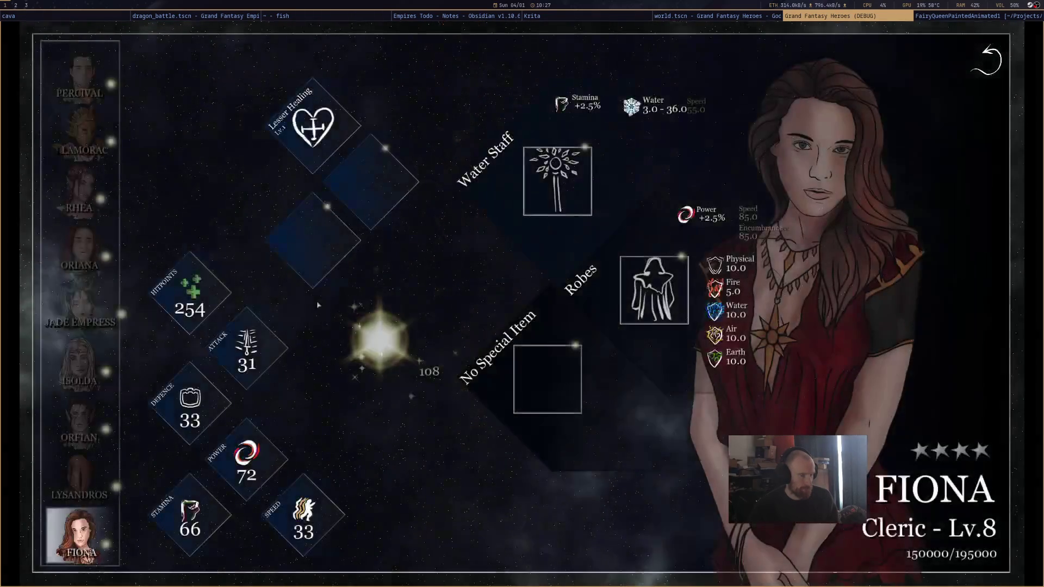
Slot Restoration Lv.1 and Greater Healing Lv.3 into Fiona's empty skill slots
click(378, 192)
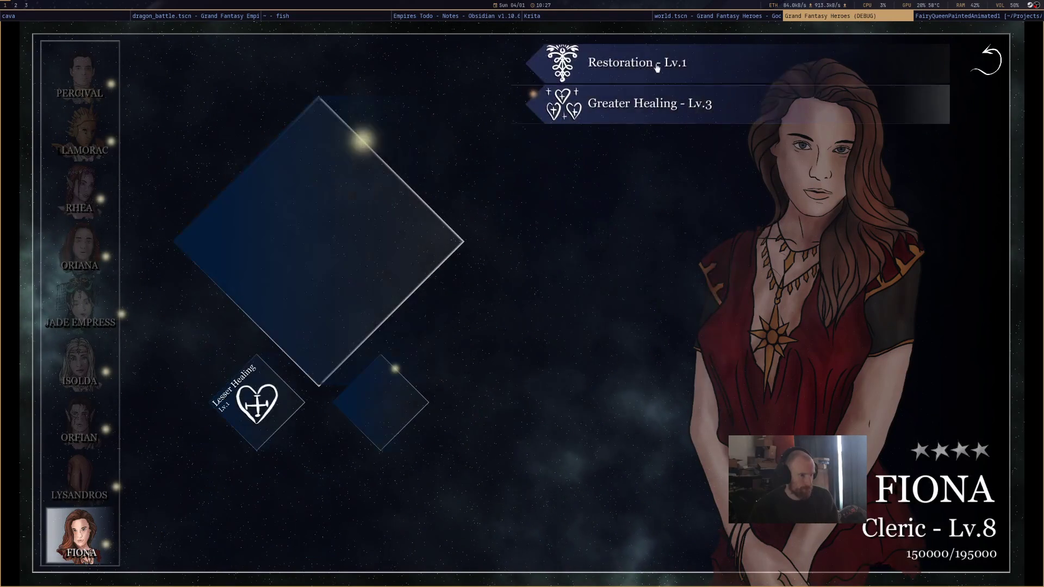
click(657, 71)
click(315, 233)
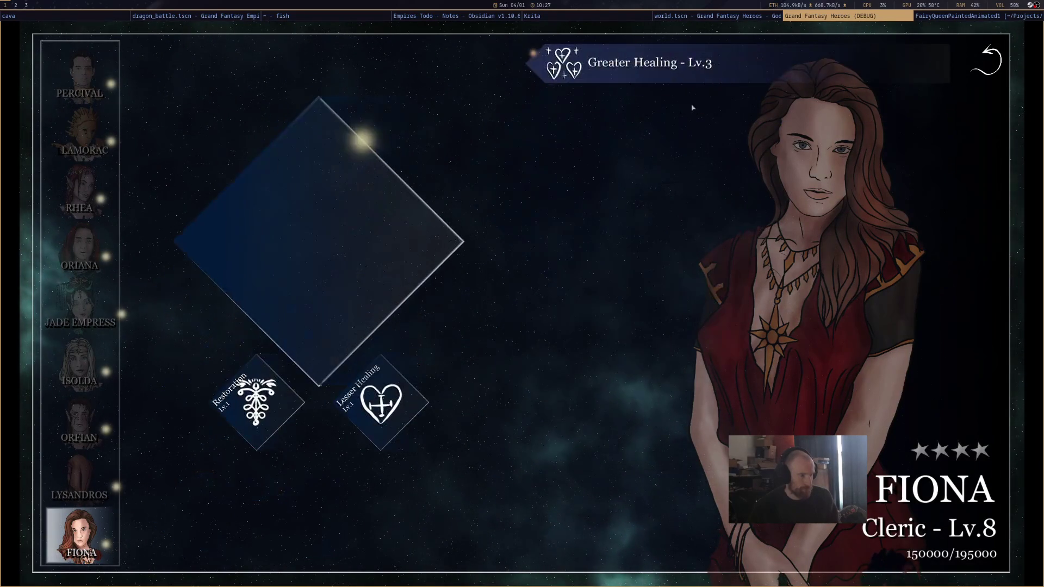
click(625, 64)
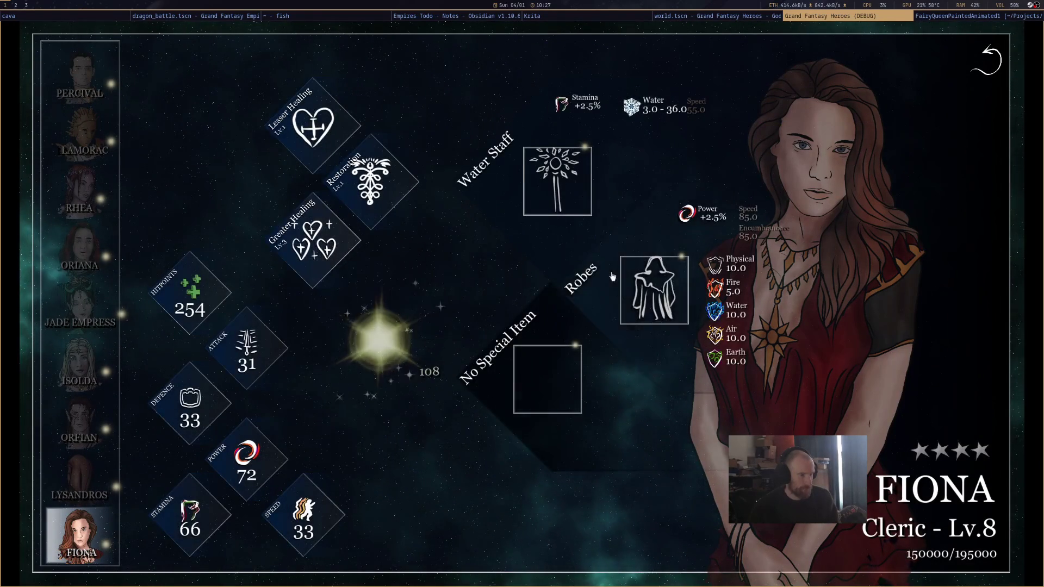
click(633, 305)
Equip Fiona with the Staff of Many Colours and return to the main menu
click(637, 307)
click(565, 173)
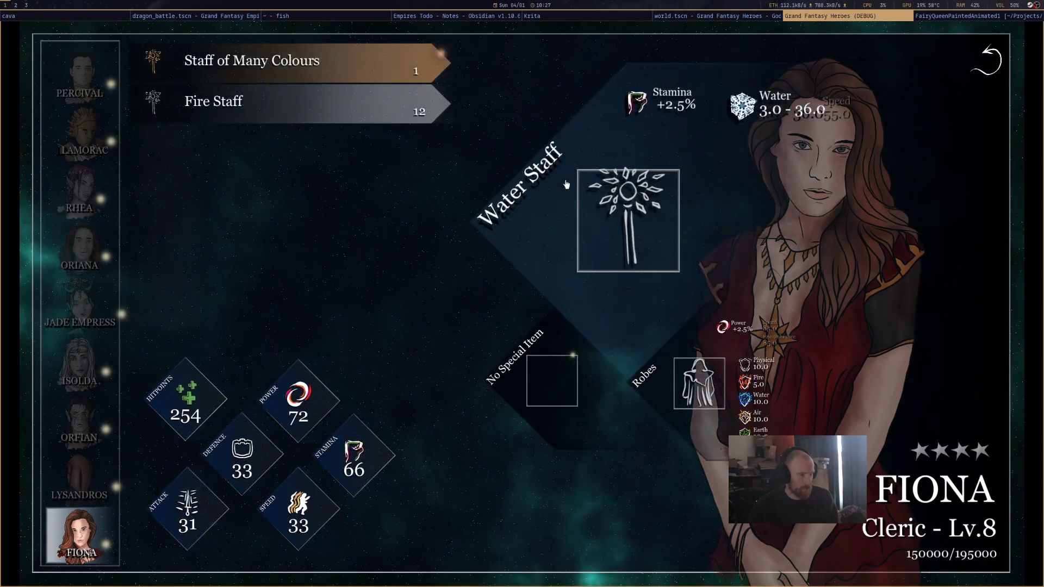
click(566, 173)
click(566, 173)
click(381, 58)
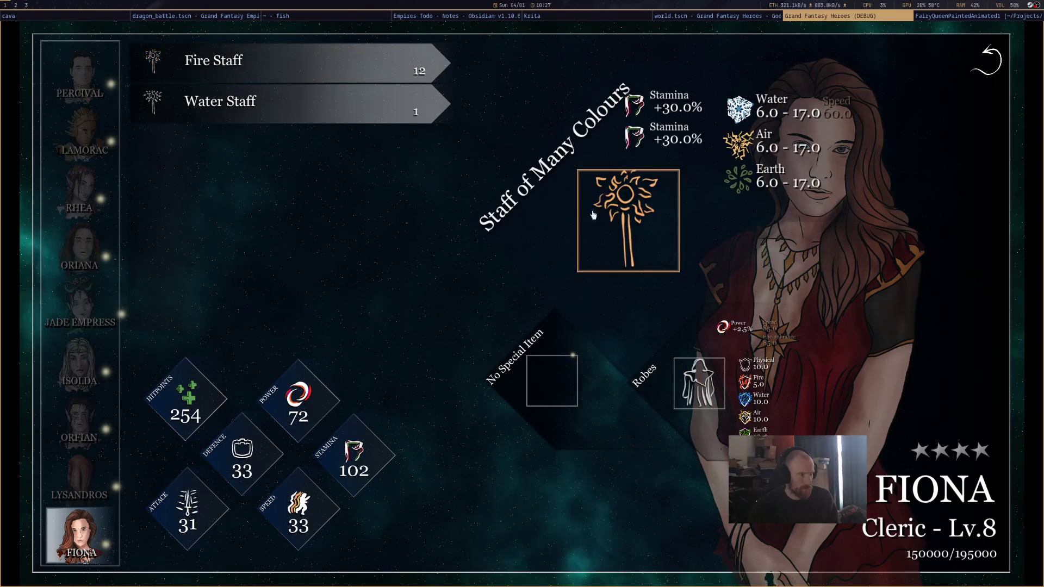
click(619, 254)
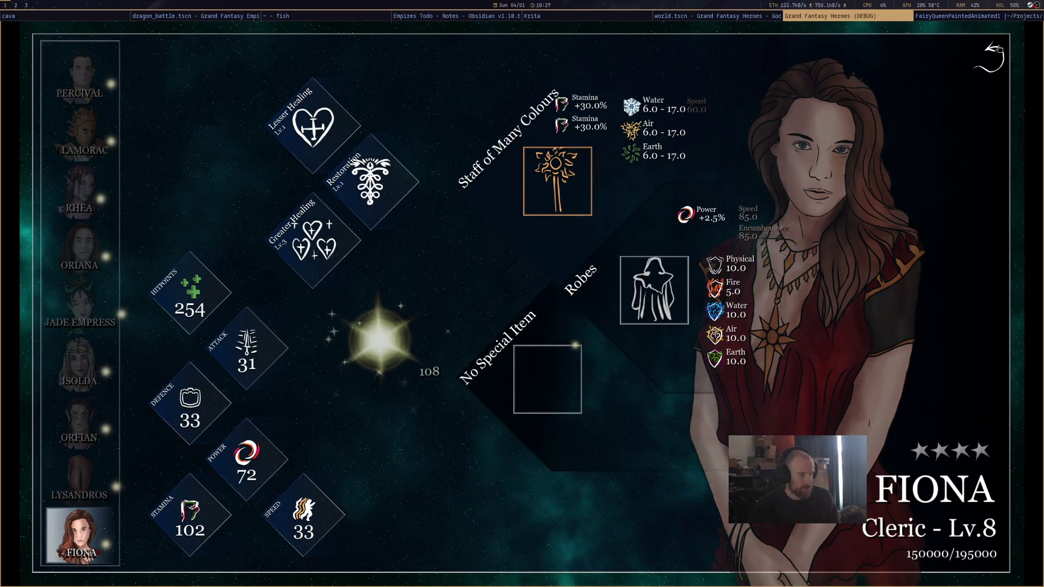
click(991, 61)
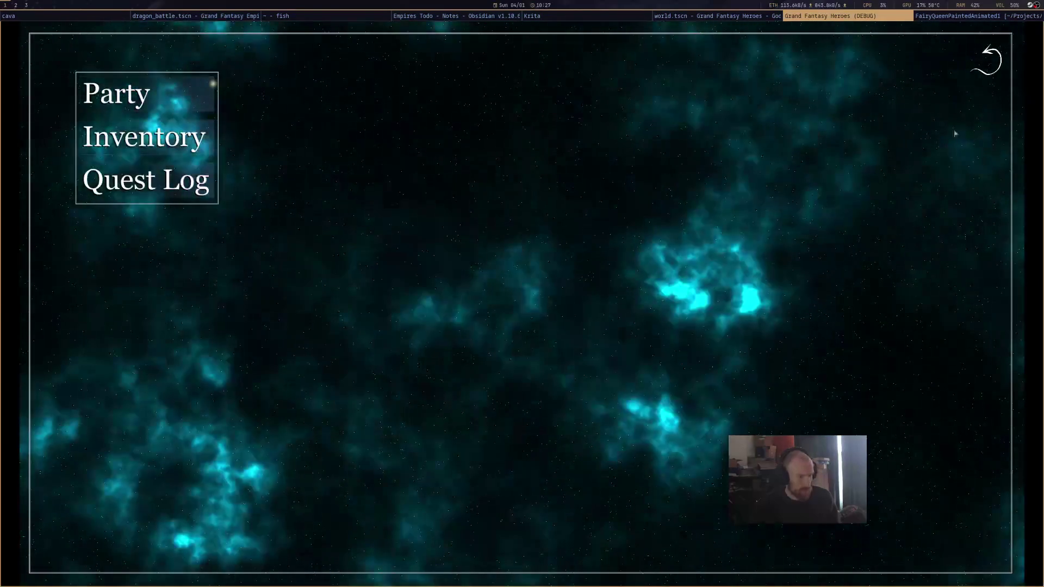
Save the level 8 game into the second save slot
click(989, 75)
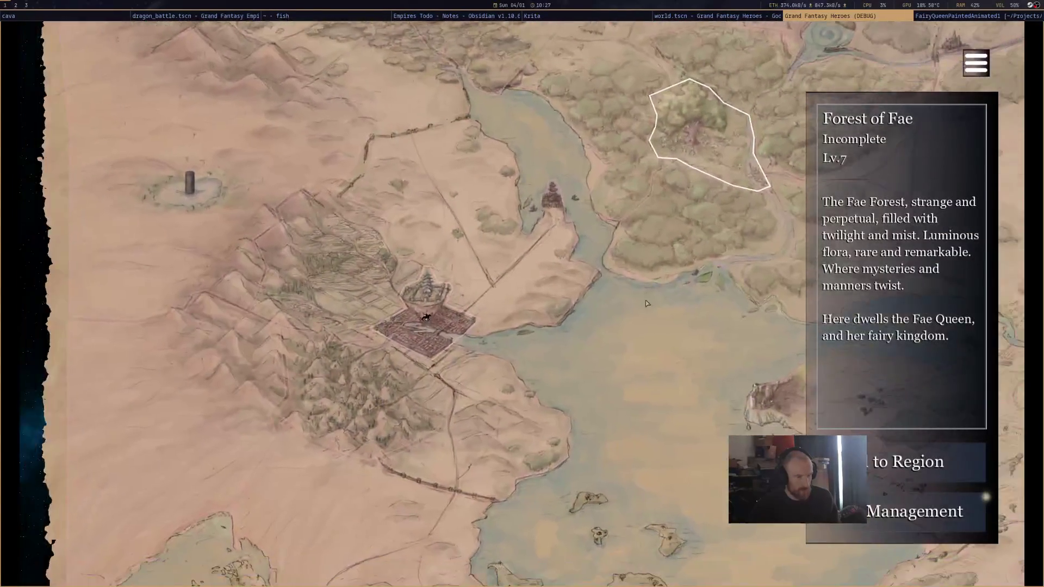
key(Escape)
click(482, 234)
click(436, 194)
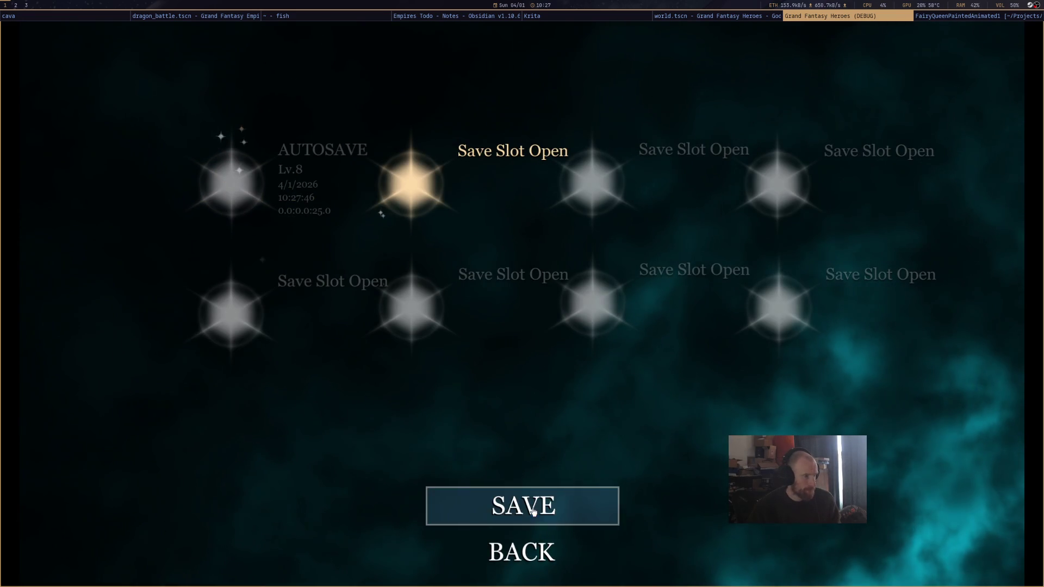
click(534, 506)
click(572, 326)
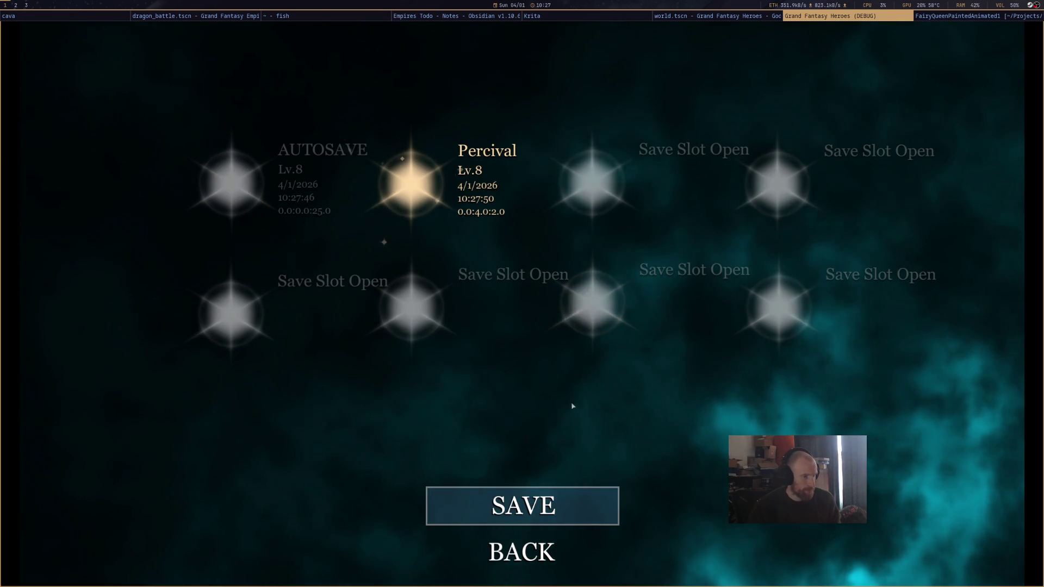
Leave the save screen and travel from the city to the Forest of Fae
click(523, 551)
click(546, 449)
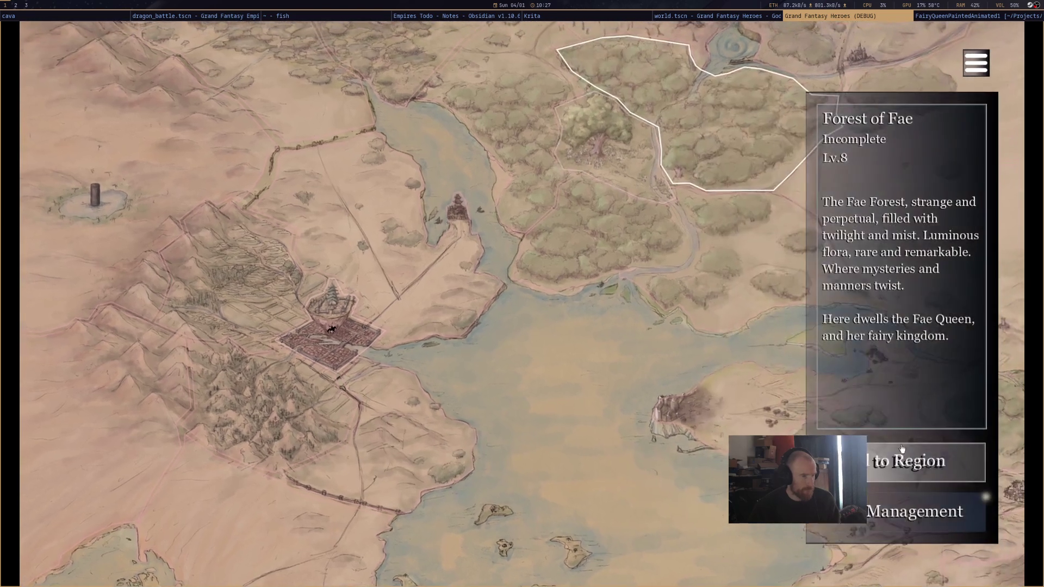
click(902, 449)
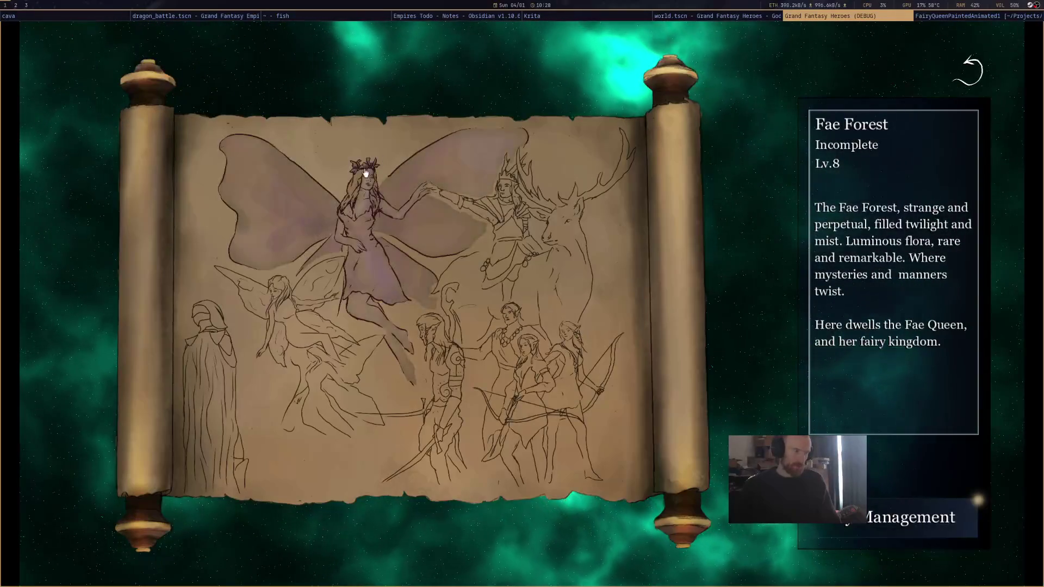
Advance the Fae Forest dialogue until the battle with Titania begins
click(681, 302)
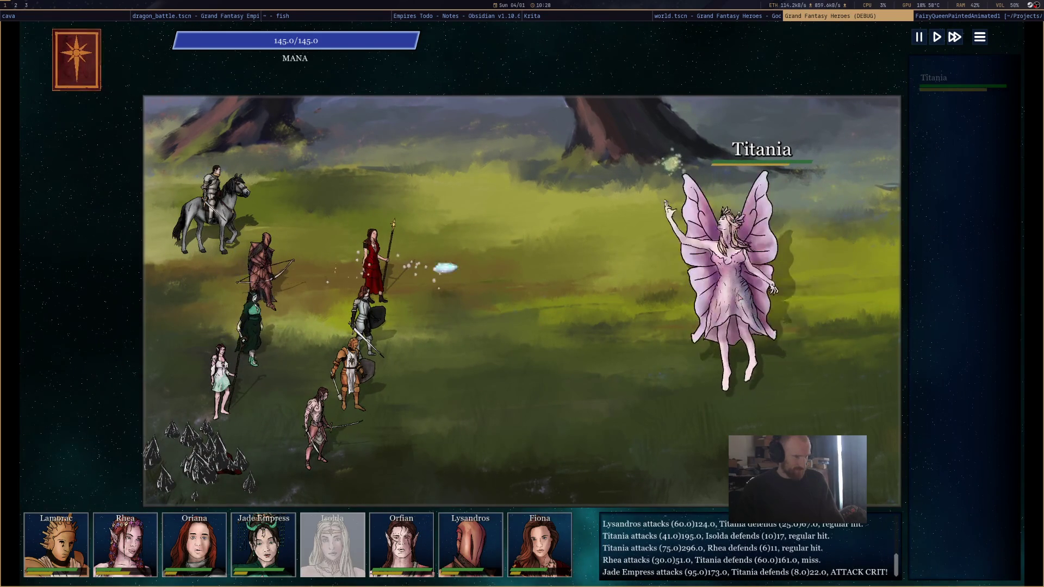
View Titania's stats as she wipes out the party, then close the game window
click(963, 81)
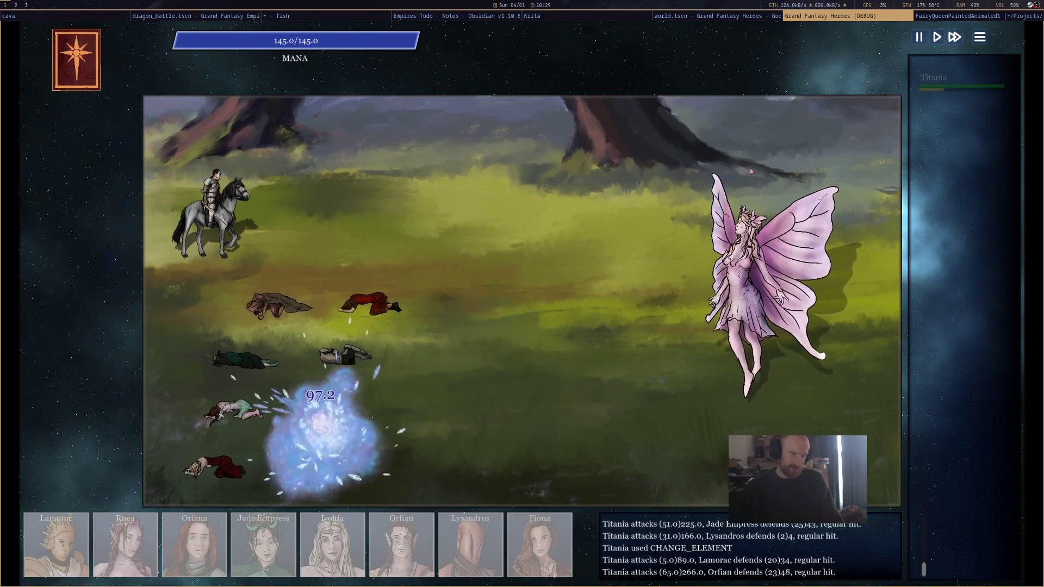
click(734, 19)
Back in Godot, scroll through the debugger's list of 49 errors and warnings
click(734, 21)
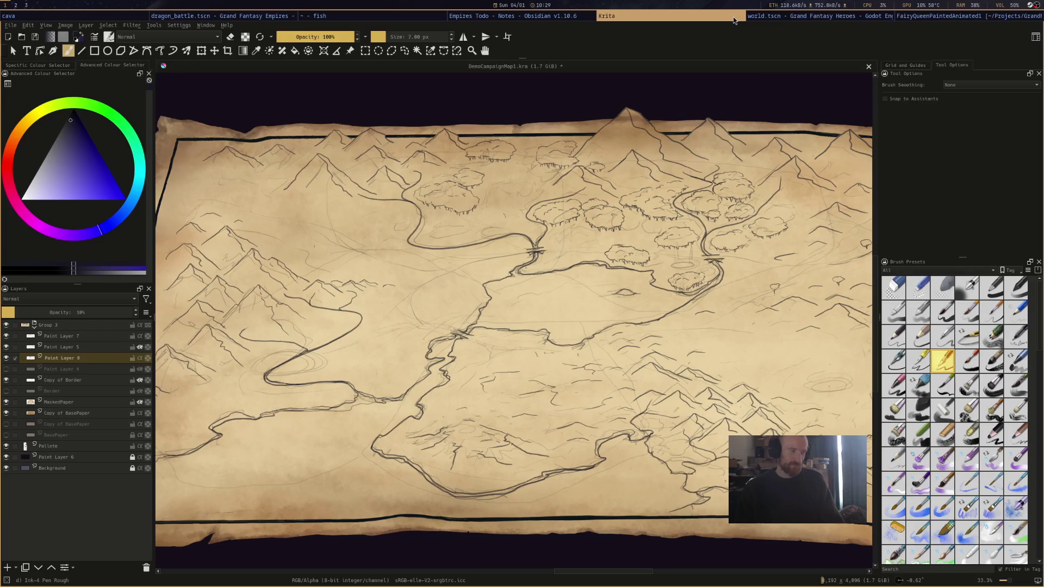
click(829, 20)
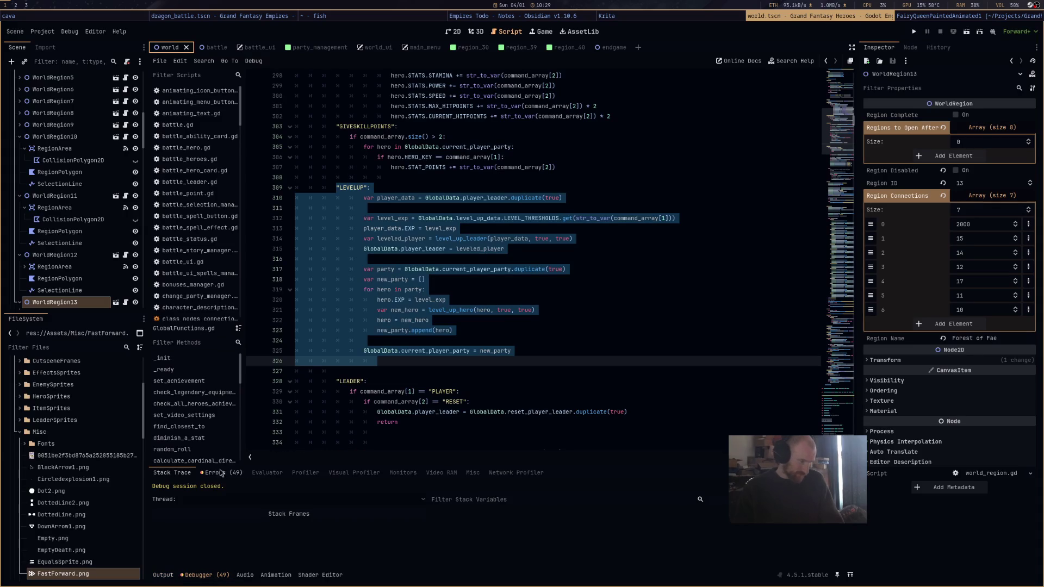
click(227, 573)
scroll(553, 544, down, 10)
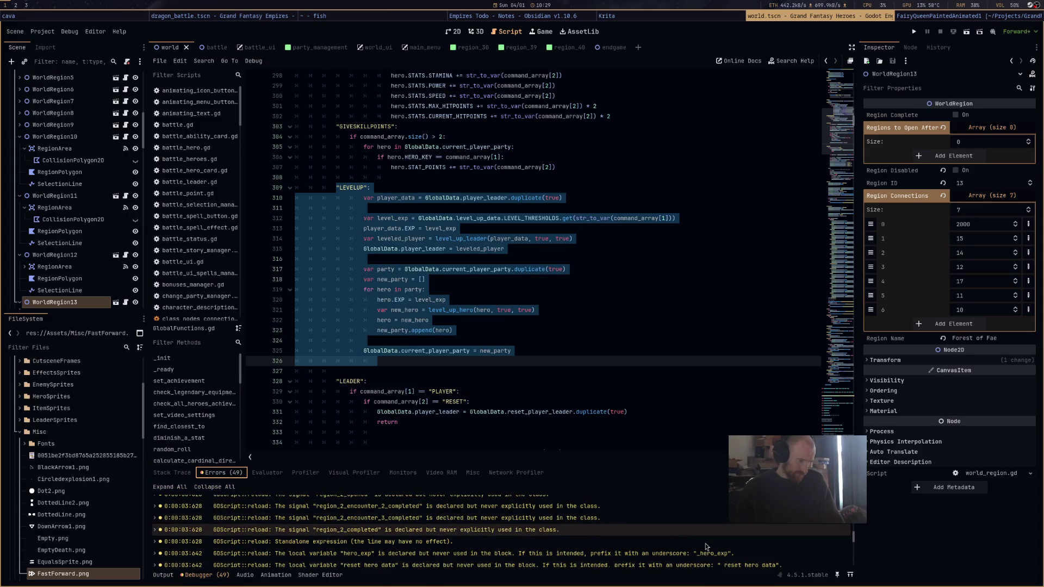
scroll(543, 530, up, 3)
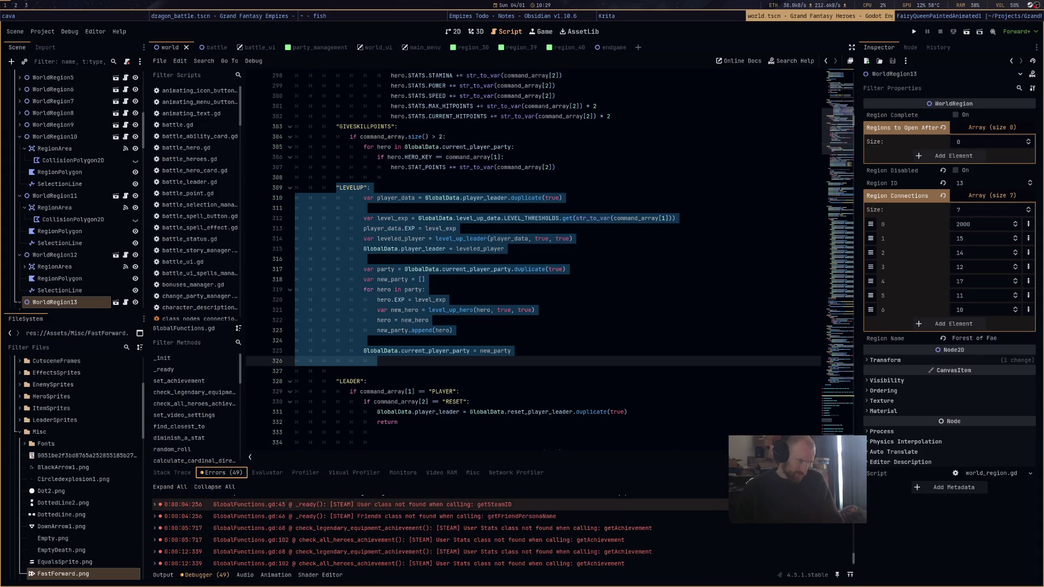
scroll(544, 530, down, 3)
scroll(739, 543, up, 2)
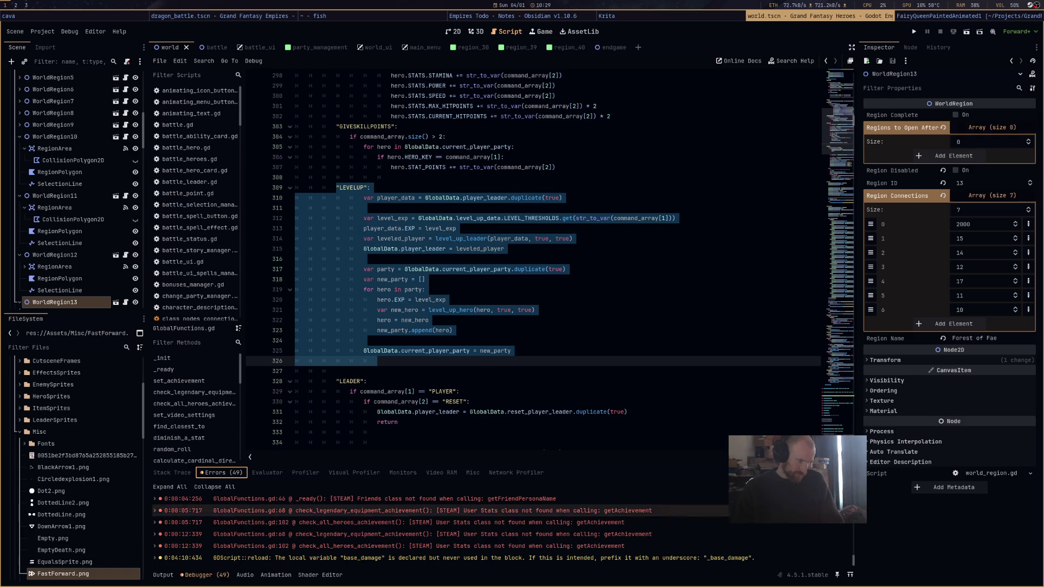
scroll(738, 547, up, 2)
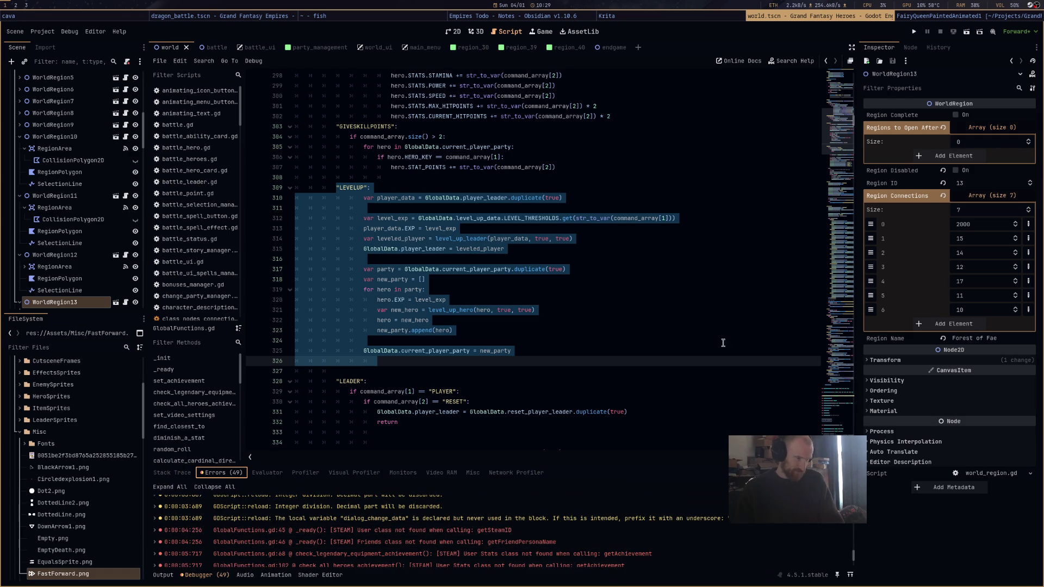
click(721, 346)
scroll(721, 347, up, 5)
Save the scene with Ctrl+S, glance at Krita, Obsidian and Blender, and return to Godot
key(ctrl+s)
click(714, 15)
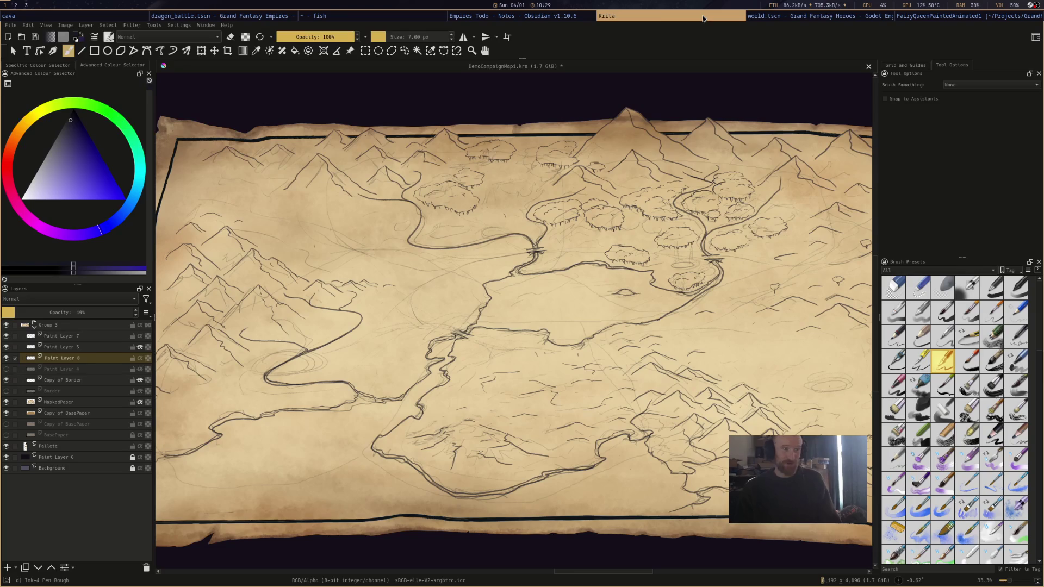
click(533, 15)
click(908, 17)
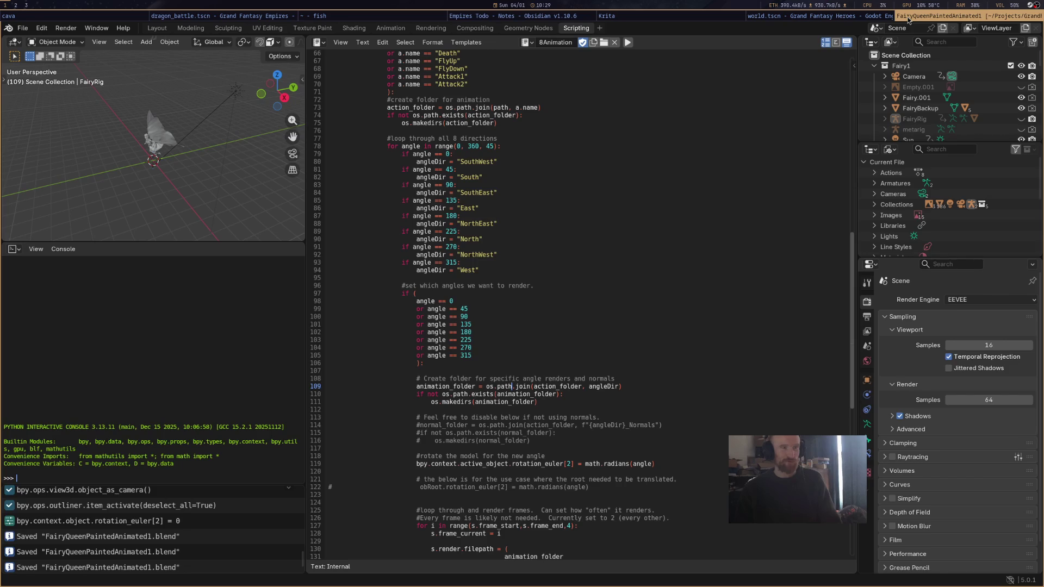
click(863, 23)
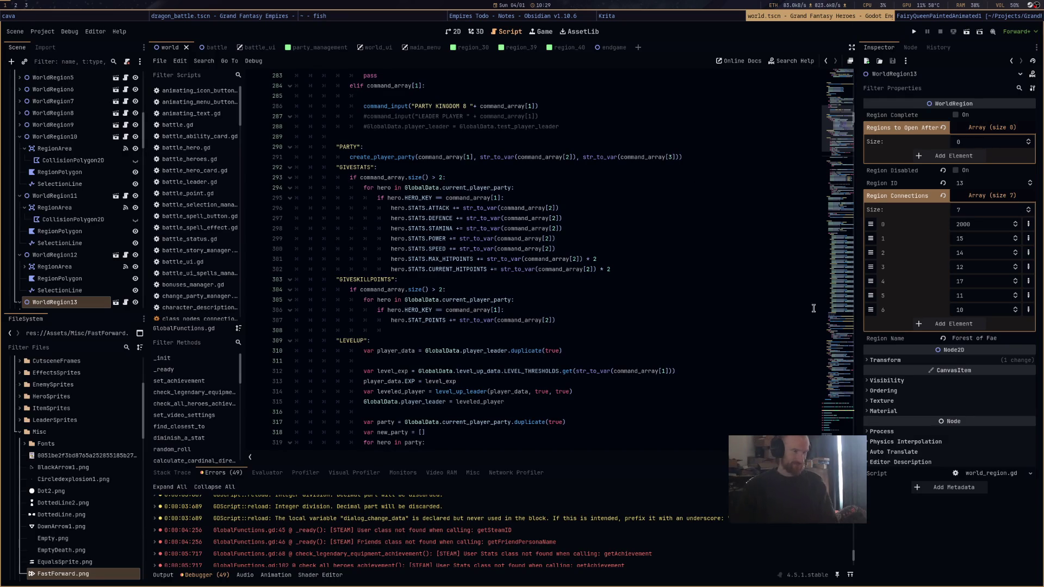
Place the caret at the end of line 306, then open the Steam game library
click(771, 307)
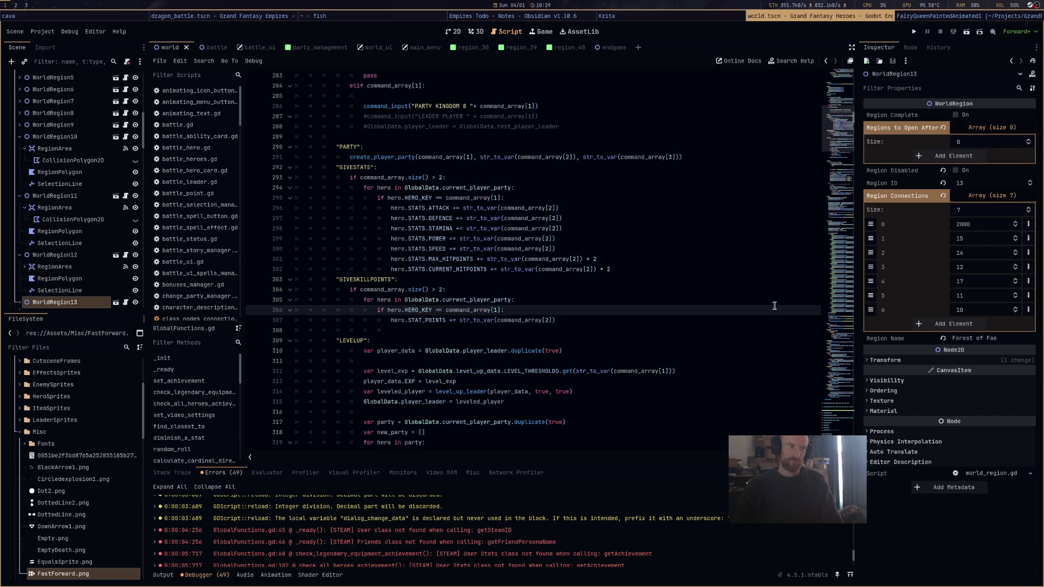
right_click(1031, 6)
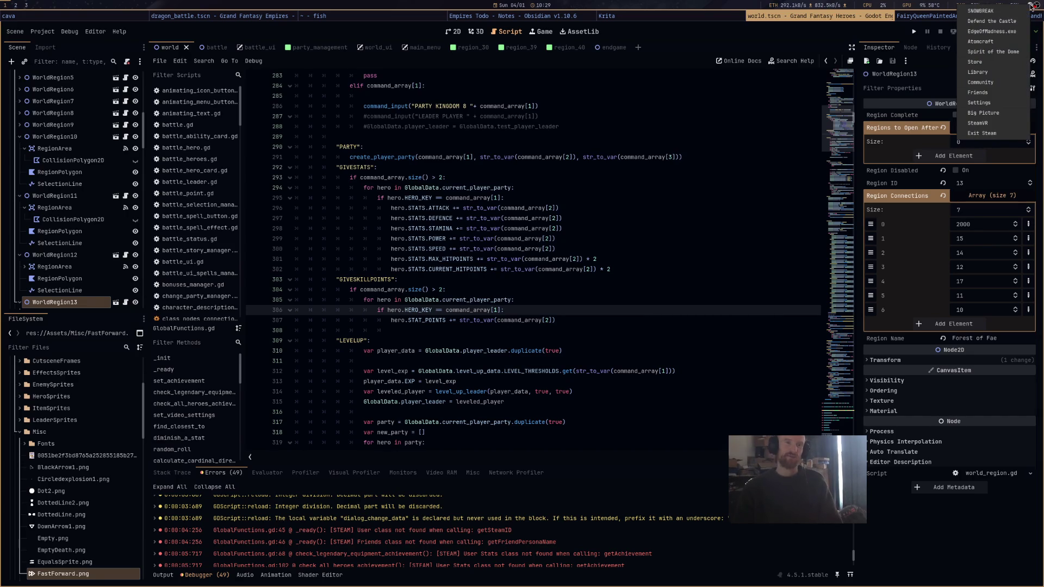
click(1010, 71)
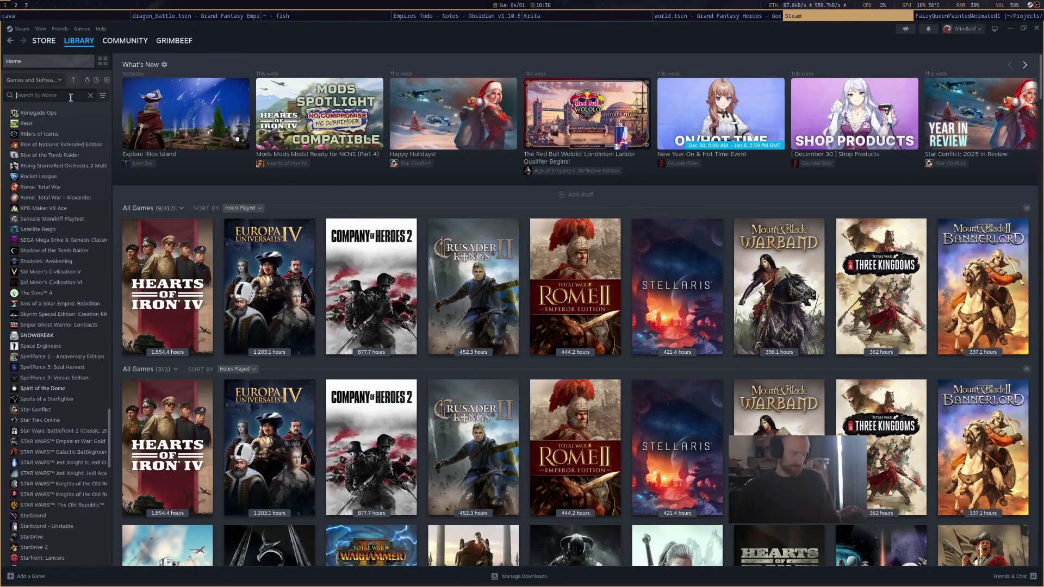
Search the library for 'grand' and install Grand Fantasy Heroes to /home
text(grand)
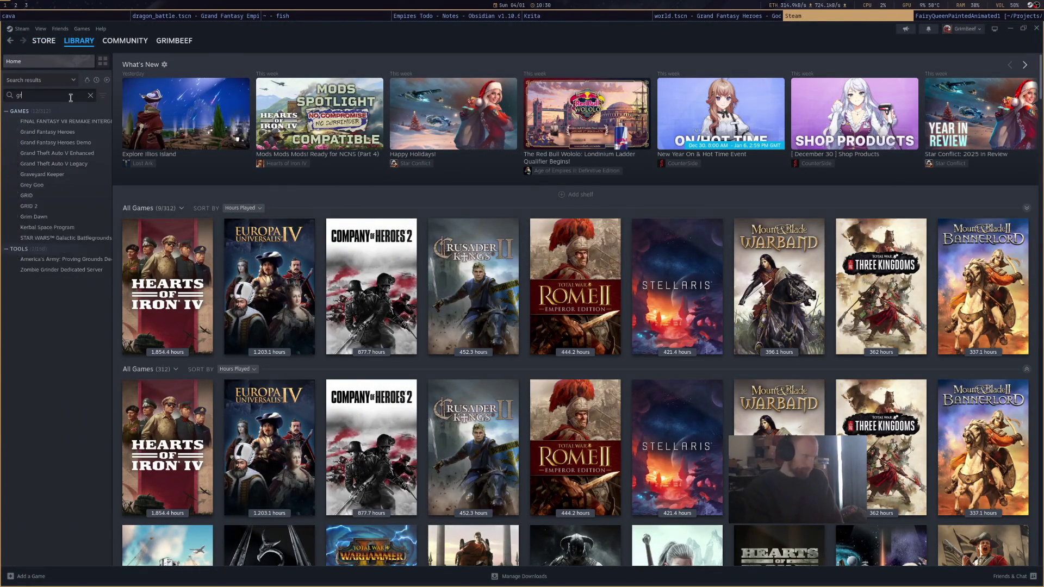
click(48, 121)
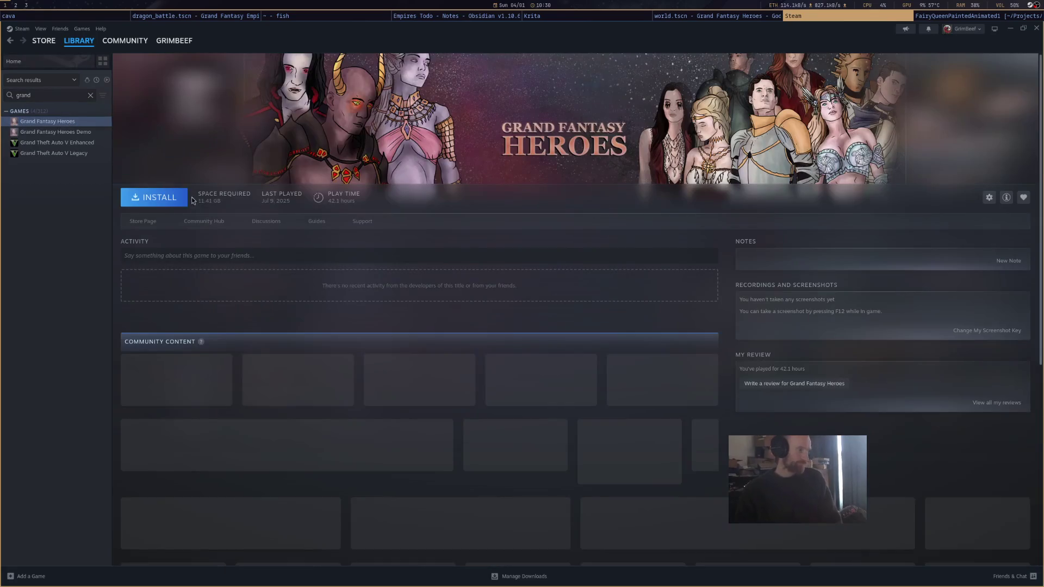
click(157, 198)
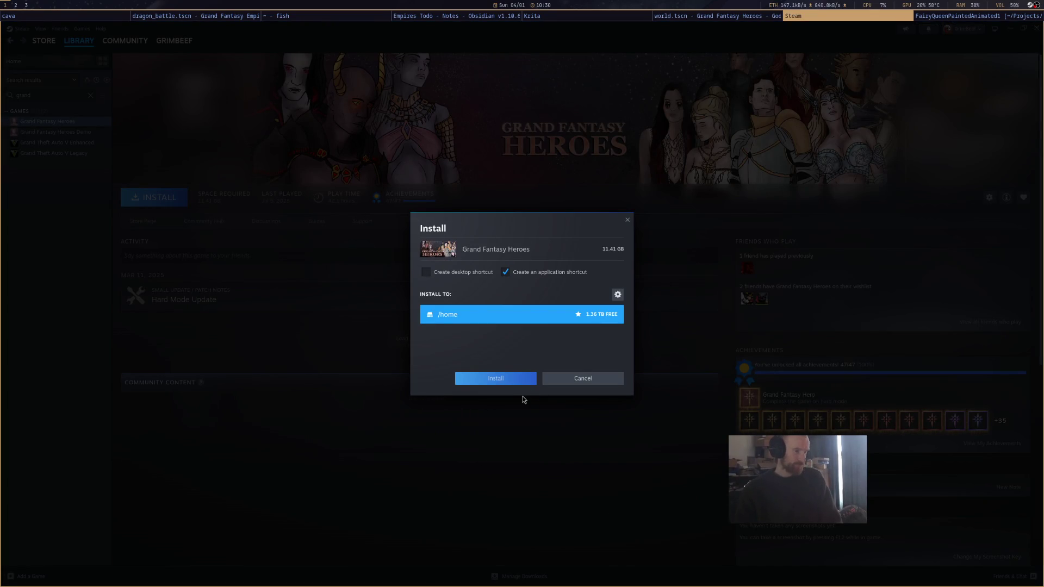
click(500, 378)
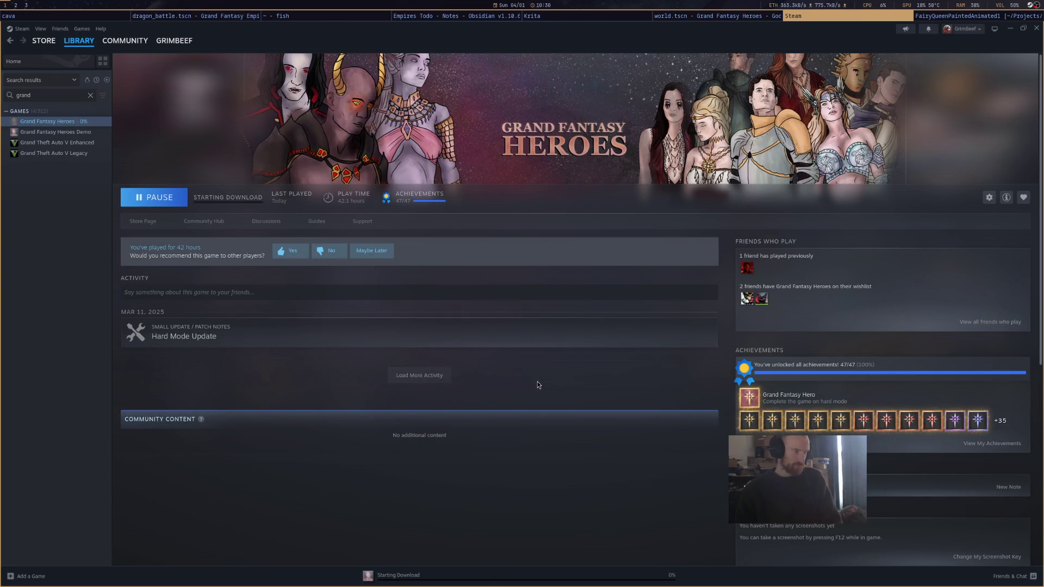
Cycle through the Blender, Steam, Godot and fish terminal windows to reach Obsidian's Empires Todo note
click(962, 17)
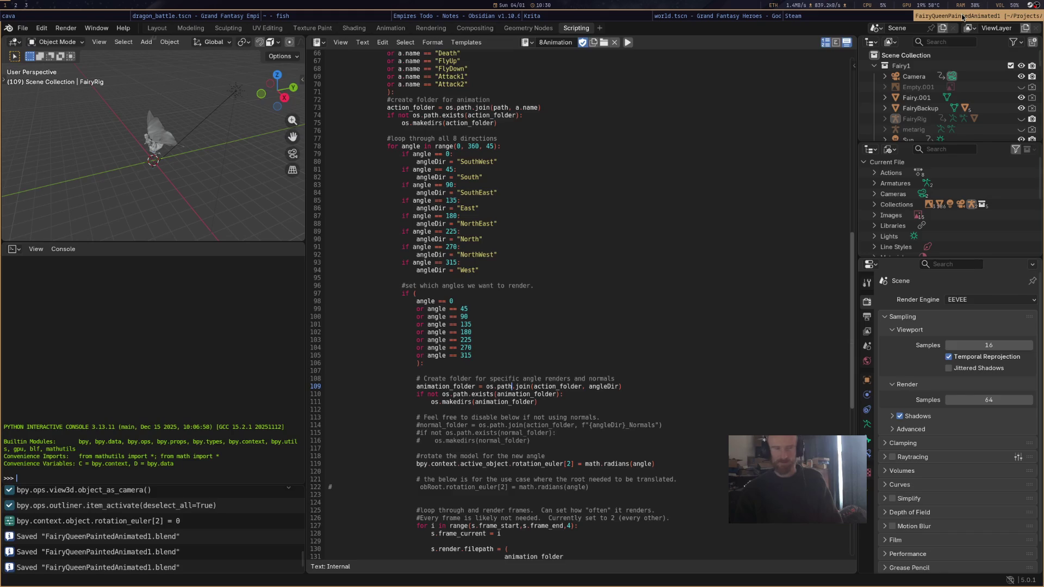
click(794, 16)
click(729, 16)
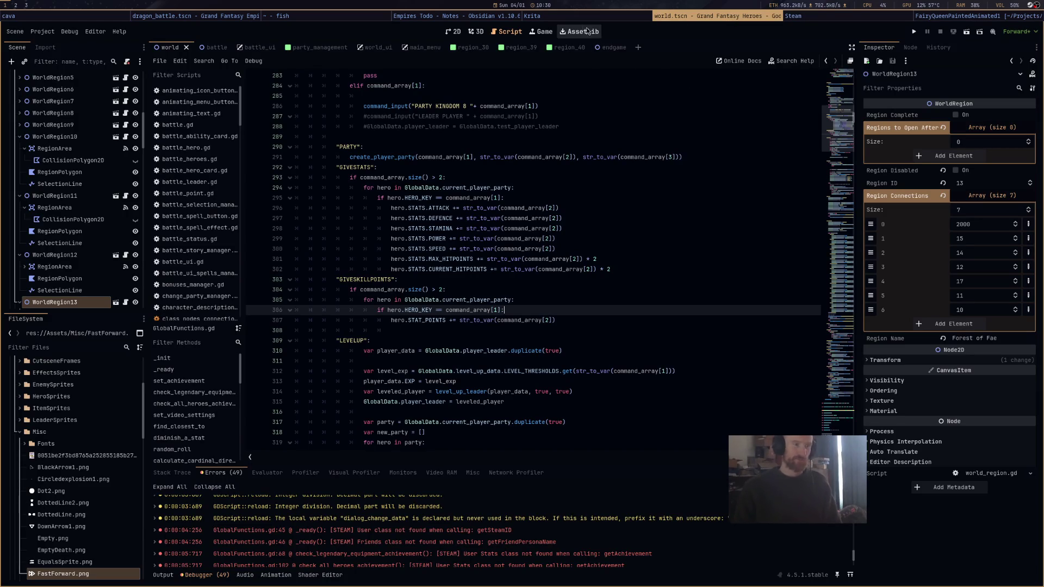
click(450, 16)
click(354, 18)
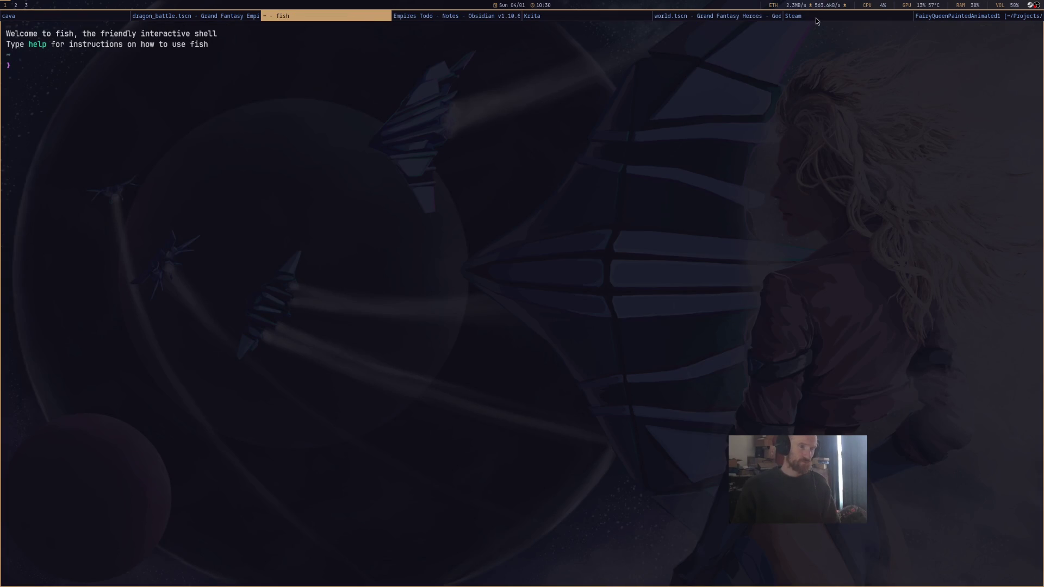
click(413, 18)
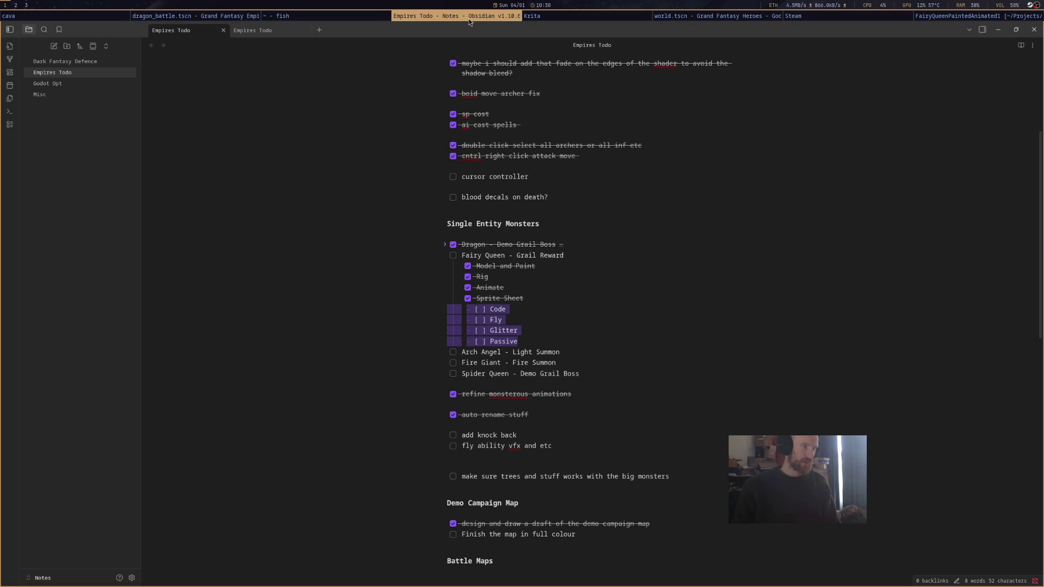
click(550, 320)
drag(517, 342, 499, 314)
click(515, 309)
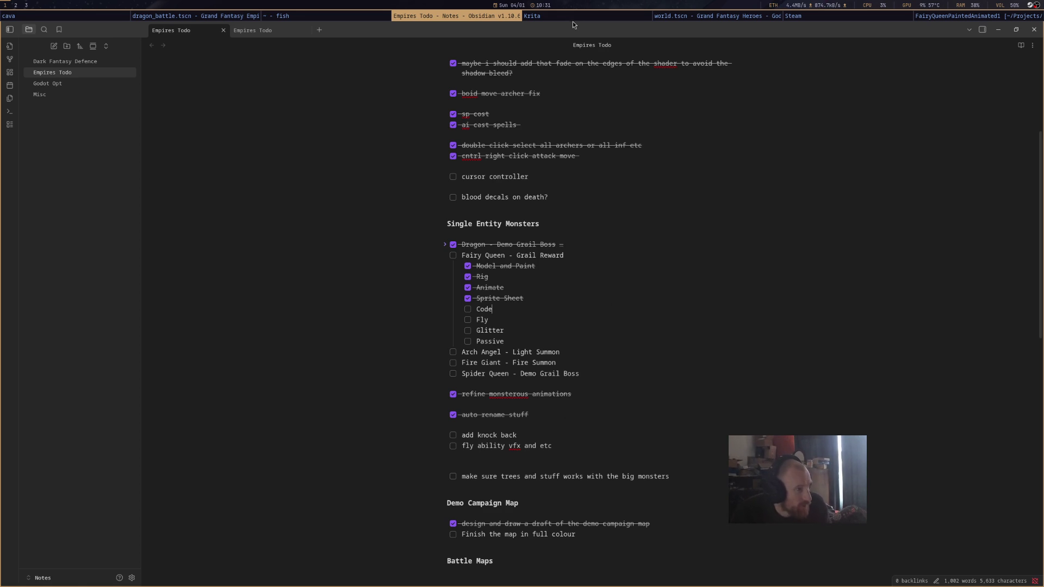
scroll(454, 20, up, 2)
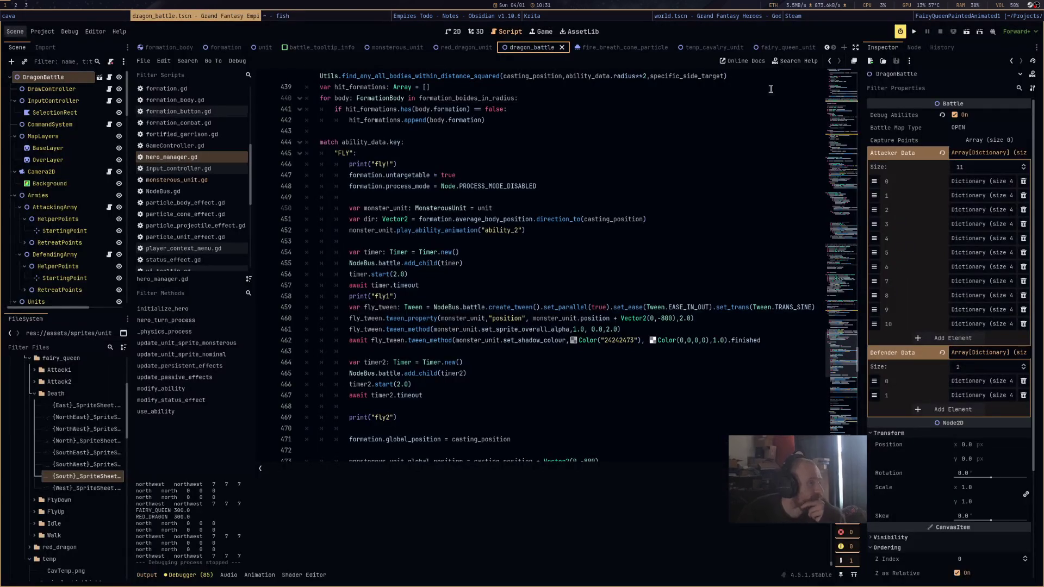
key(F6)
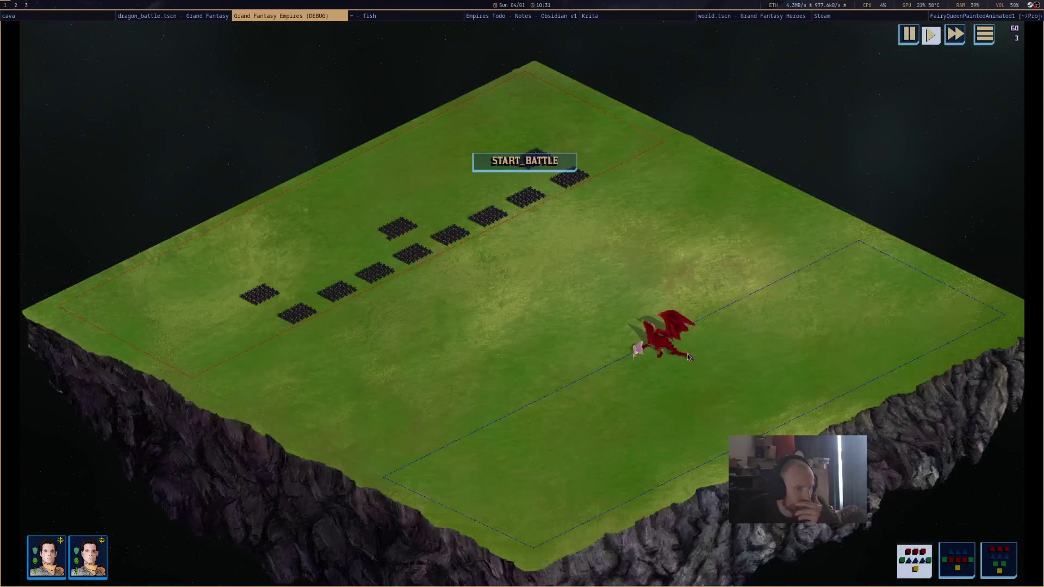
scroll(769, 291, up, 3)
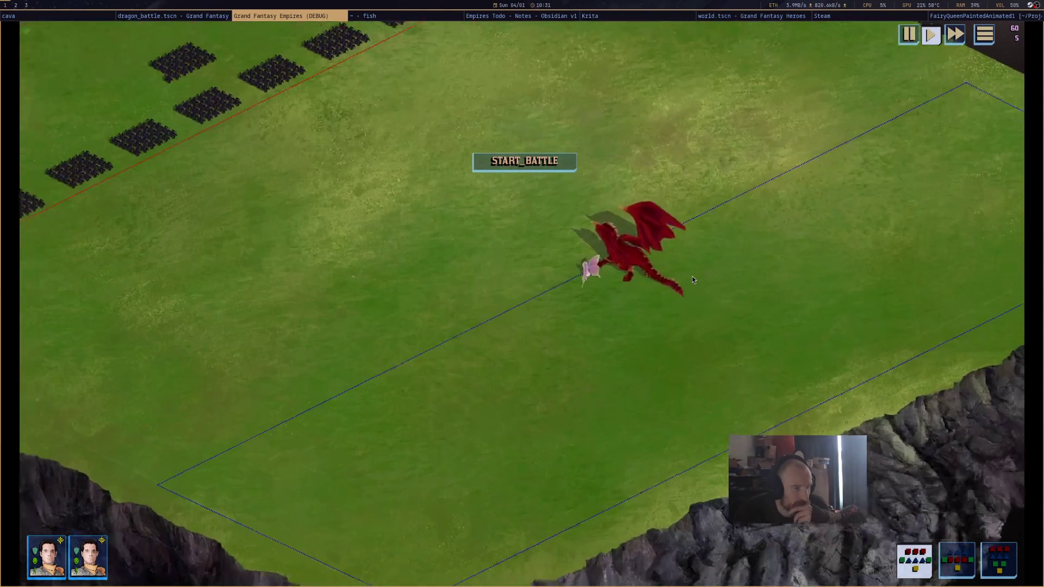
mouse_move(592, 257)
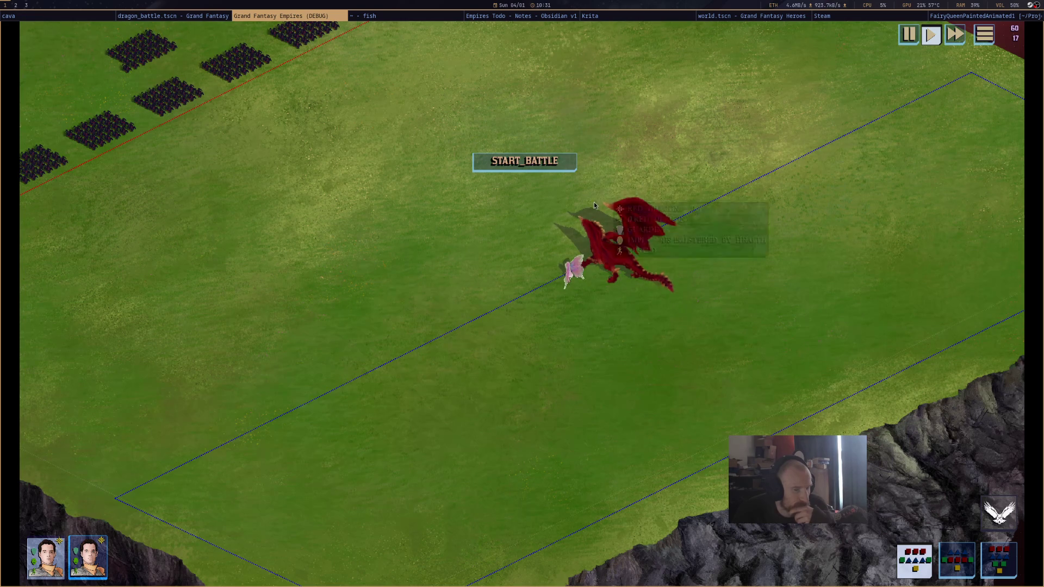
middle_click(329, 17)
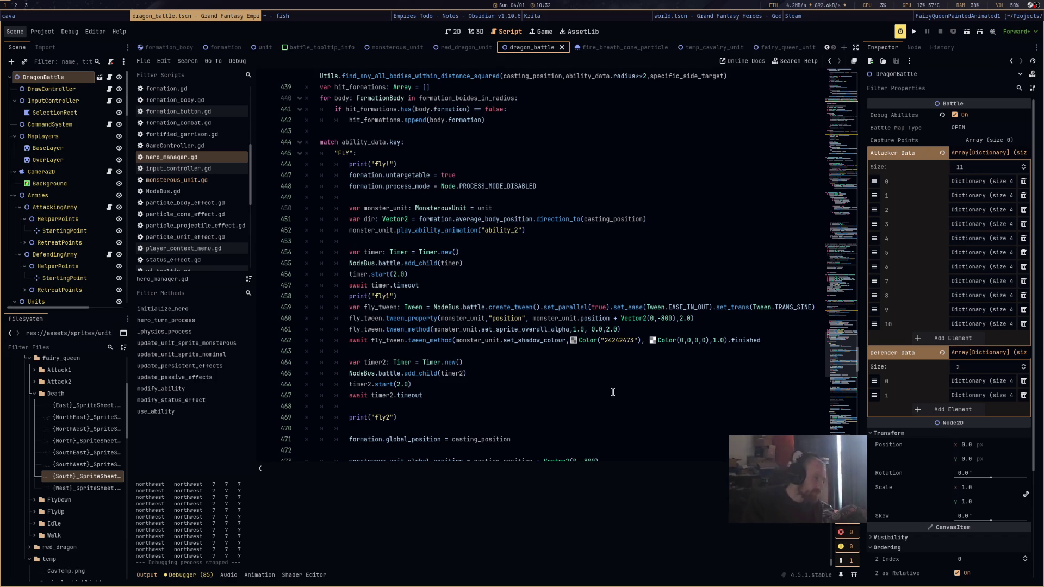
Review the monsterous_unit.gd and hero_manager.gd scripts from Godot's script list
mouse_move(476, 302)
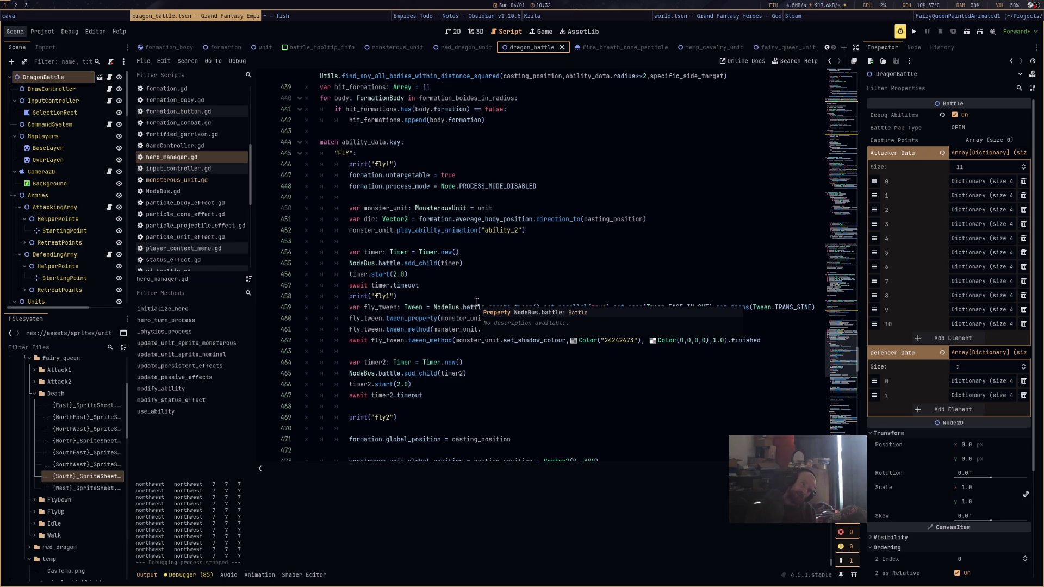
click(203, 180)
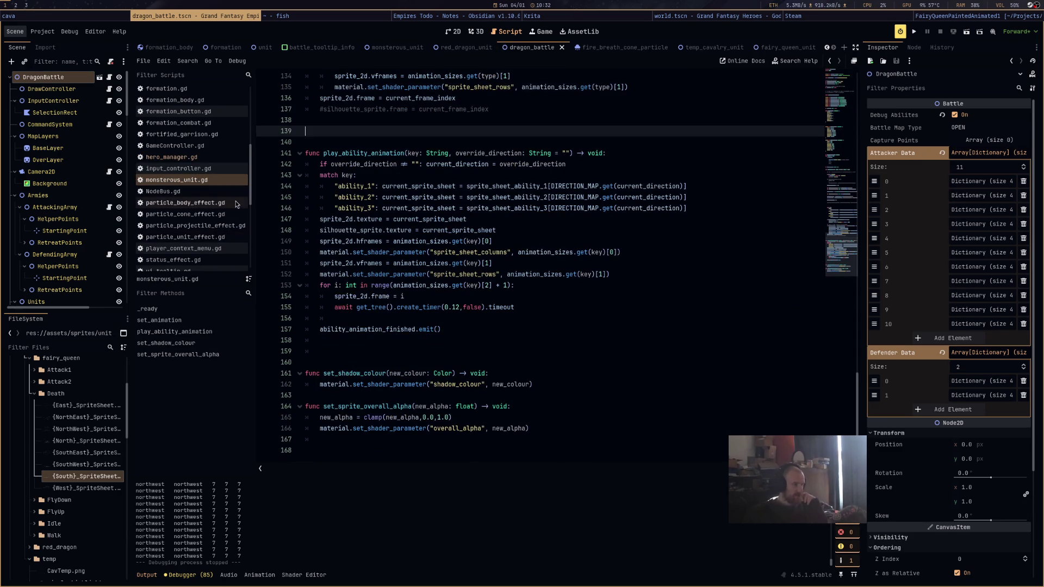
click(220, 157)
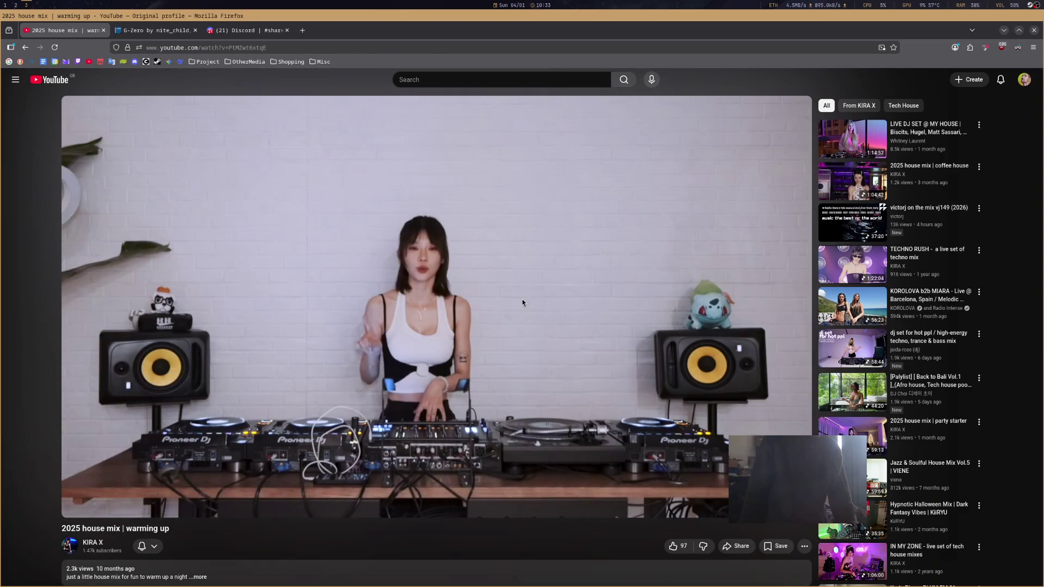
Check the YouTube house mix in Firefox, then go back to the Godot script editor
click(523, 303)
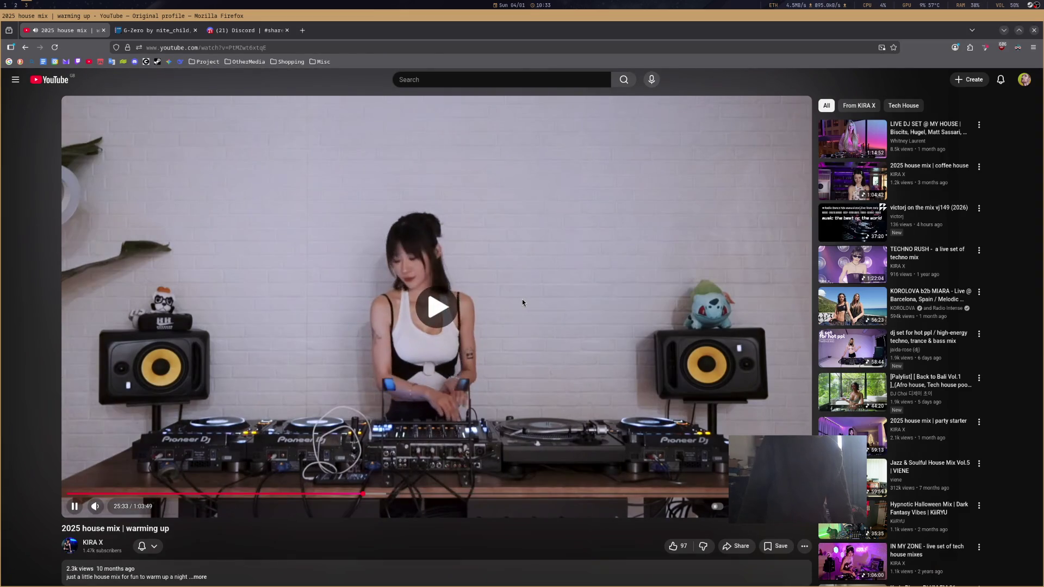
key(super+1)
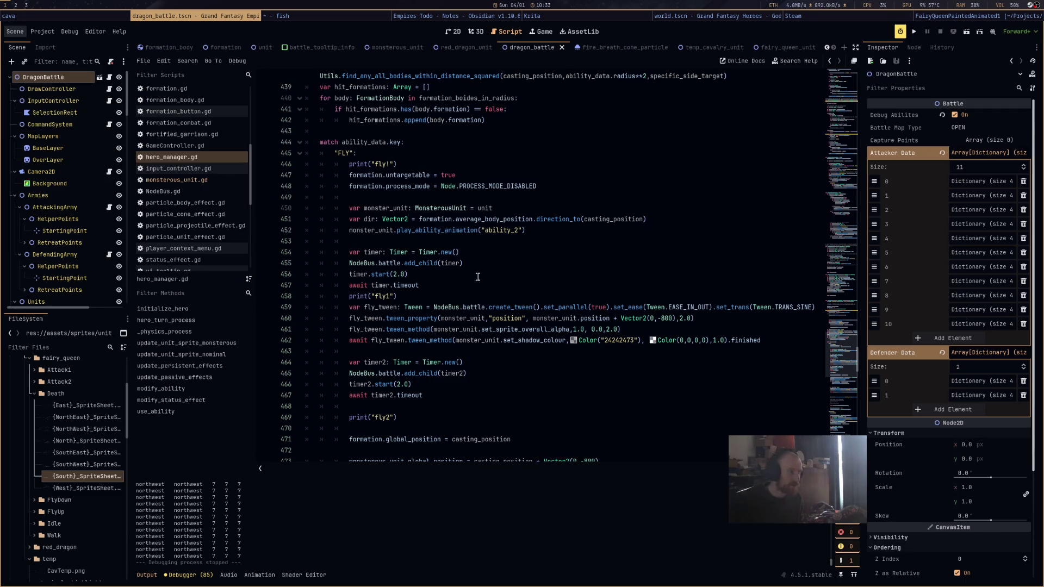
Open DataHeroes.gd and find the FIRE_BREATH ability entry
scroll(202, 203, down, 4)
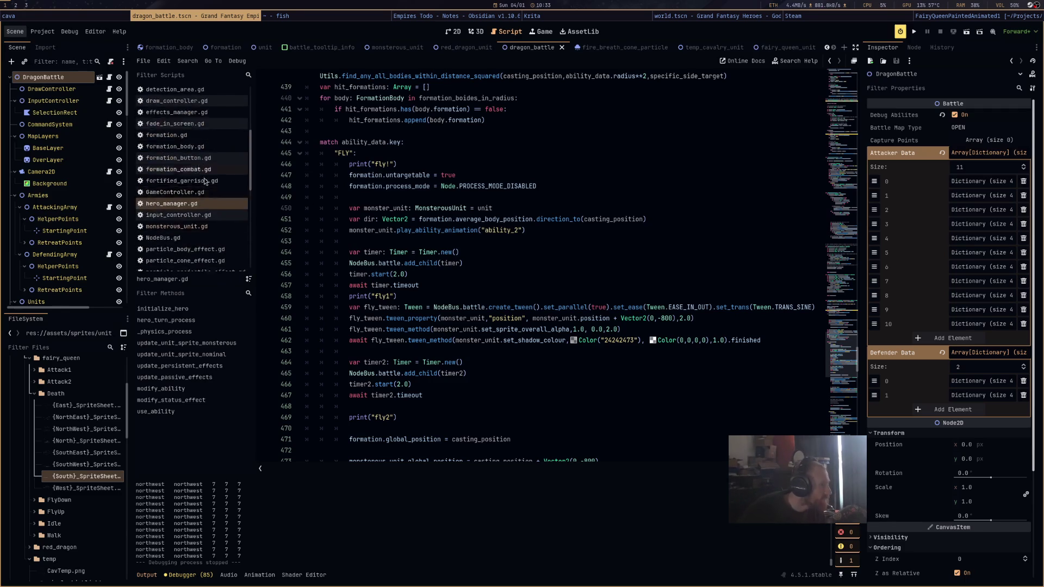
scroll(201, 202, up, 10)
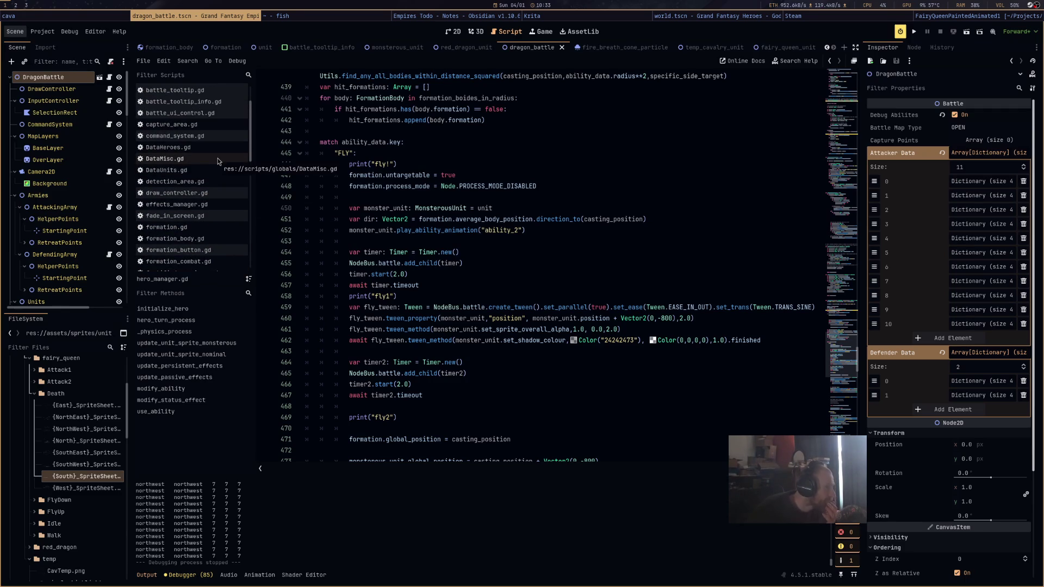
click(225, 159)
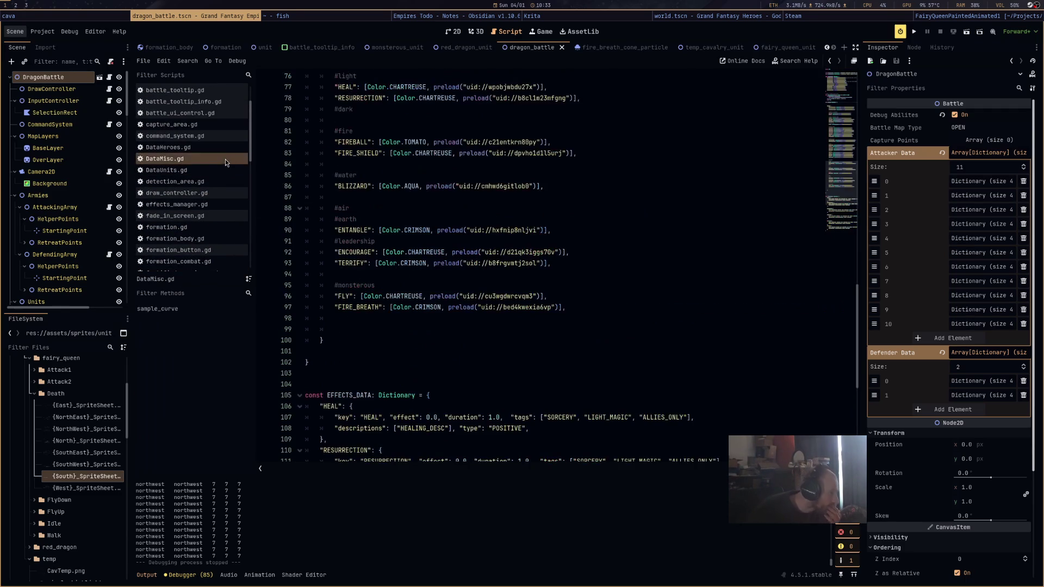
click(224, 149)
scroll(468, 274, down, 15)
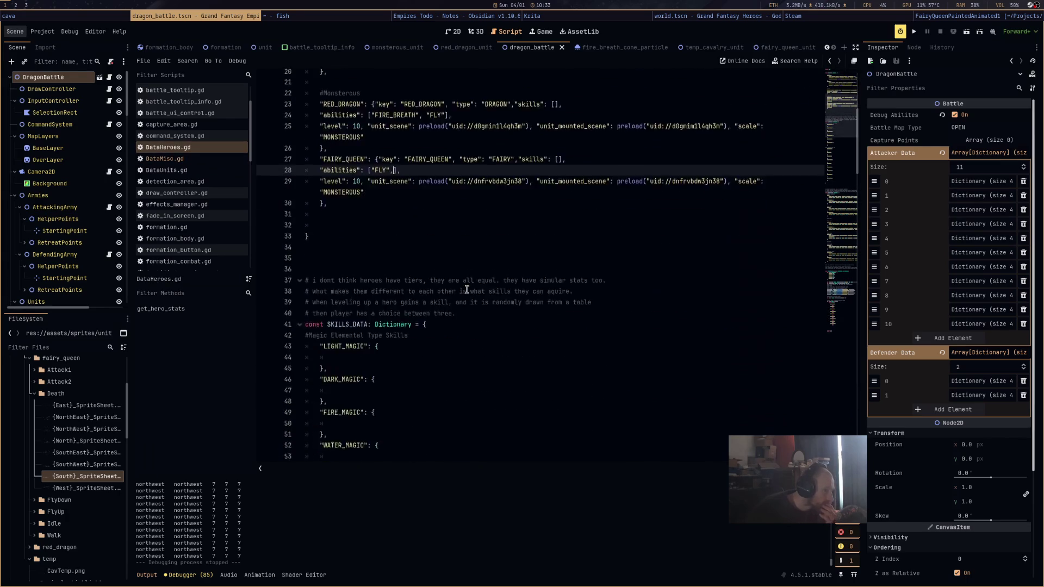
scroll(463, 295, down, 10)
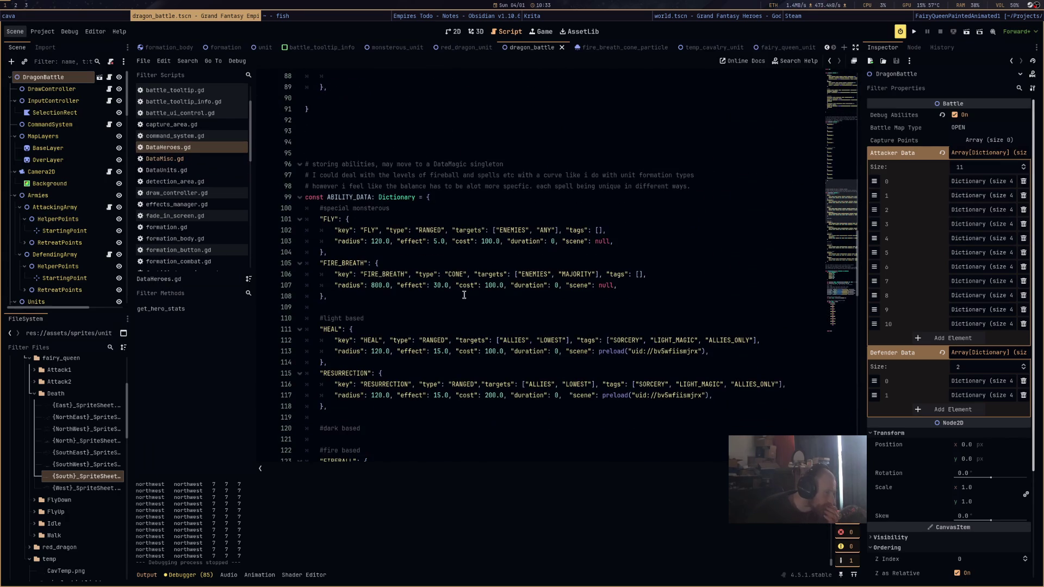
scroll(464, 295, down, 5)
scroll(464, 295, down, 9)
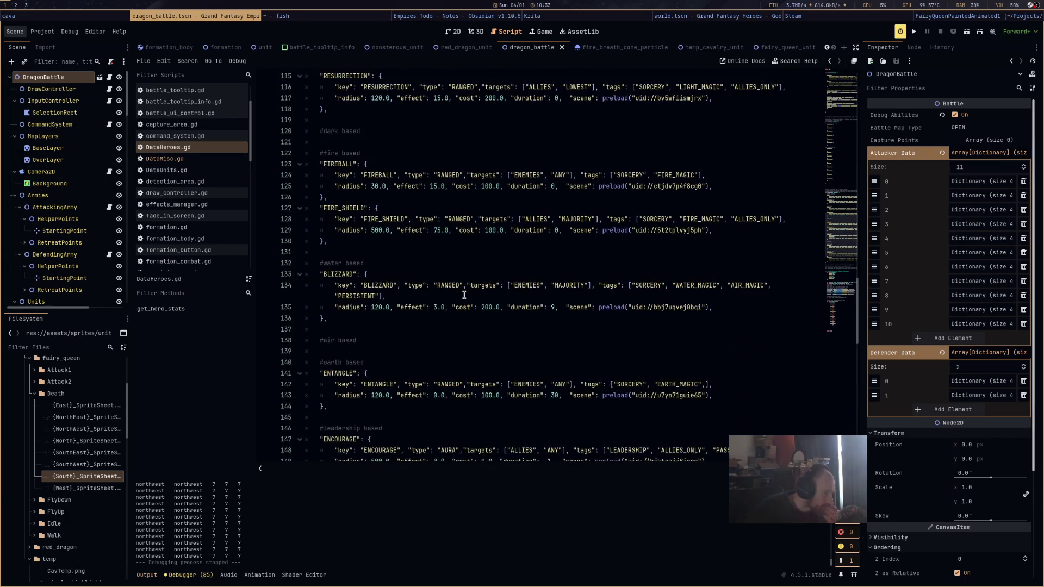
scroll(464, 295, up, 13)
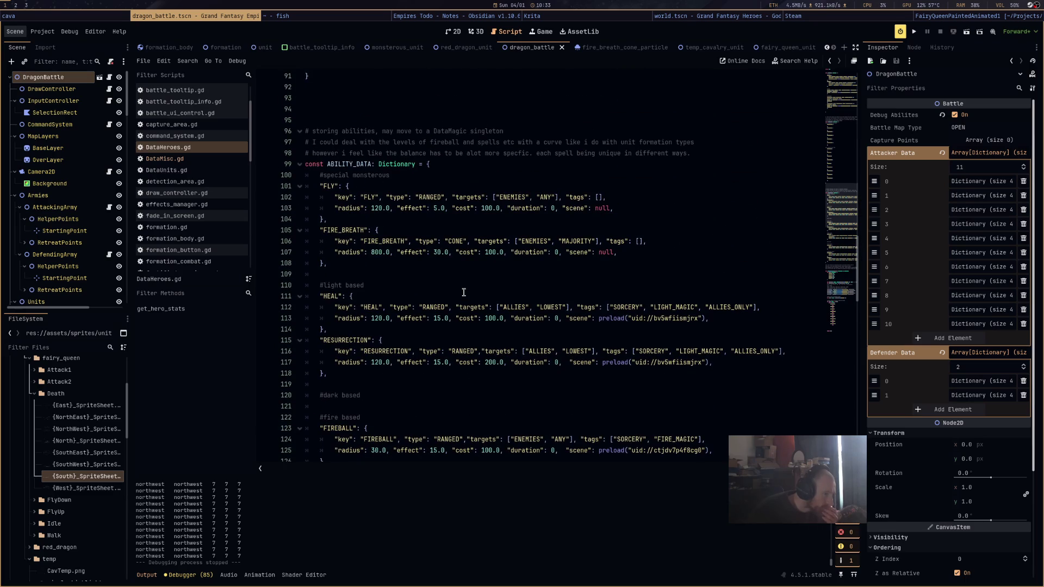
Paste the ENCOURAGE ability block onto new blank lines under FIRE_BREATH
click(365, 264)
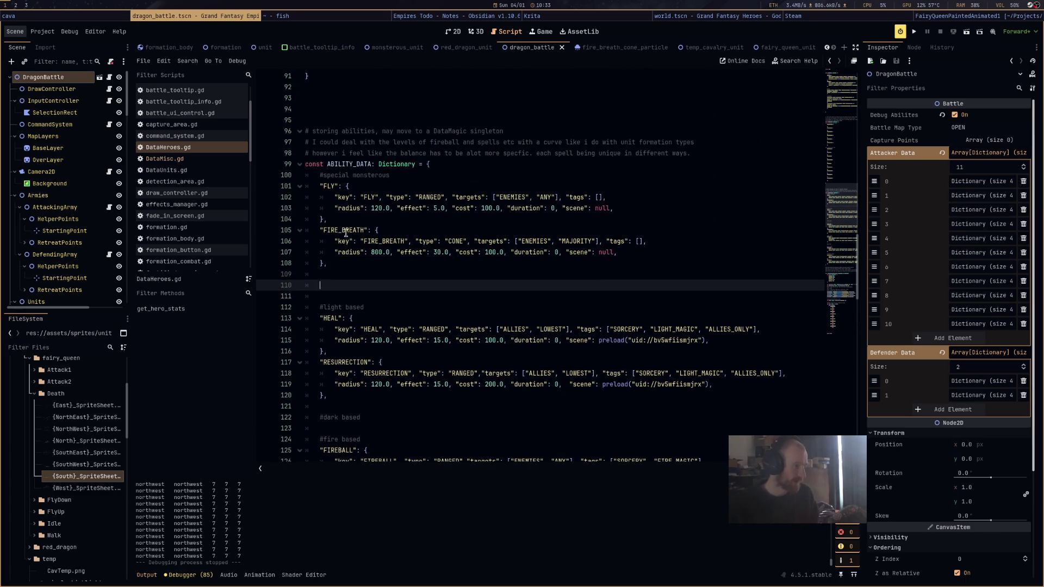
key(Return)
key(Return)
drag(352, 221, 275, 186)
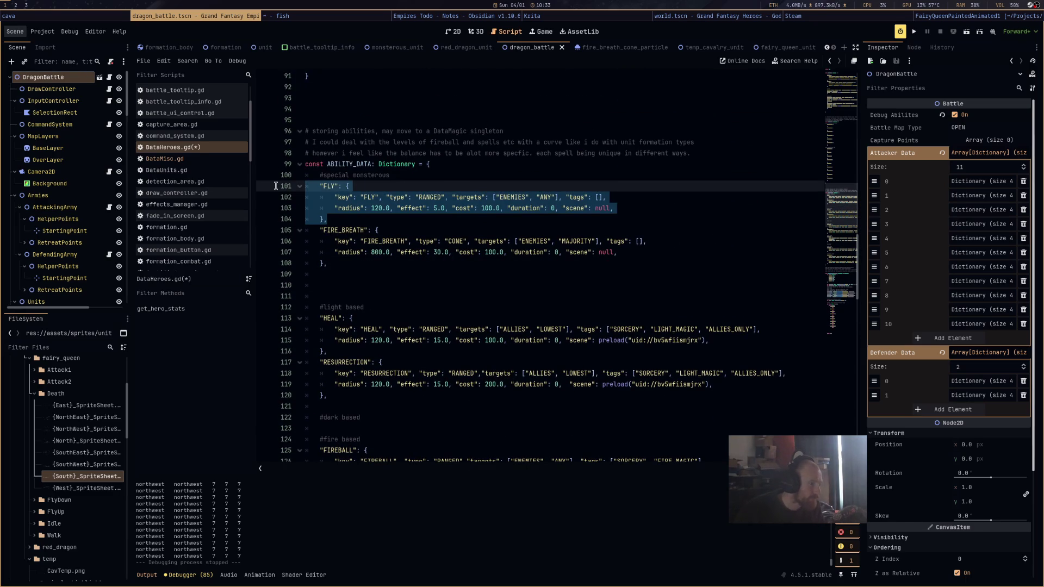
scroll(352, 208, down, 7)
scroll(347, 281, down, 3)
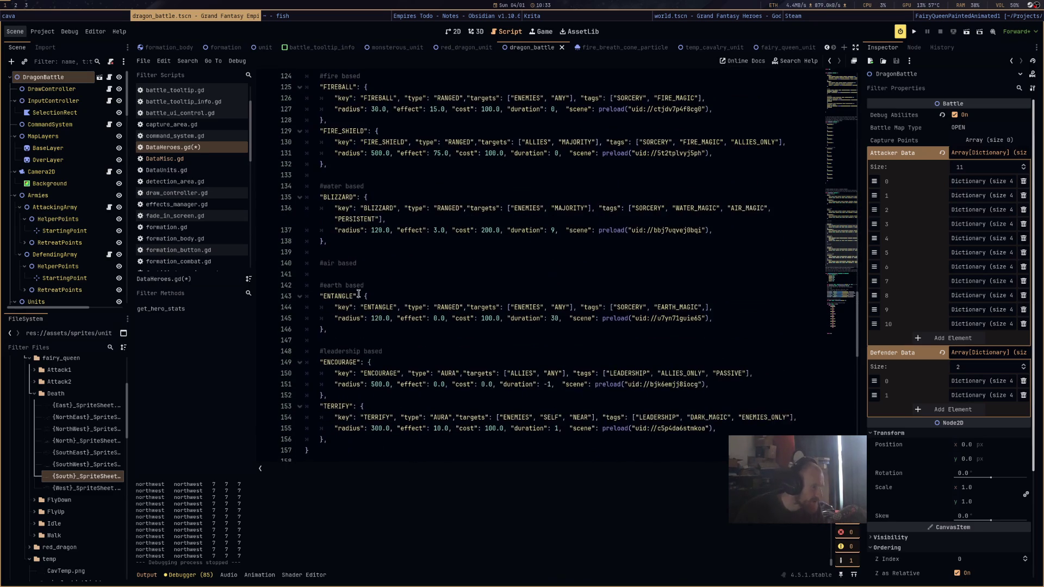
scroll(347, 281, down, 4)
click(326, 296)
shift+click(266, 263)
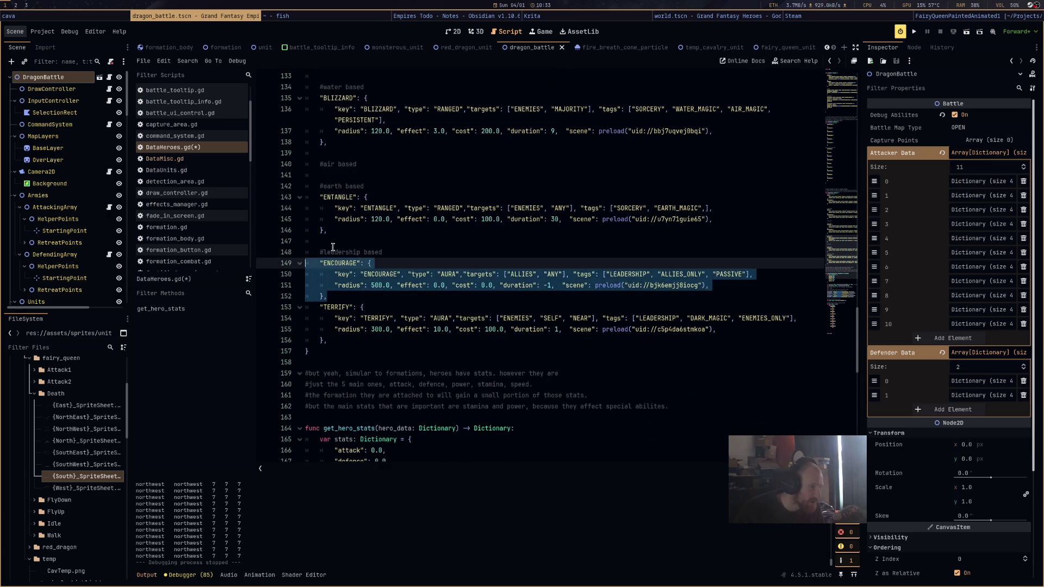
key(ctrl+x)
scroll(333, 248, up, 11)
click(328, 174)
key(ctrl+v)
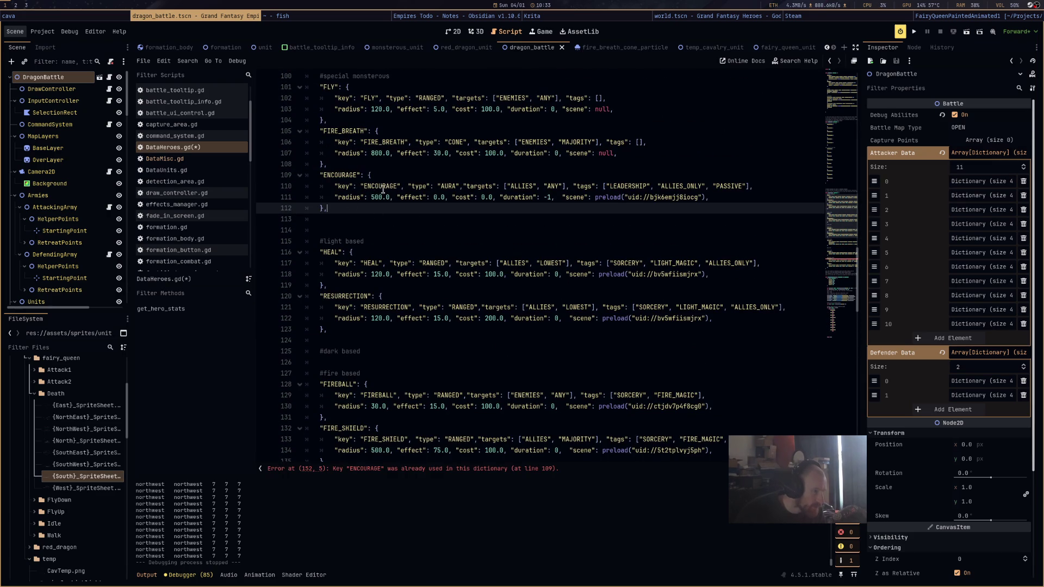
Rename the pasted entry and its key field from ENCOURAGE to AFFINITY
double_click(347, 175)
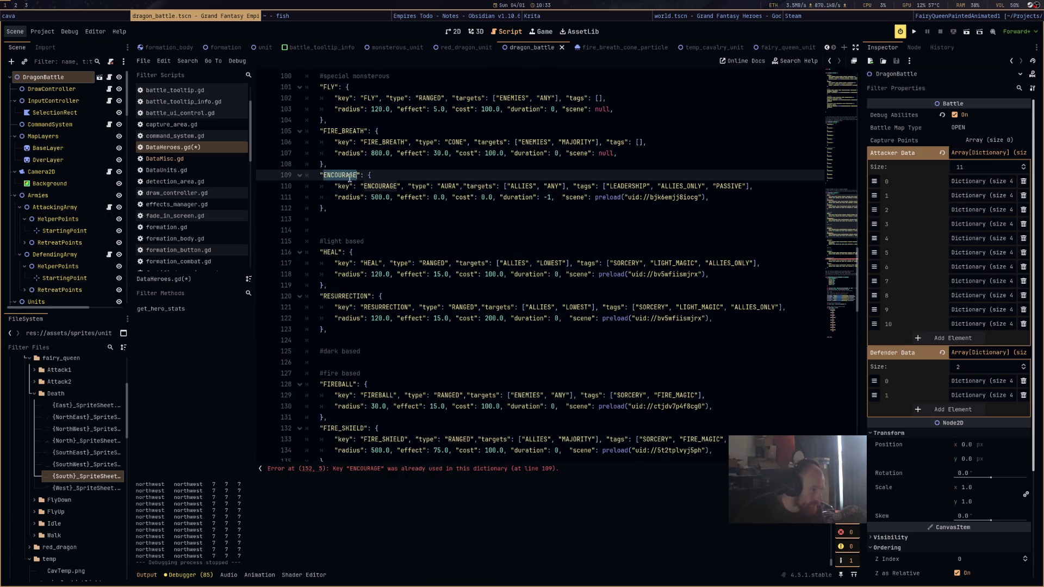
text(AFFINITY)
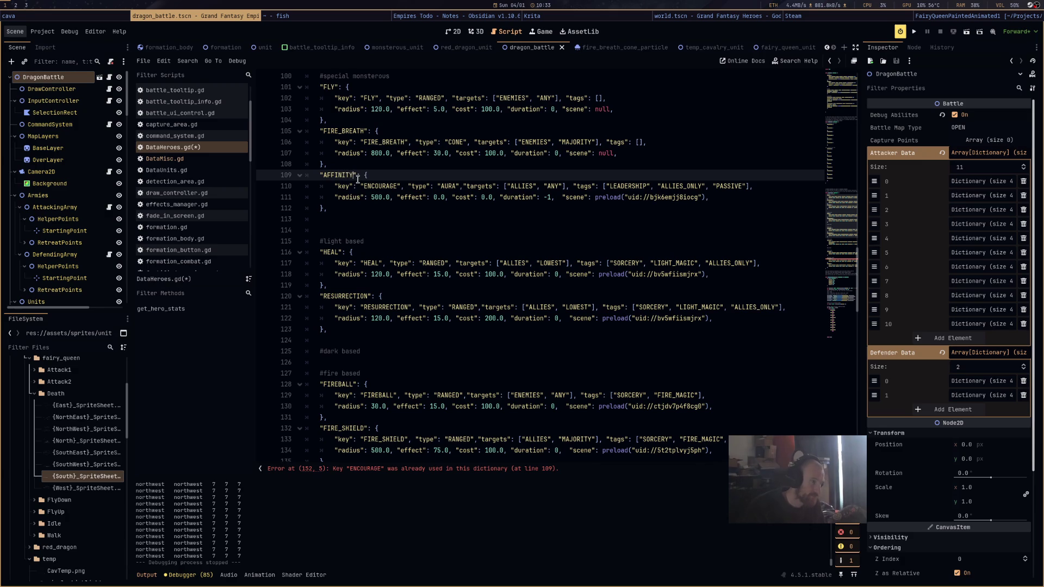
double_click(337, 175)
key(ctrl+c)
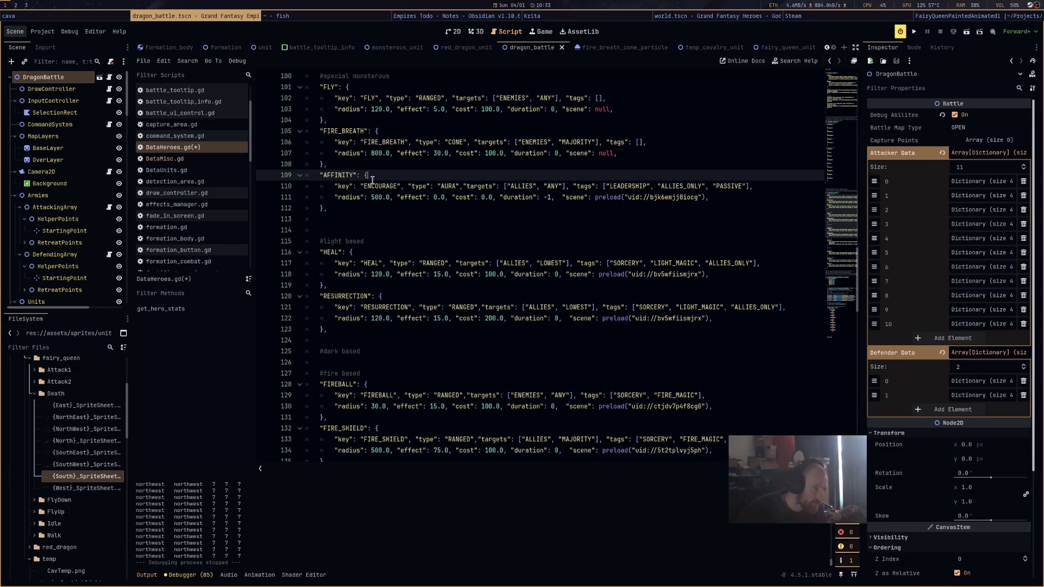
double_click(381, 186)
key(ctrl+v)
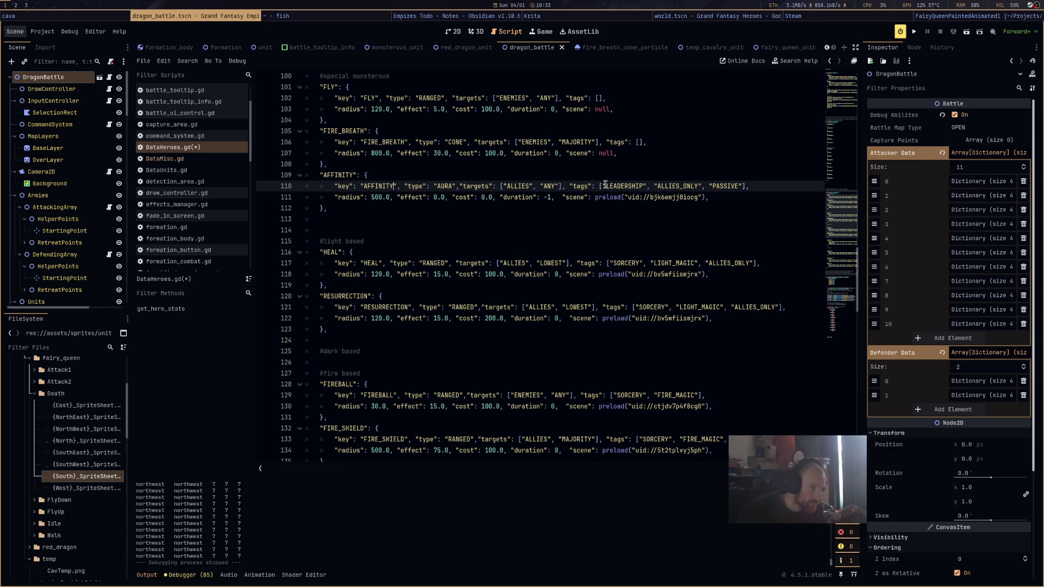
Remove the LEADERSHIP tag, leaving ALLIES_ONLY and PASSIVE, and save DataHeroes.gd
double_click(624, 186)
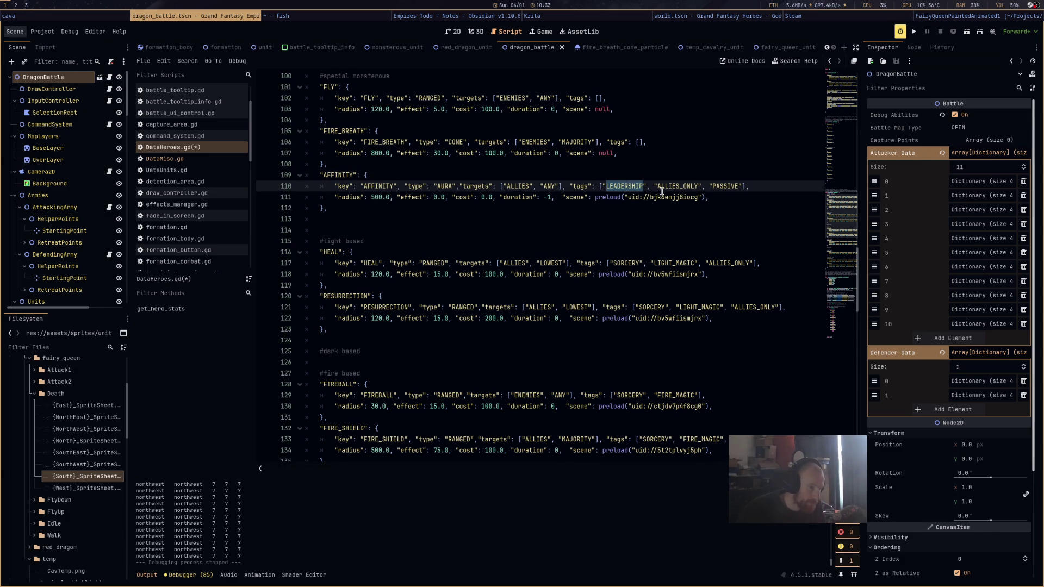
drag(651, 186, 603, 186)
key(BackSpace)
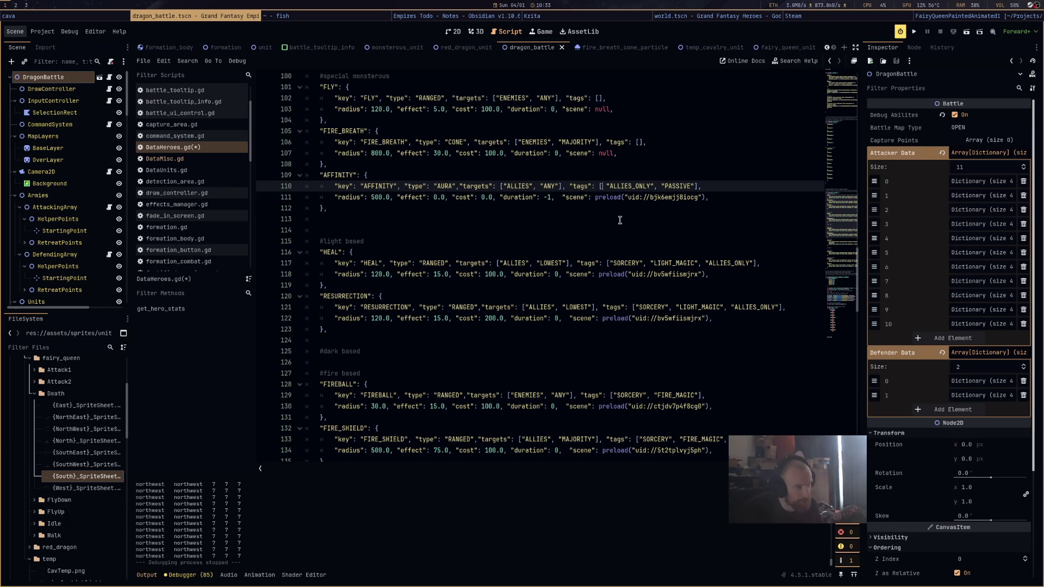
key(BackSpace)
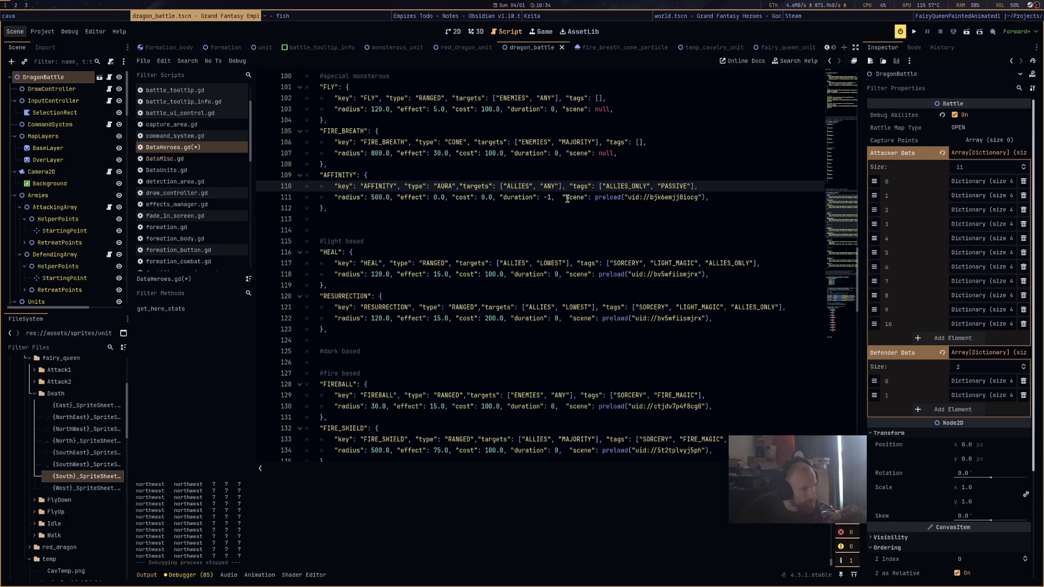
drag(712, 208, 494, 186)
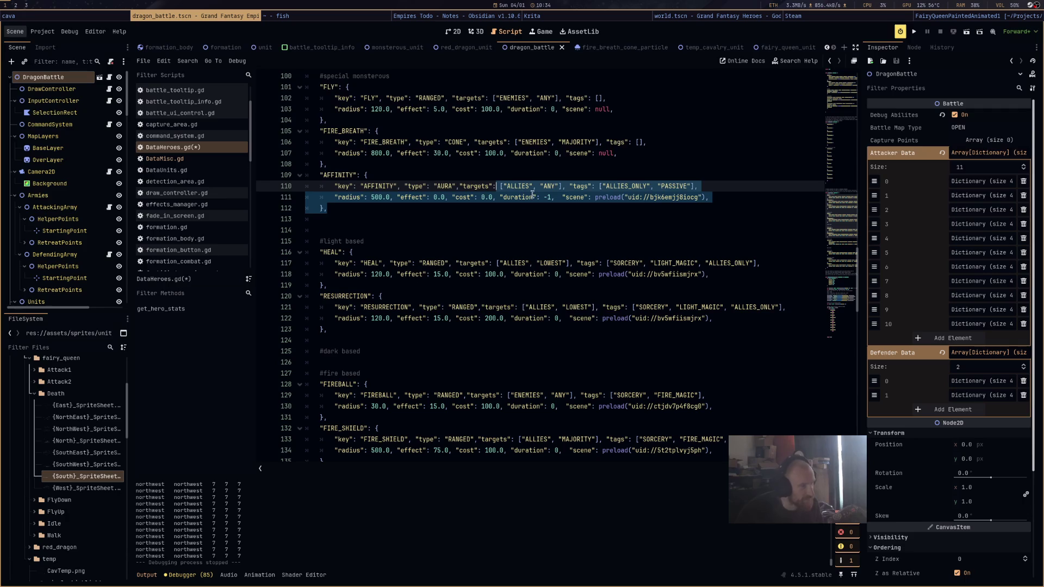
key(ctrl+s)
In DataMisc.gd, paste a copy of the ENCOURAGE effect block below the original
click(180, 159)
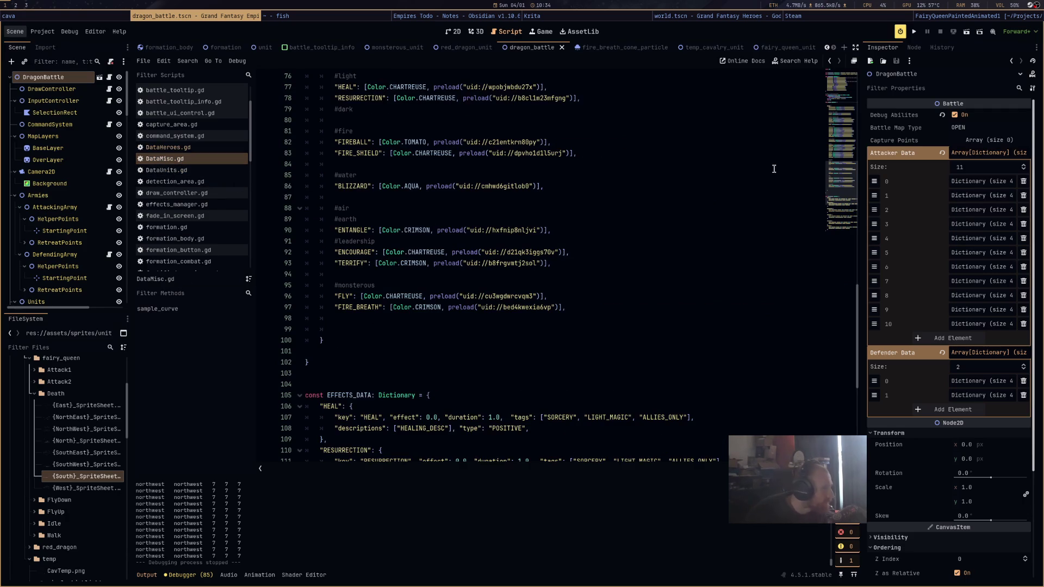
scroll(833, 185, down, 6)
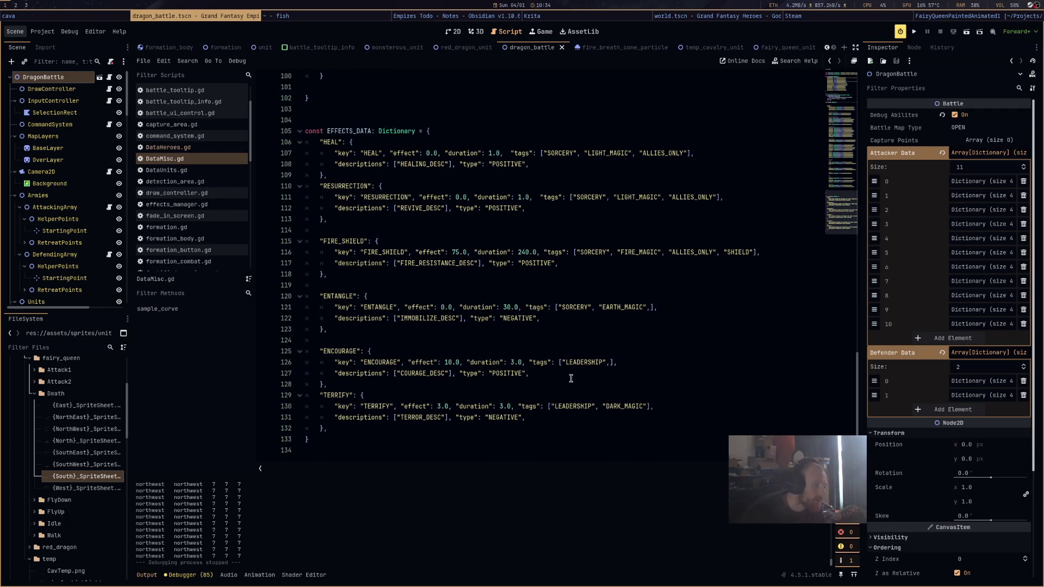
drag(363, 378, 295, 354)
click(354, 383)
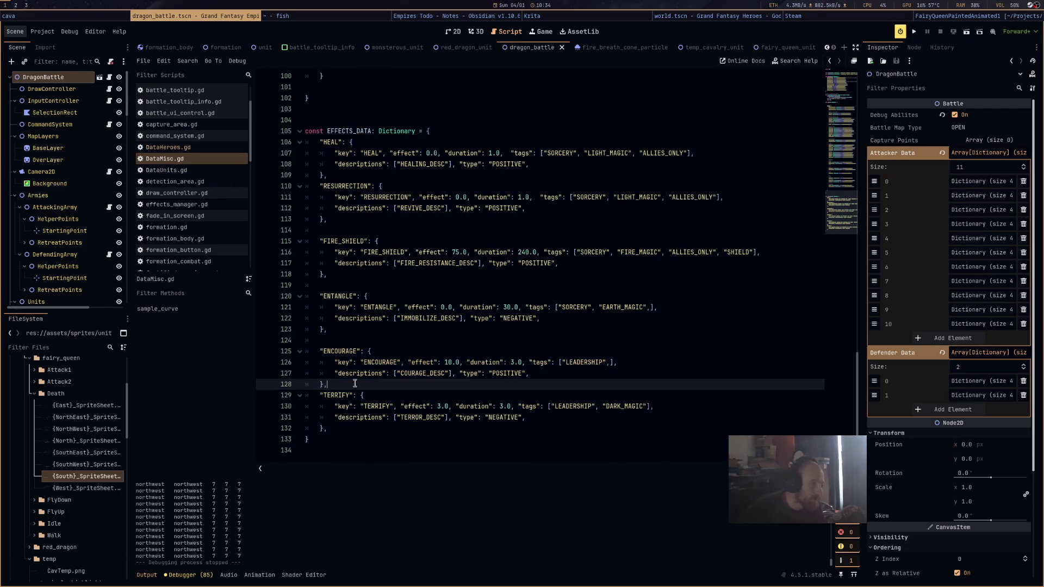
key(Return)
key(Return)
click(339, 396)
key(ctrl+v)
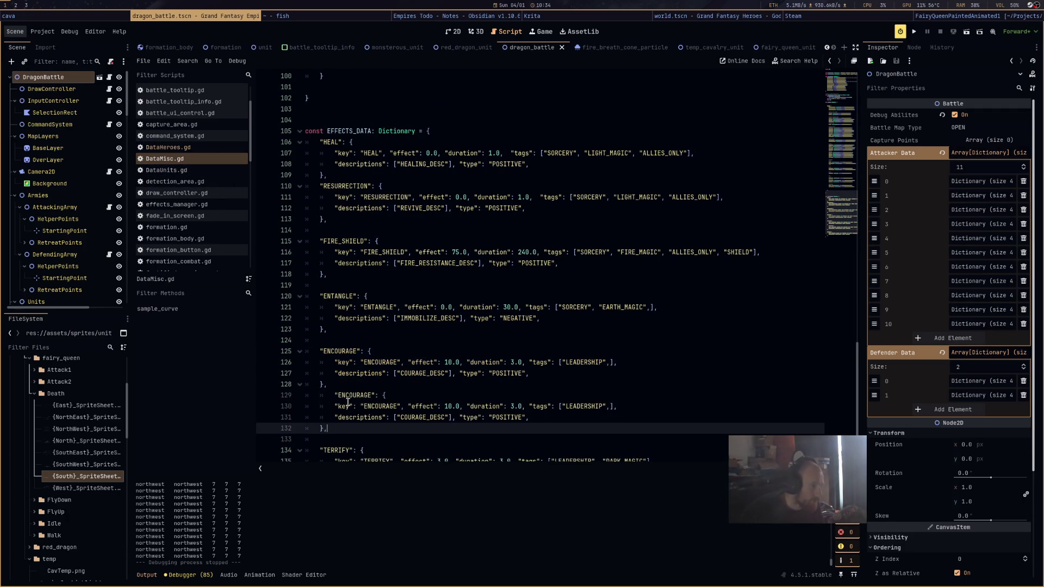
Rename the copy's name and key to AFFINITY and its description to AFFINITY_DESC
click(335, 399)
double_click(337, 397)
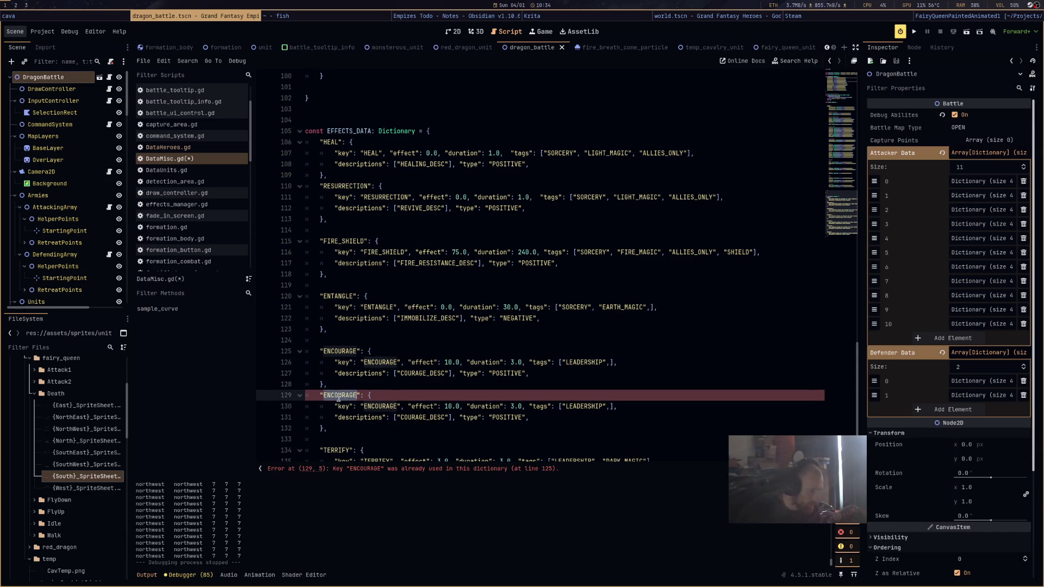
text(AFFINITY)
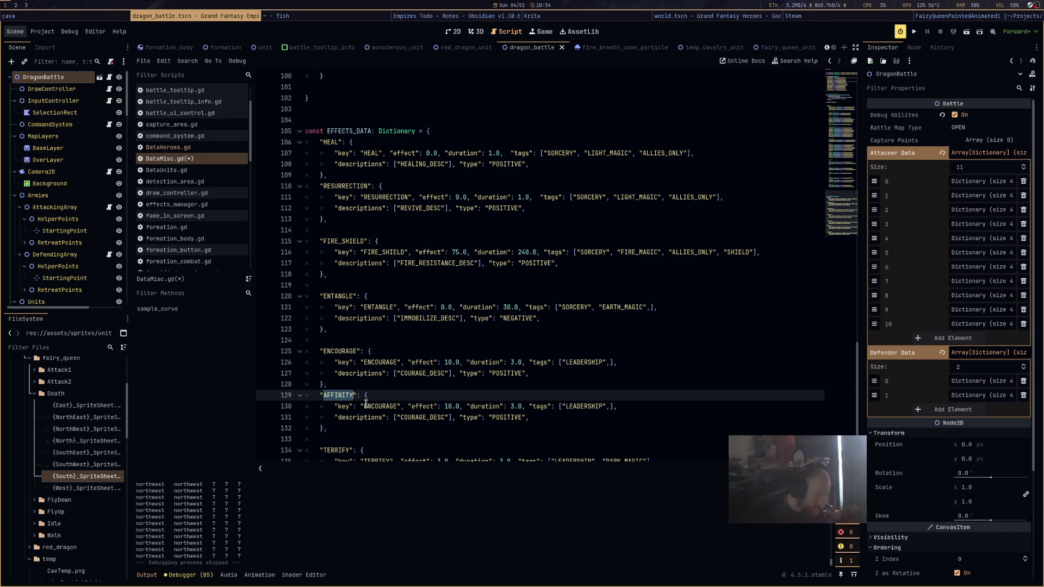
double_click(372, 407)
text(AFFINITY)
double_click(420, 418)
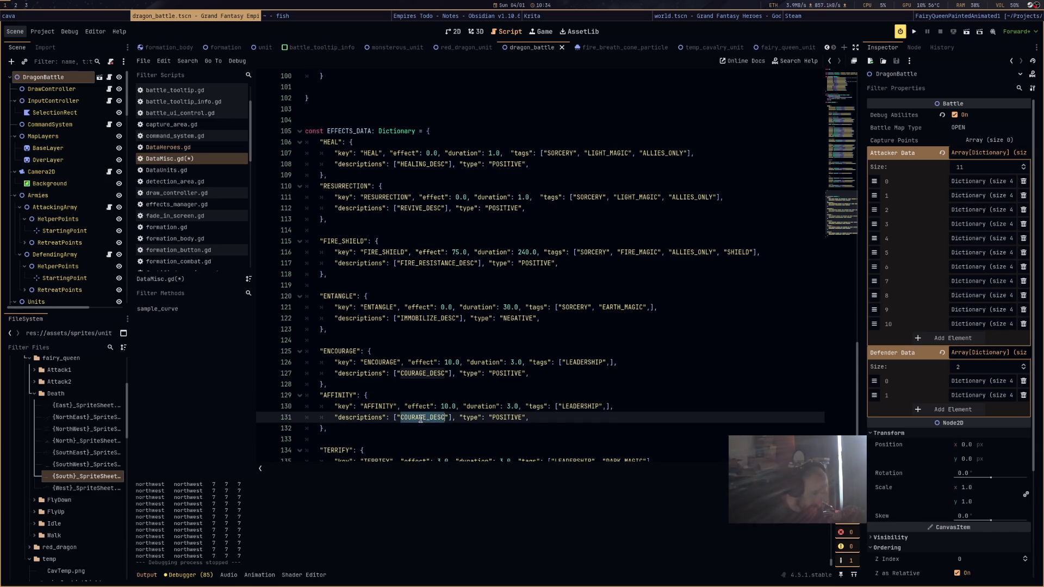
click(424, 417)
drag(427, 418, 400, 418)
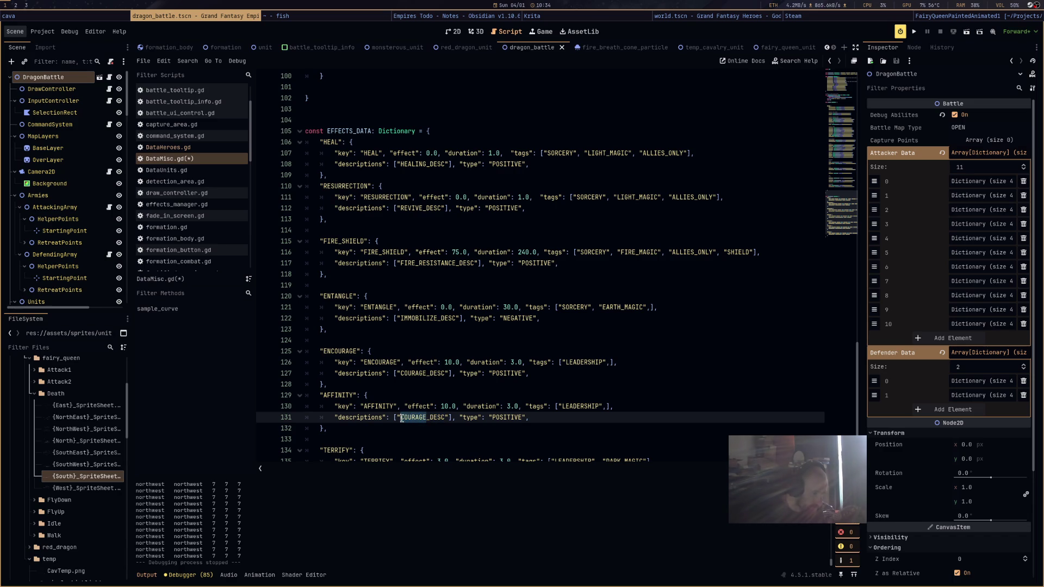
text(AFFINITY)
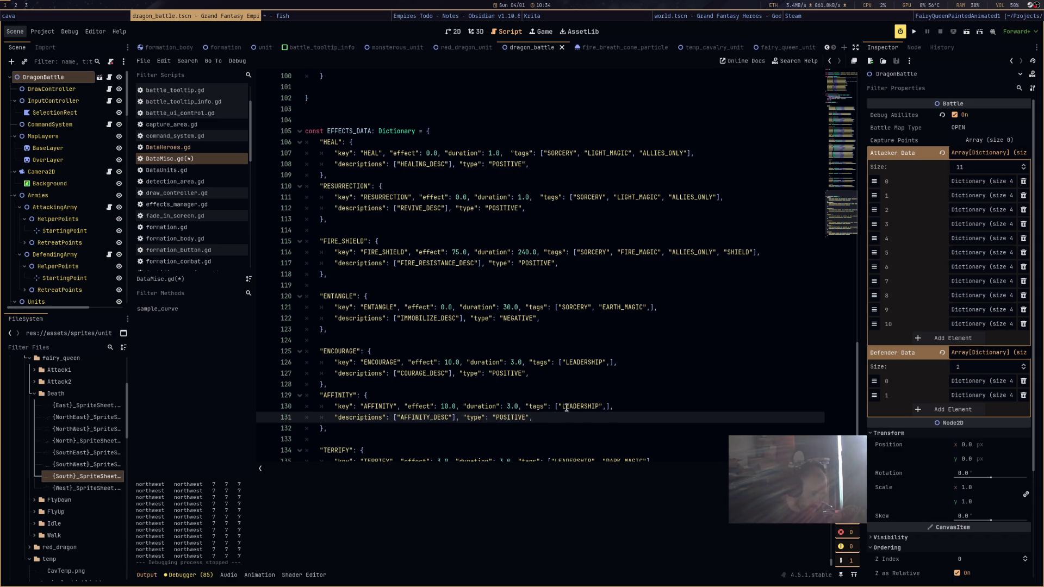
Delete the LEADERSHIP tag so the tags list is empty, and save DataMisc.gd
double_click(567, 408)
key(BackSpace)
key(BackSpace)
key(Delete)
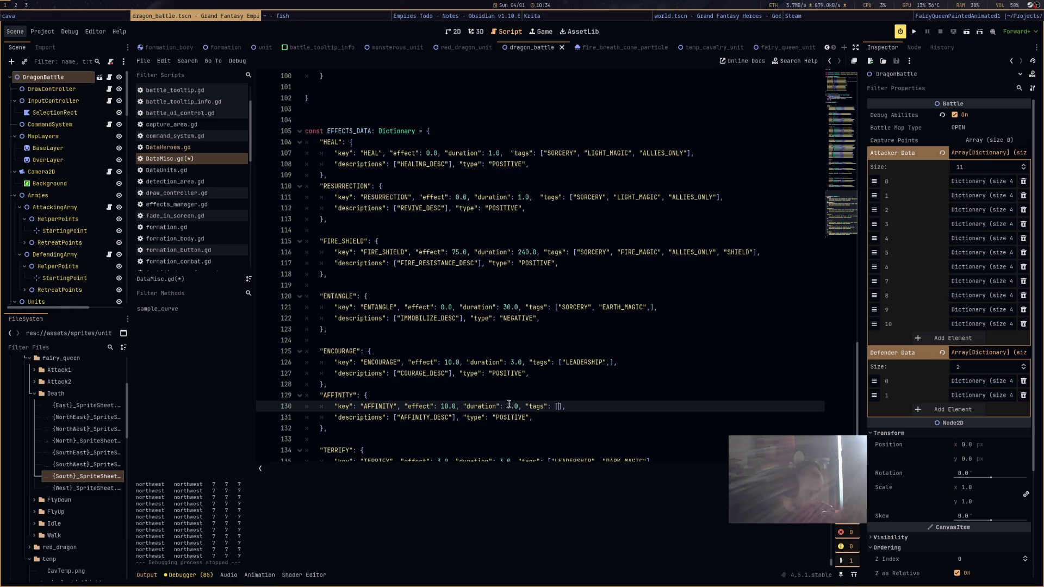
key(ctrl+s)
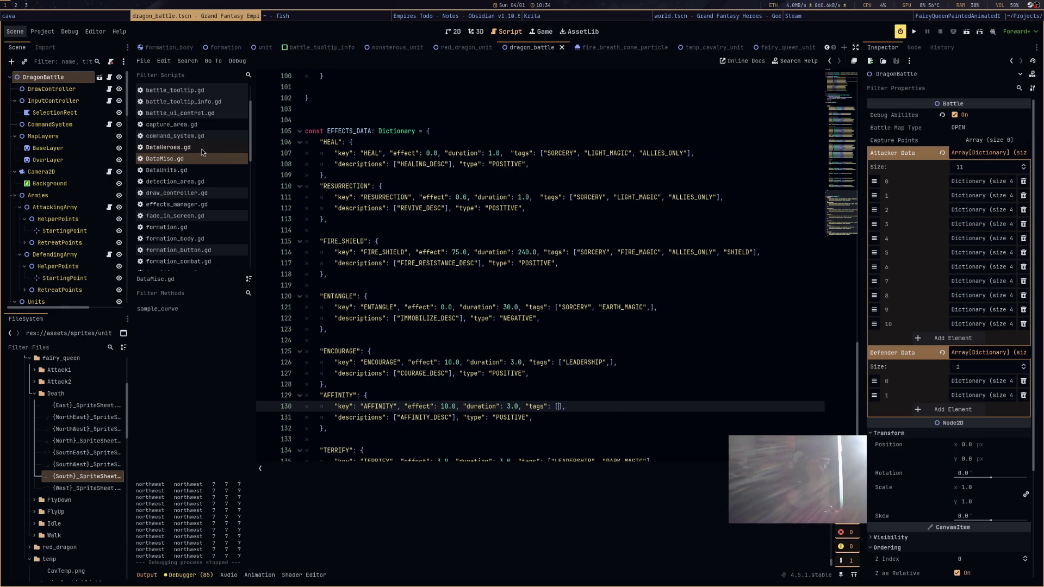
Copy the ENCOURAGE line from the ability colour-and-icon list
scroll(507, 235, up, 9)
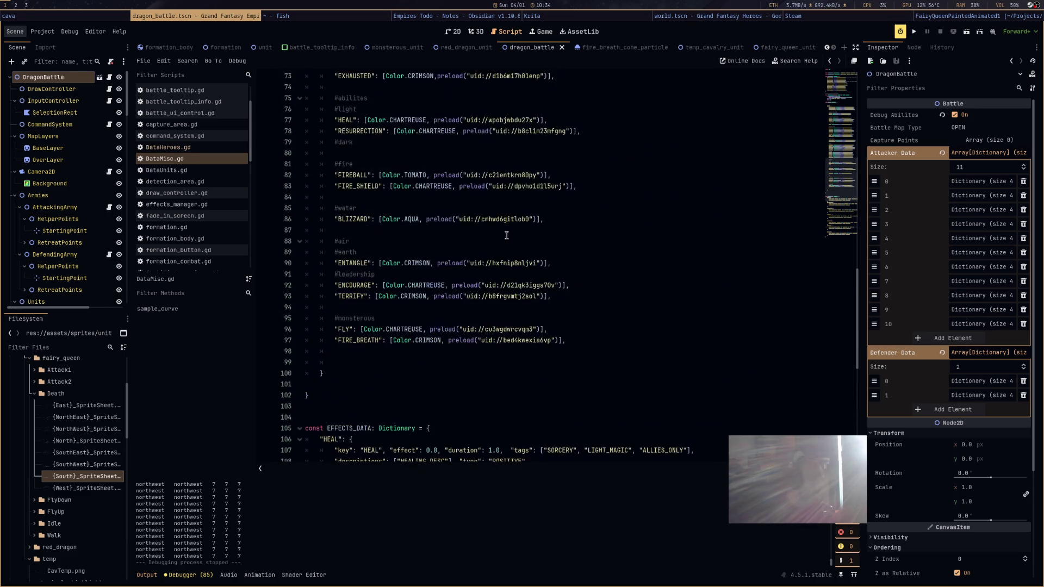
scroll(500, 239, up, 3)
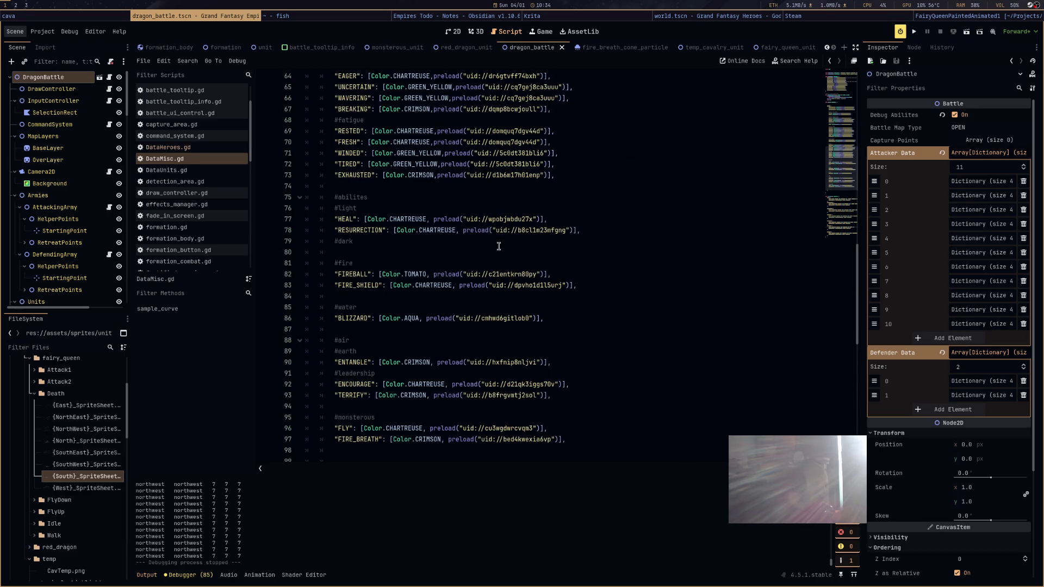
scroll(499, 247, up, 9)
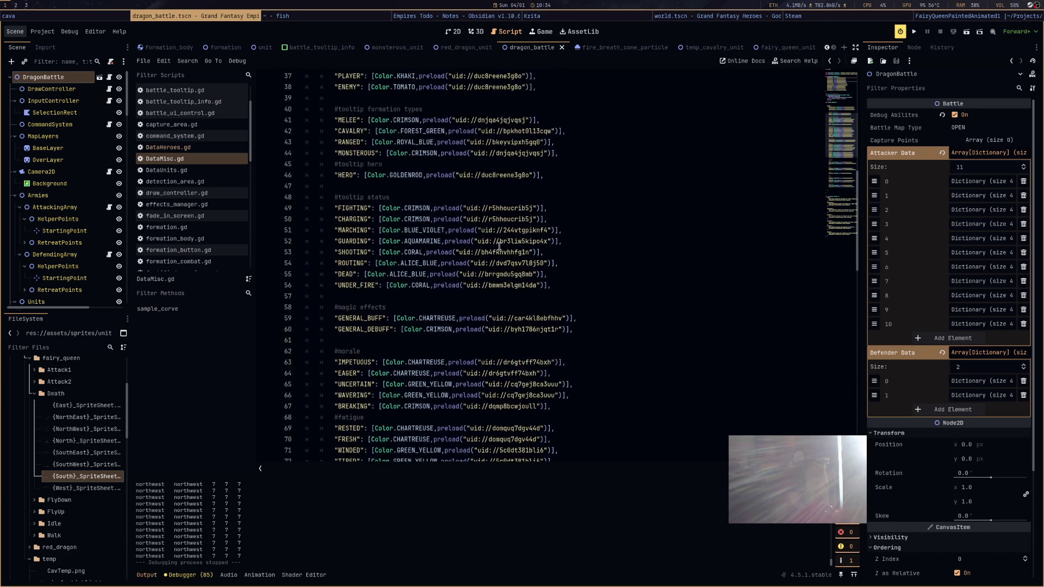
scroll(499, 246, up, 12)
scroll(499, 247, down, 10)
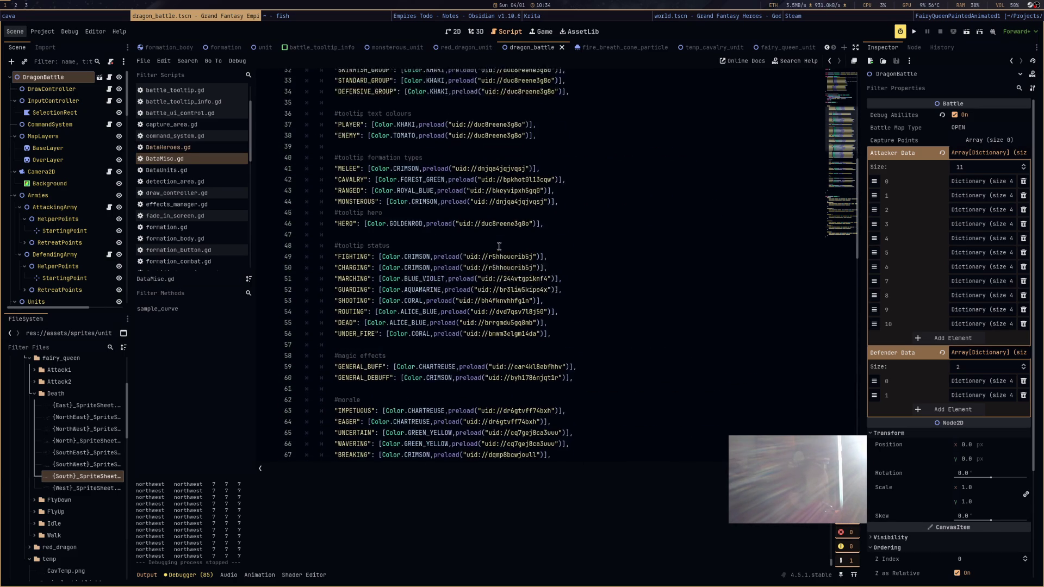
scroll(499, 246, down, 4)
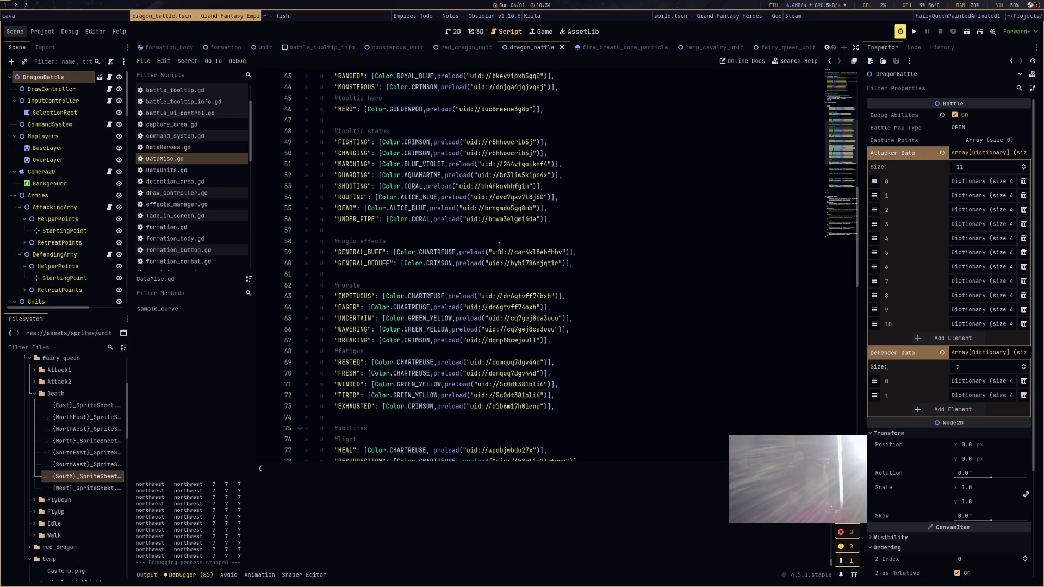
scroll(499, 246, down, 8)
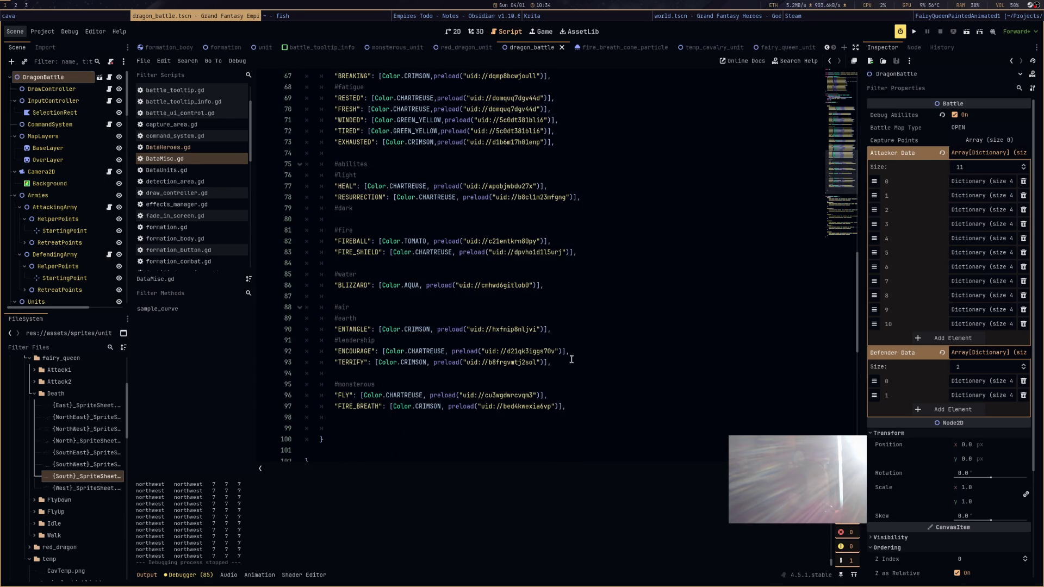
mouse_move(580, 354)
mouse_down()
mouse_move(340, 340)
mouse_move(335, 351)
mouse_up()
key(ctrl+c)
Paste it after FIRE_BREATH, renamed AFFINITY, and close the fish terminal
click(575, 406)
key(Return)
key(ctrl+v)
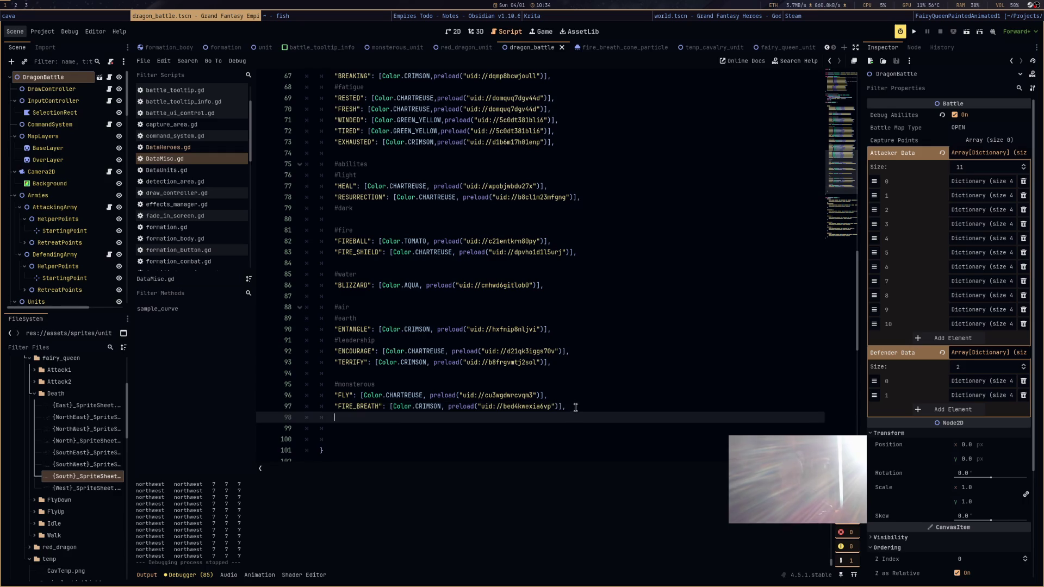
double_click(352, 417)
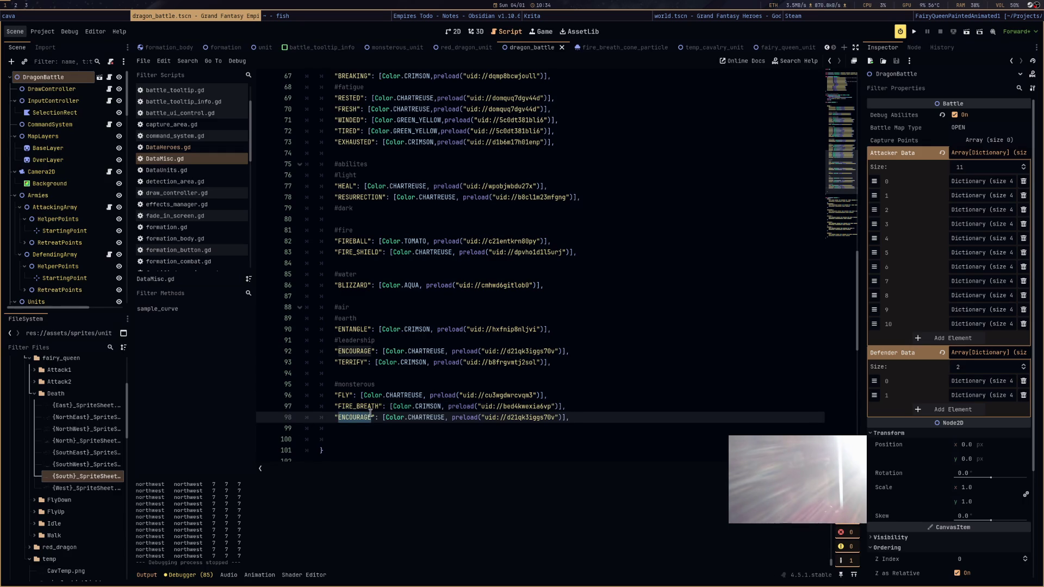
text(AFFINITY)
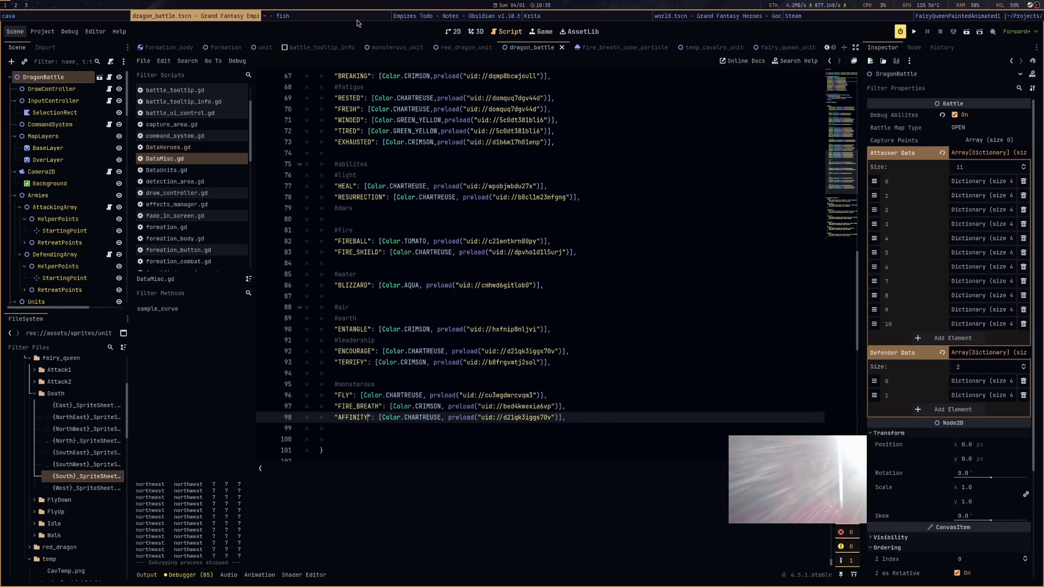
click(334, 16)
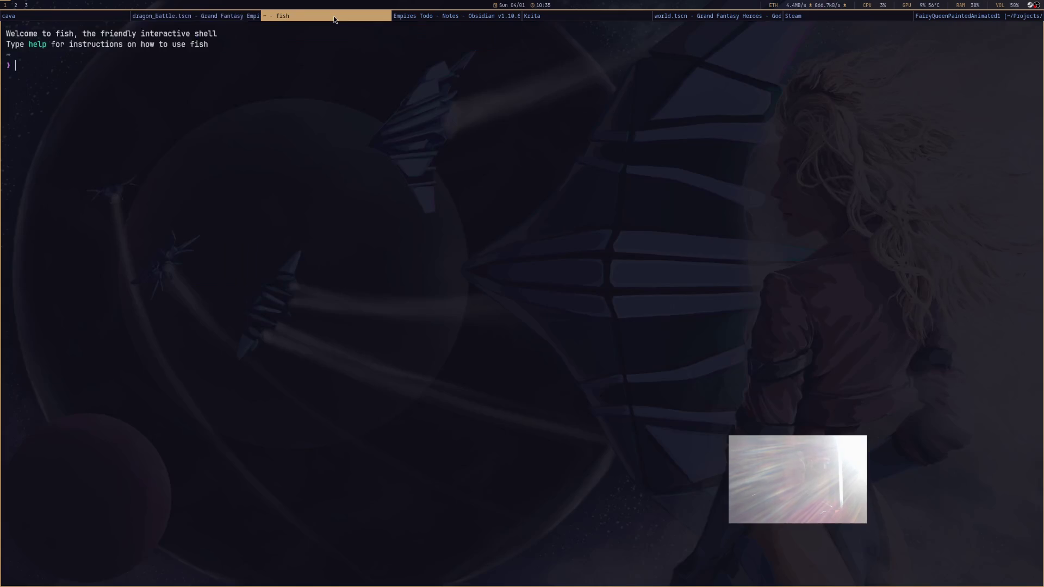
key(ctrl+d)
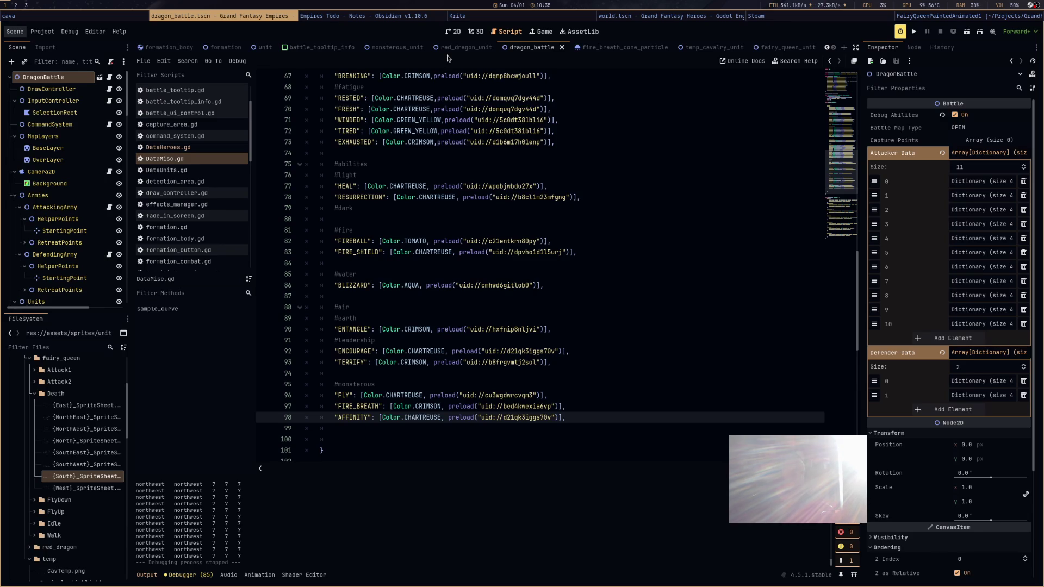
Switch through the open windows to the Empires Todo note, then open Thunar on the home folder
click(822, 19)
click(824, 19)
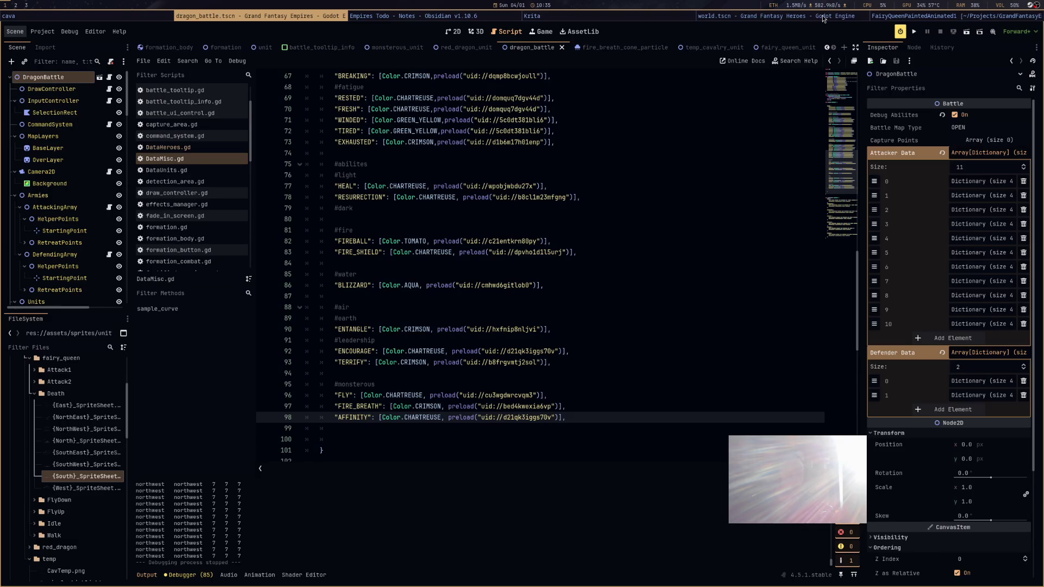
click(824, 19)
click(824, 19)
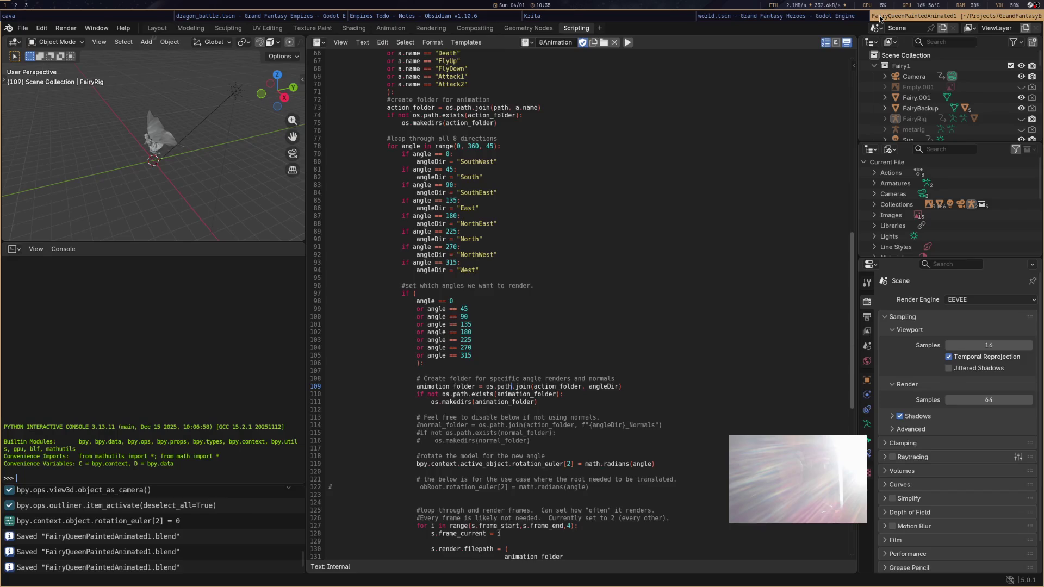
click(837, 19)
click(916, 20)
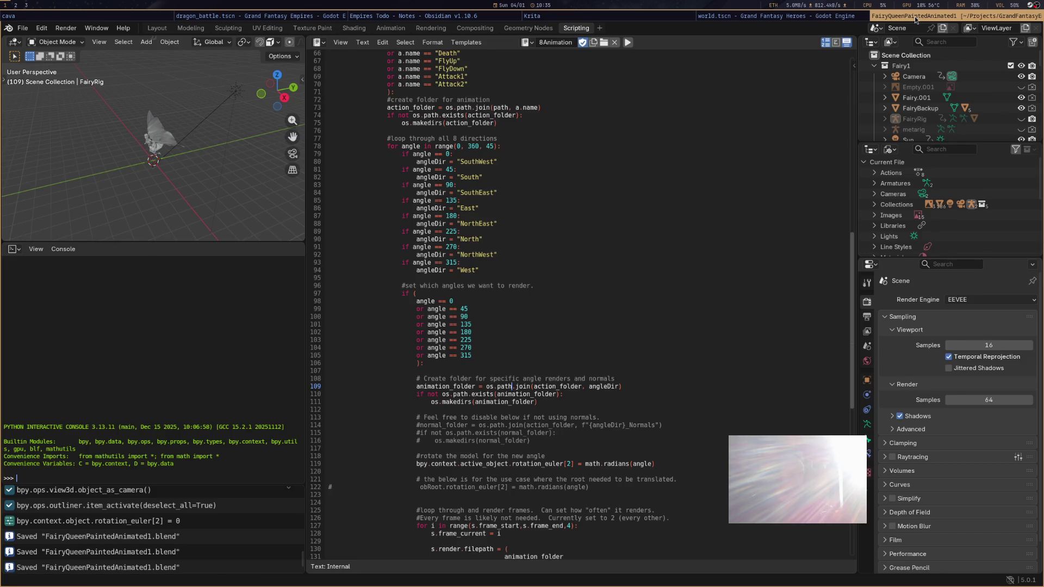
click(915, 20)
click(874, 17)
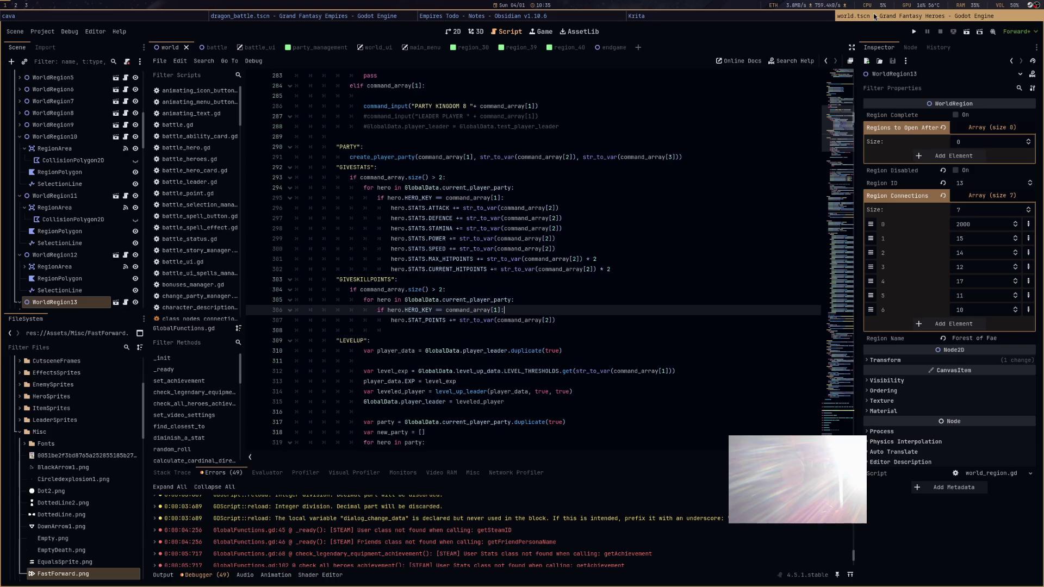
click(560, 18)
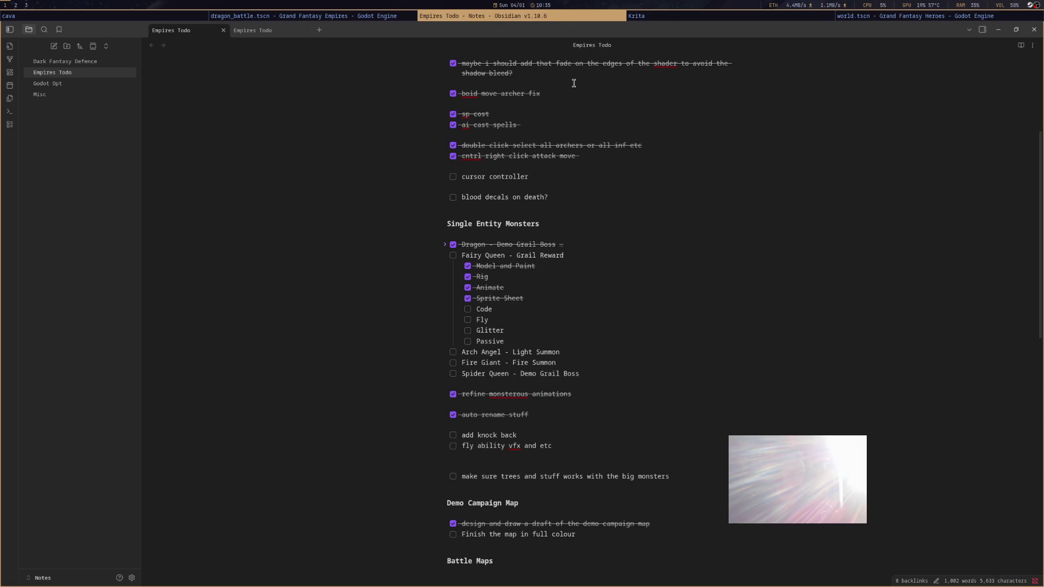
key(super+e)
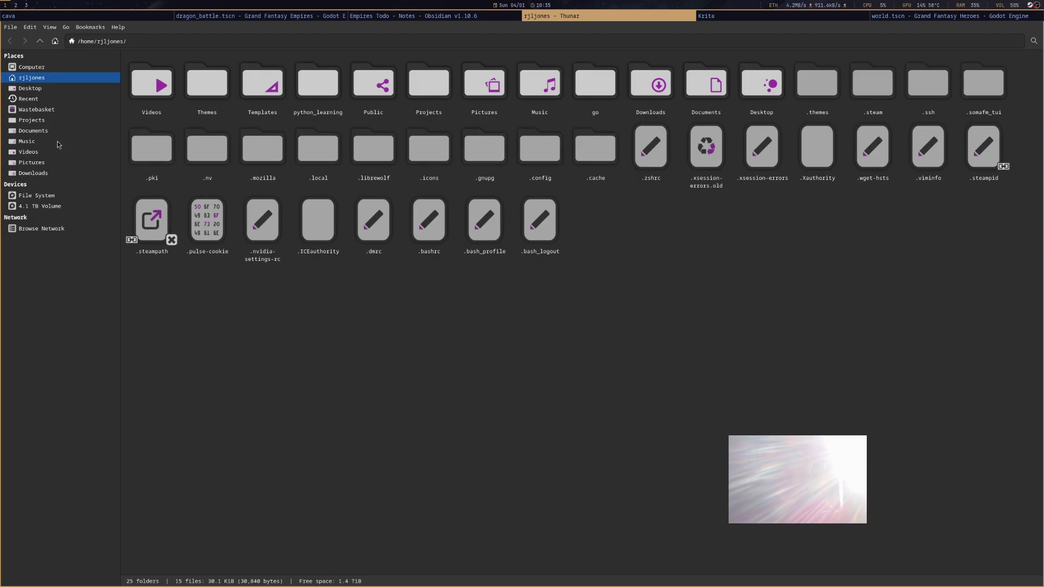
Browse Pictures > Rjljones_GameIcons_1 > SVG > Fantasy > Skills, then return to Godot
click(53, 162)
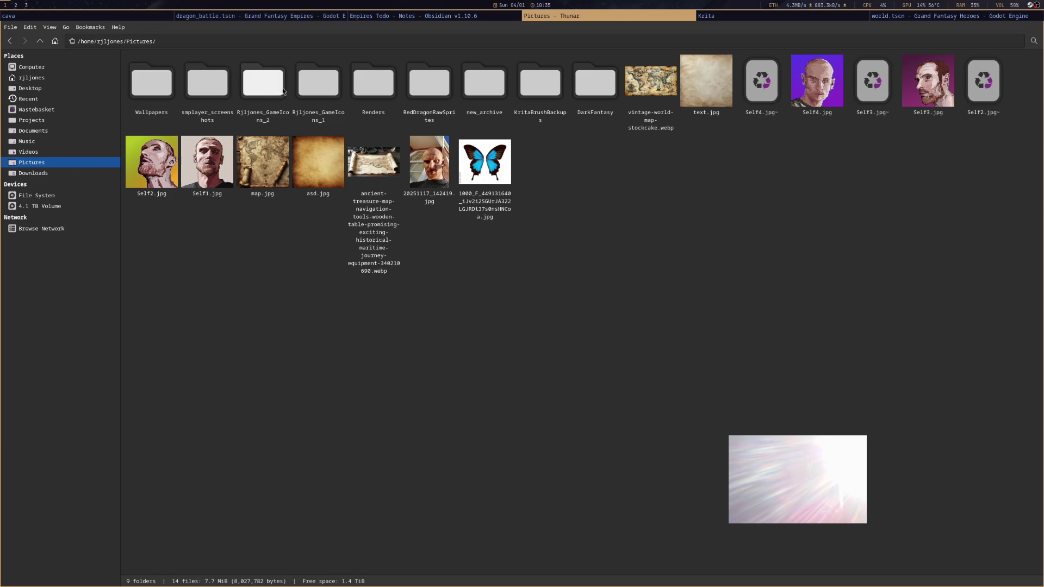
click(315, 86)
double_click(315, 86)
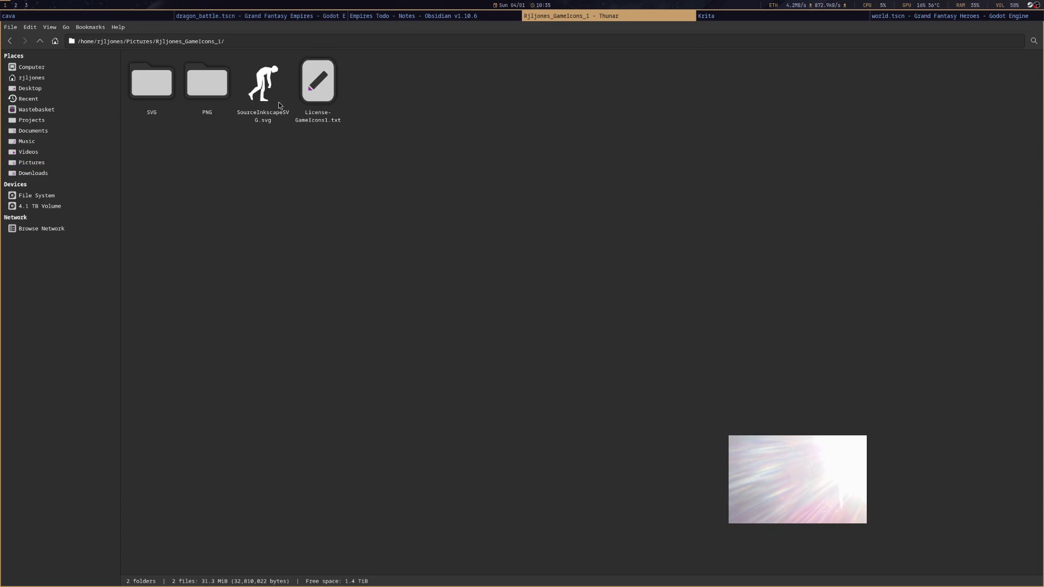
double_click(154, 95)
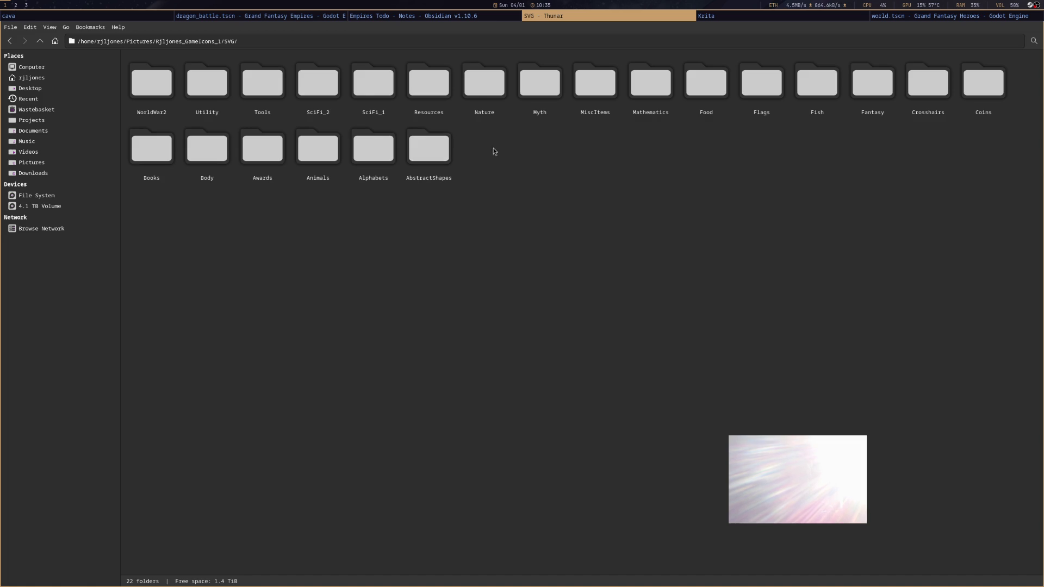
click(876, 109)
double_click(876, 109)
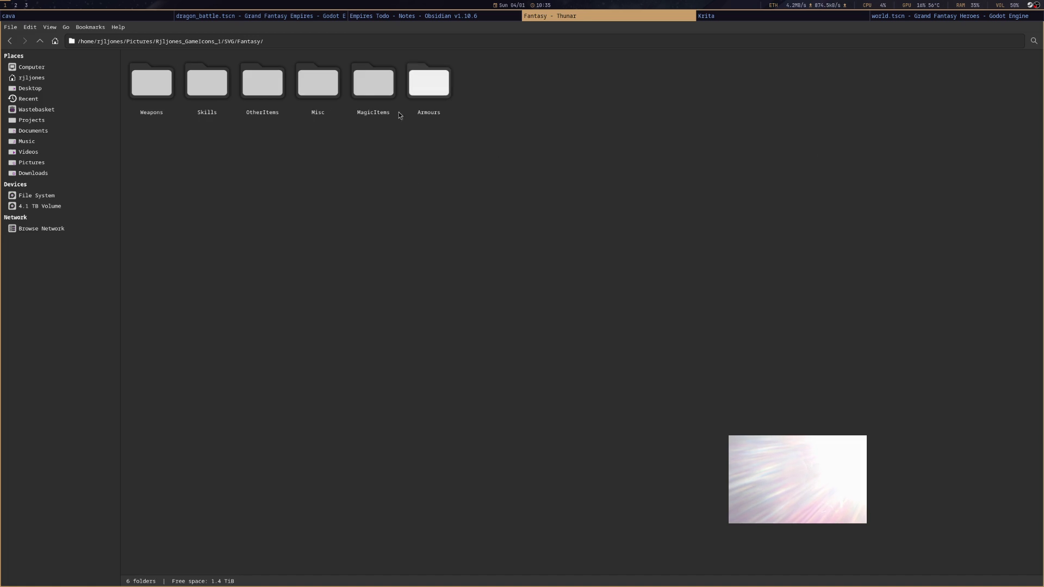
double_click(214, 98)
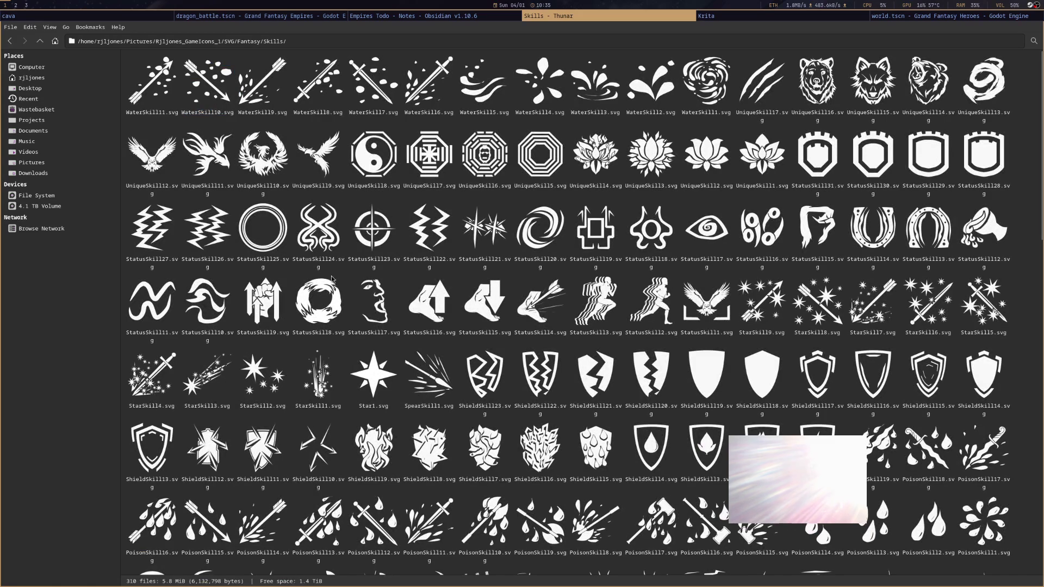
key(alt+Tab)
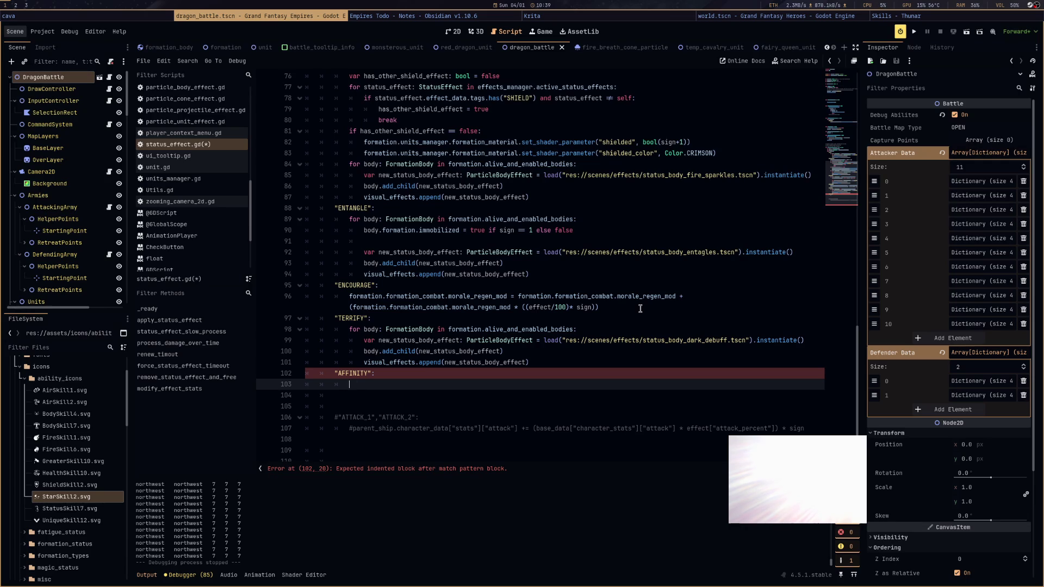
Write `for i: int in range(7):` with `if i < 3: continue` under the AFFINITY branch
text(for)
text( i: int in 7)
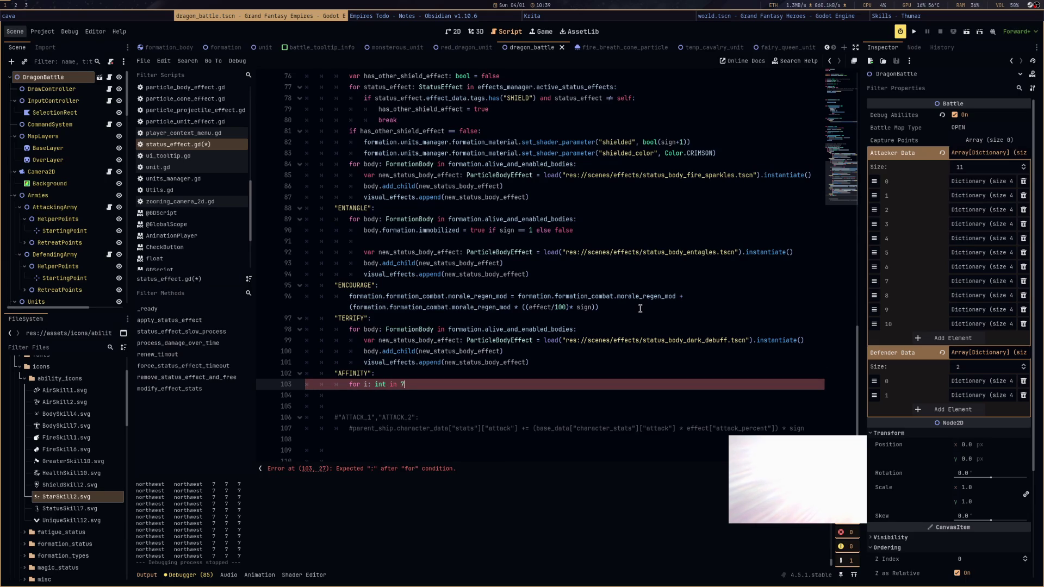
key(BackSpace)
text(range(7))
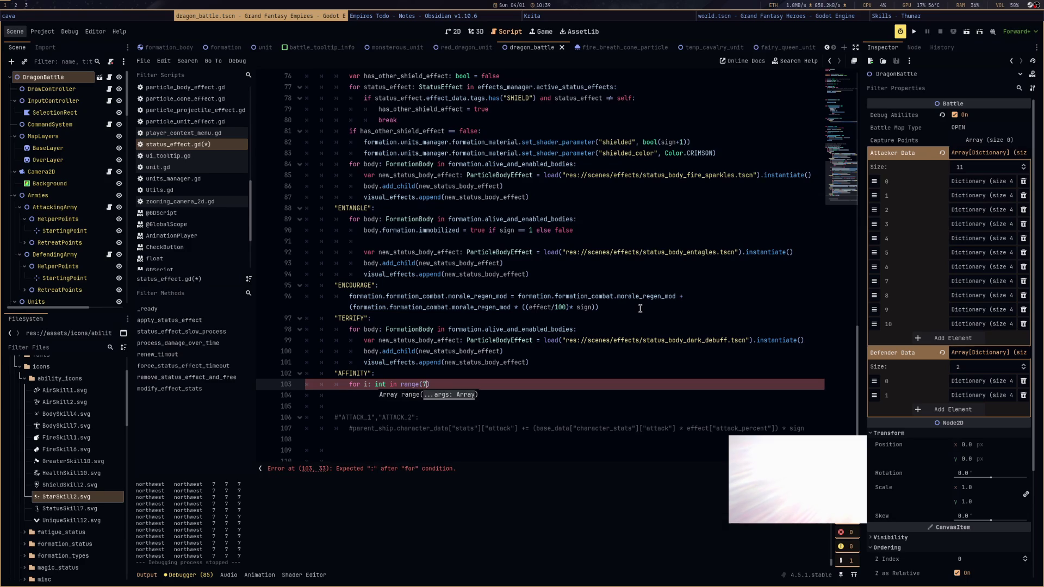
text(:)
key(Return)
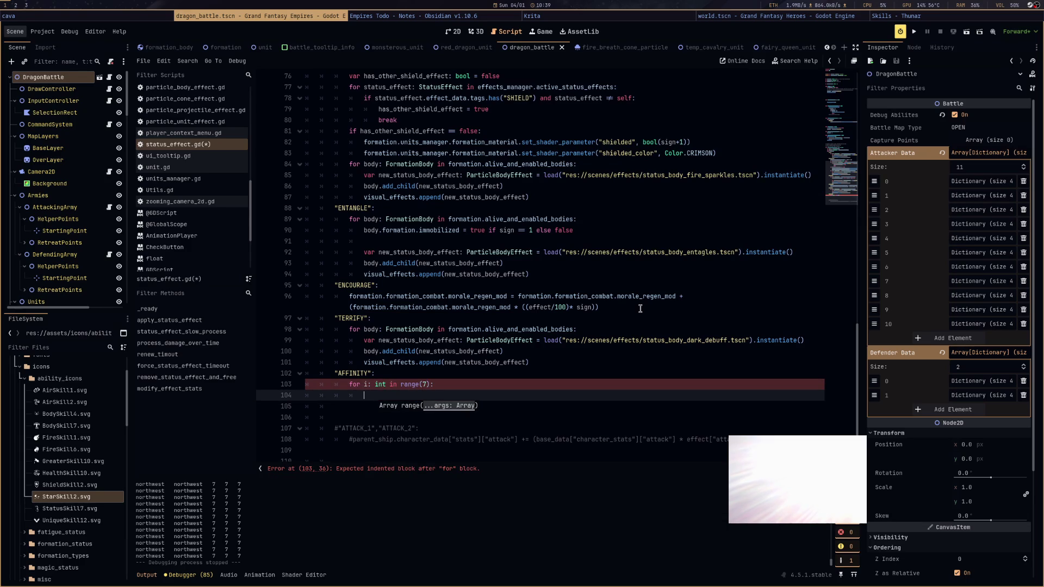
text(if i)
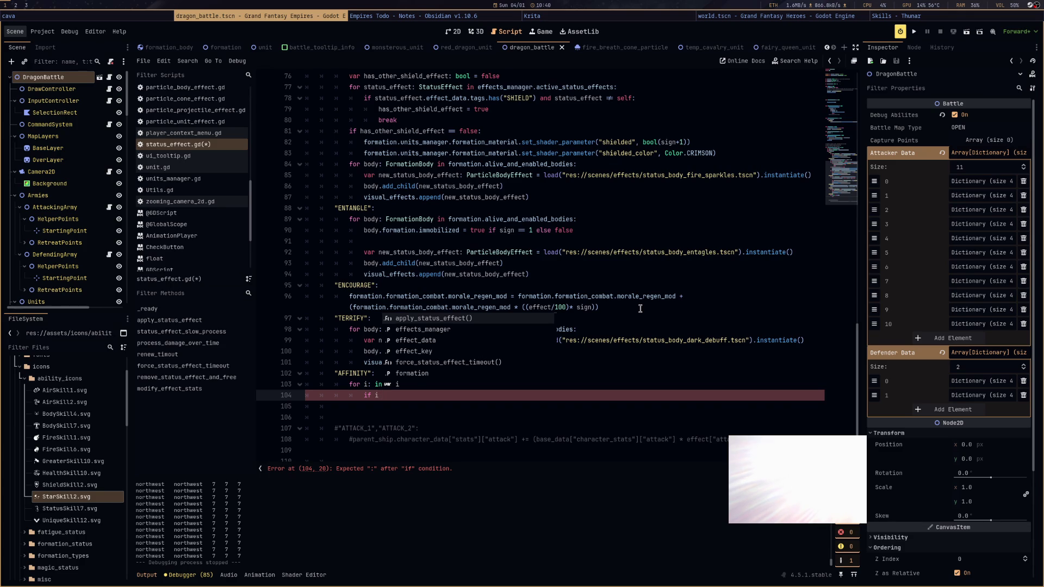
text( < 3:)
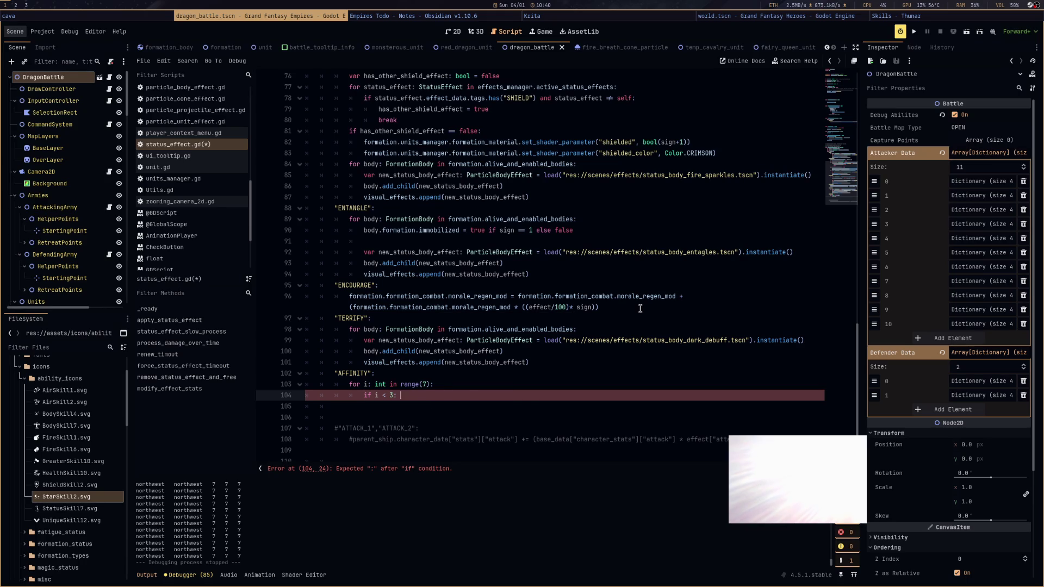
text(continue)
key(Return)
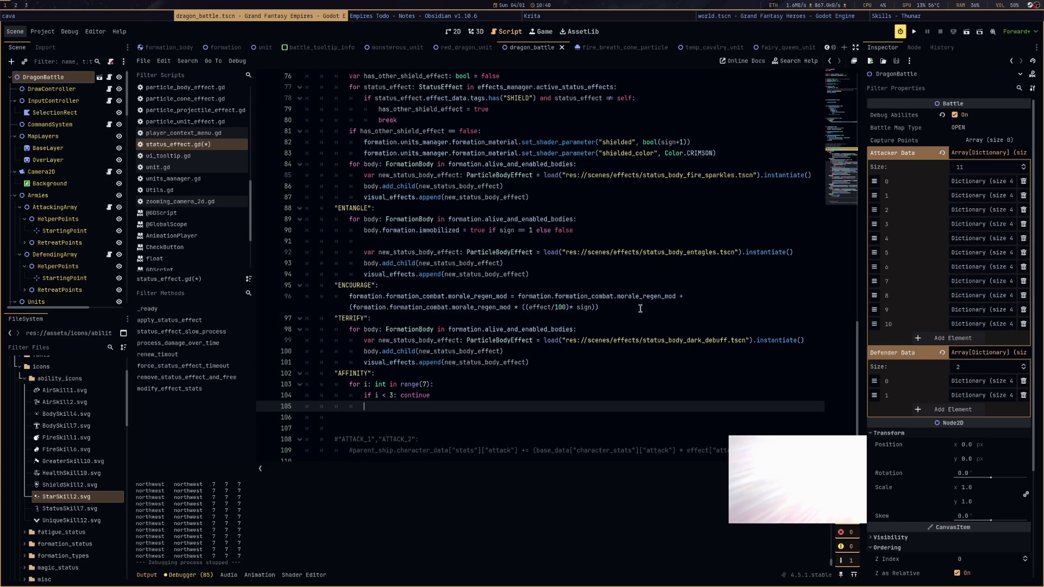
Start line 105 with `formation.formation_combat.armour[i] =` using autocomplete
text(formation.)
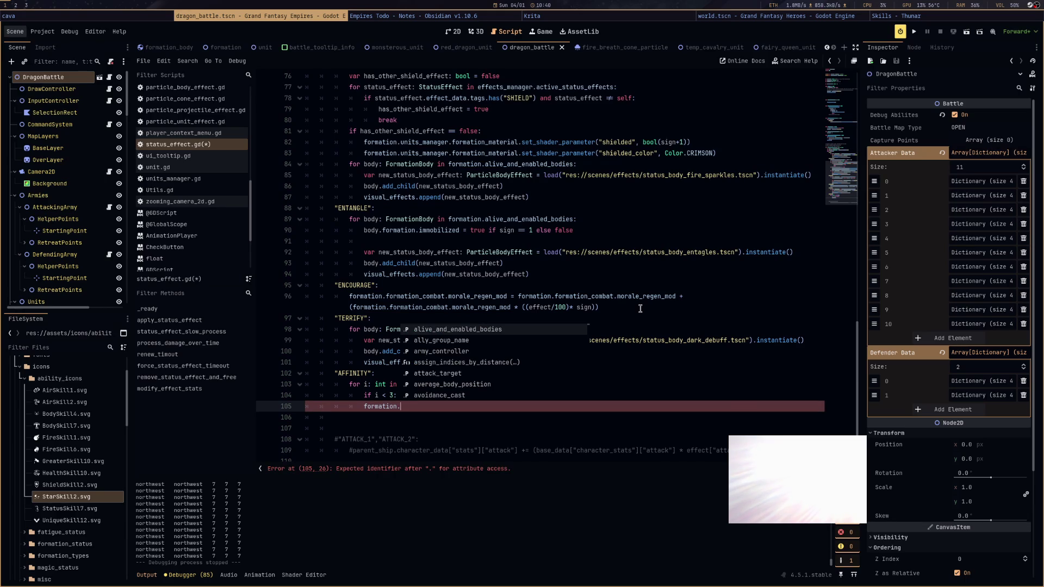
text(form)
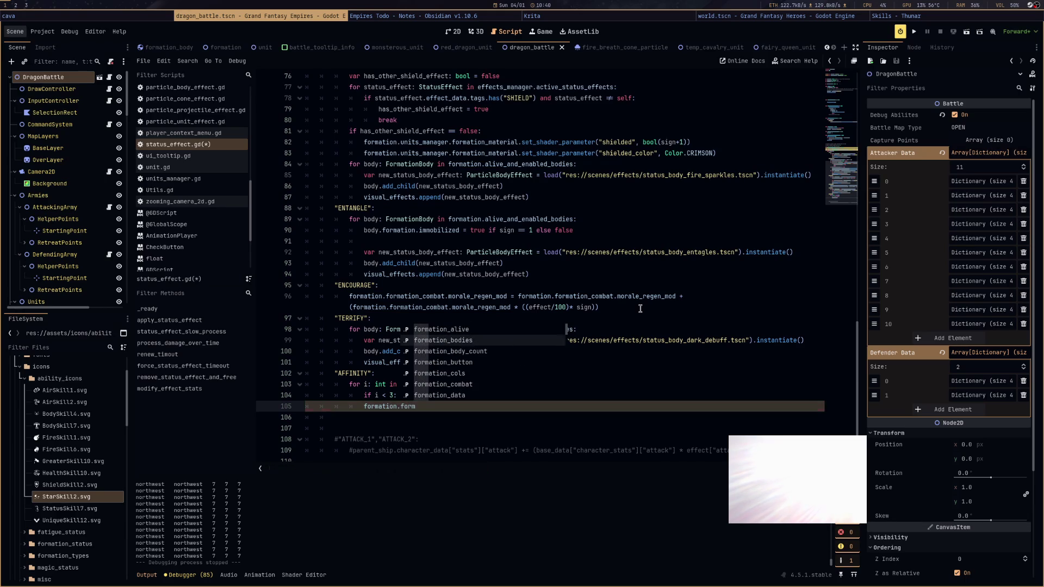
key(Return)
text(.ar)
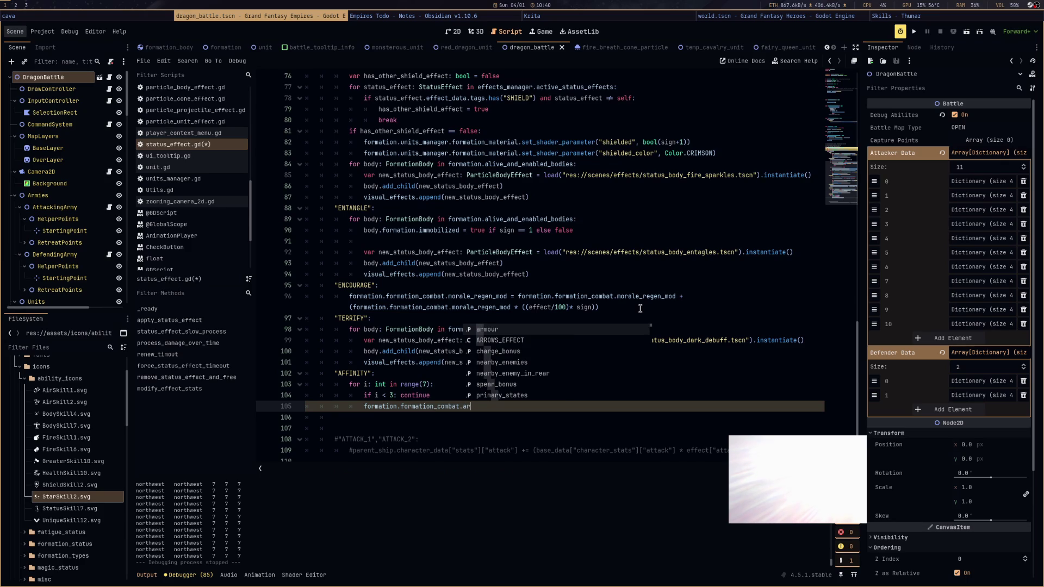
click(441, 396)
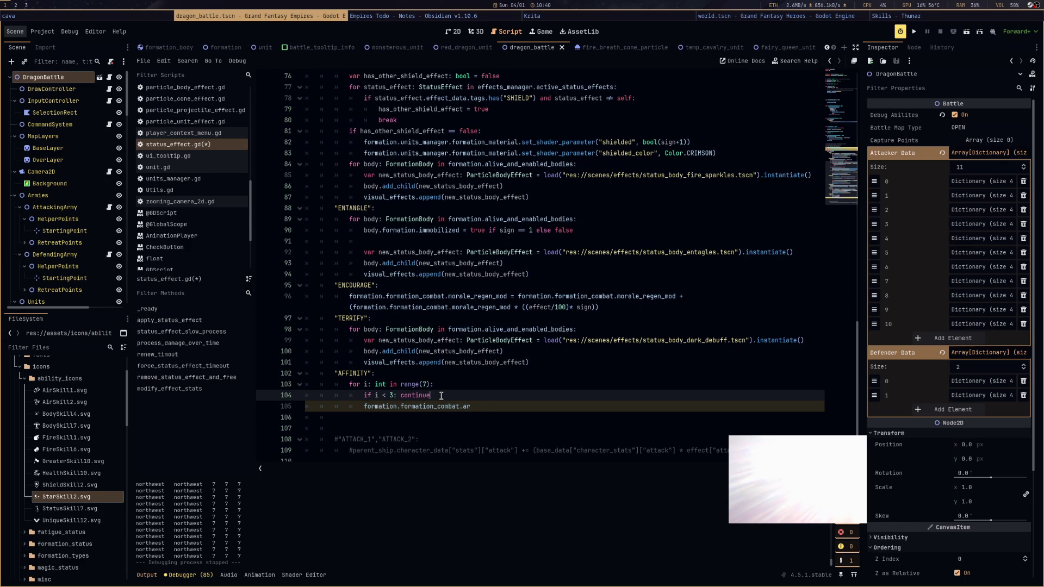
click(487, 408)
text(mo)
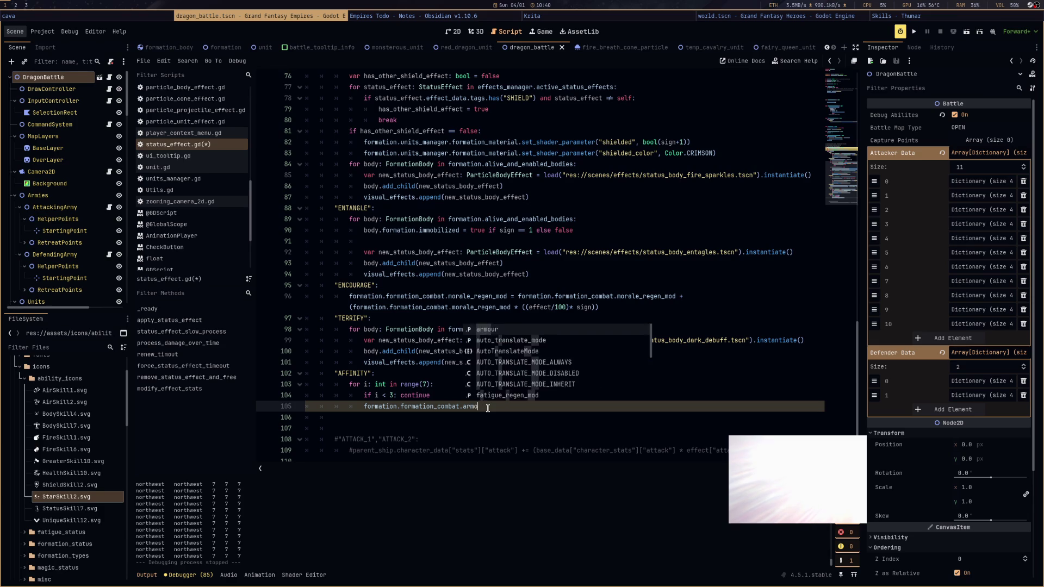
key(Return)
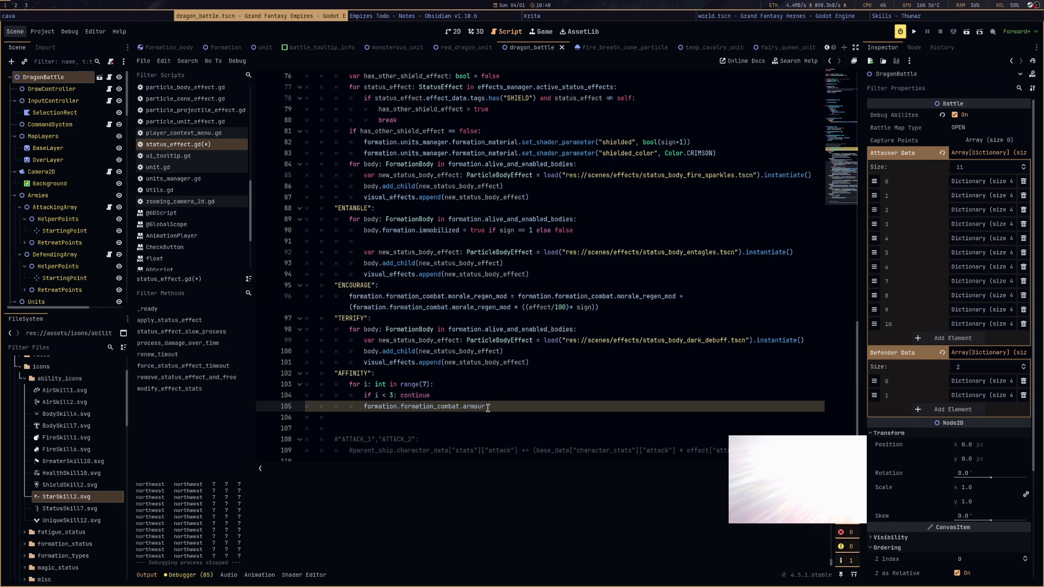
key(BackSpace)
key(BackSpace)
key(BackSpace)
text(.arm)
key(Return)
text([i)
text(=)
Finish the right side as the same armour[i] plus (effect*sign), then select the whole statement
drag(496, 408, 386, 408)
key(ctrl+c)
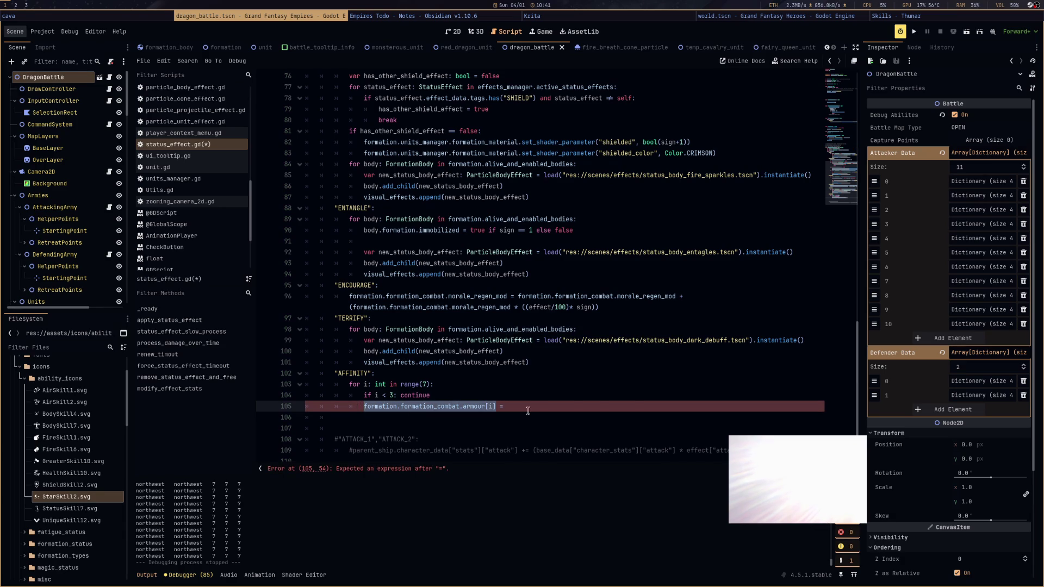
click(526, 408)
key(ctrl+v)
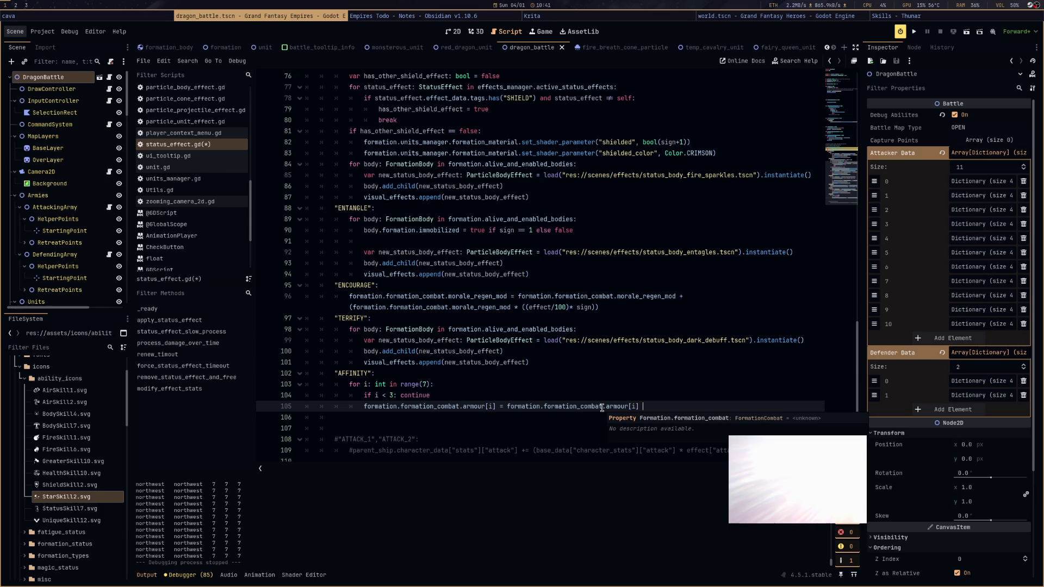
text(+ ()
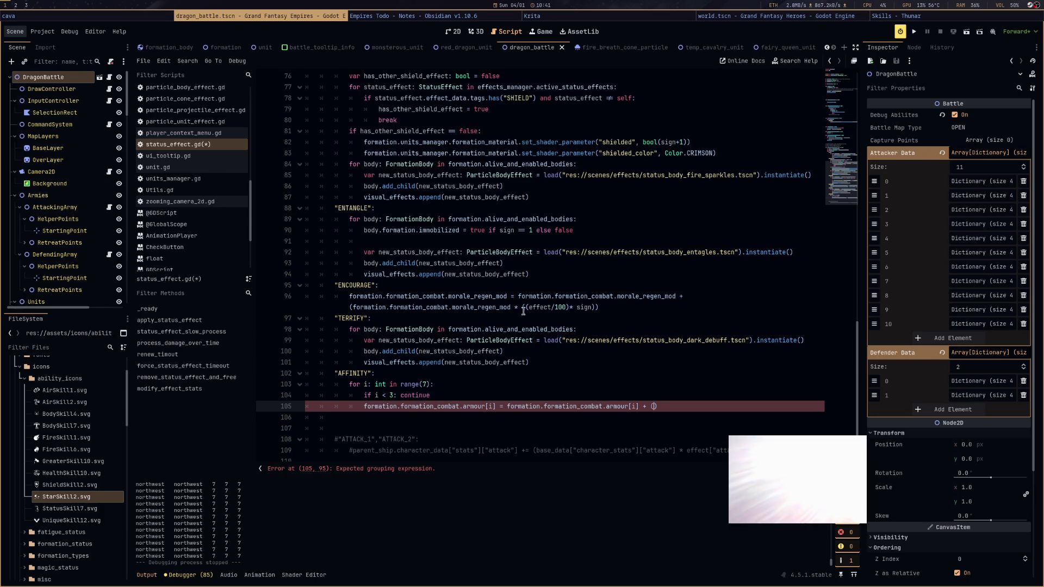
text(effect*)
text(sign)
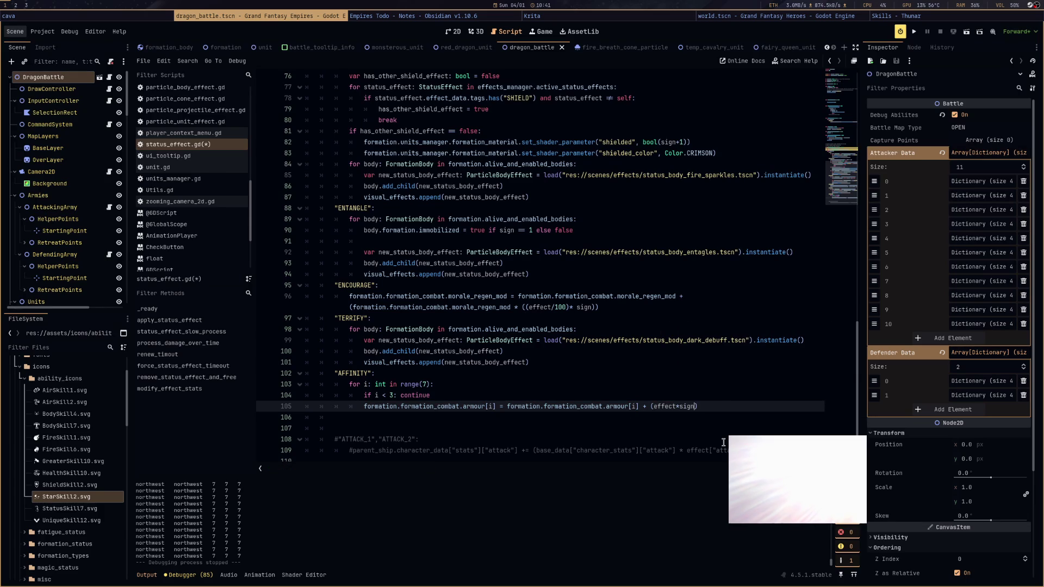
click(703, 418)
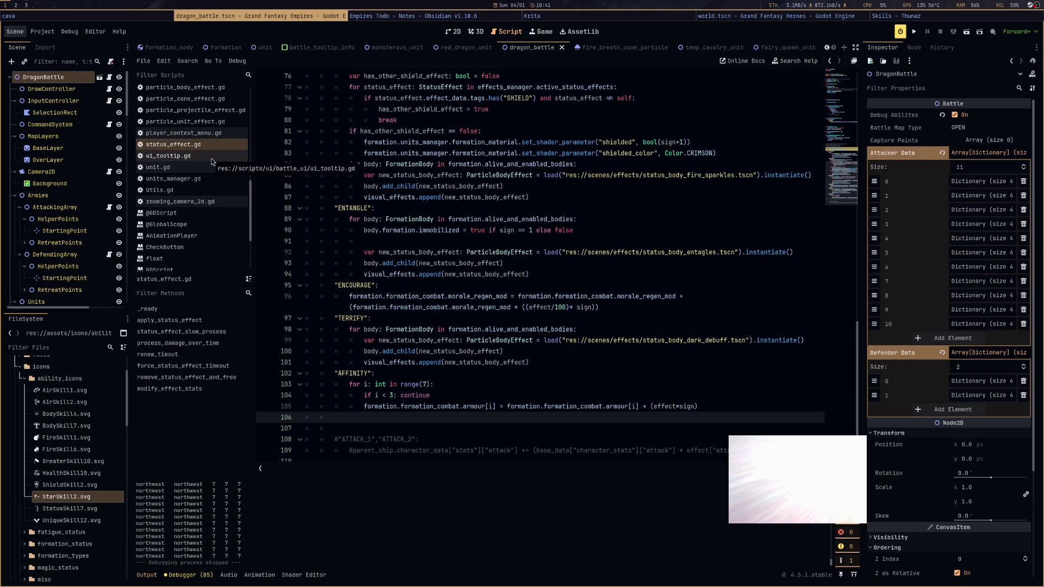
click(715, 408)
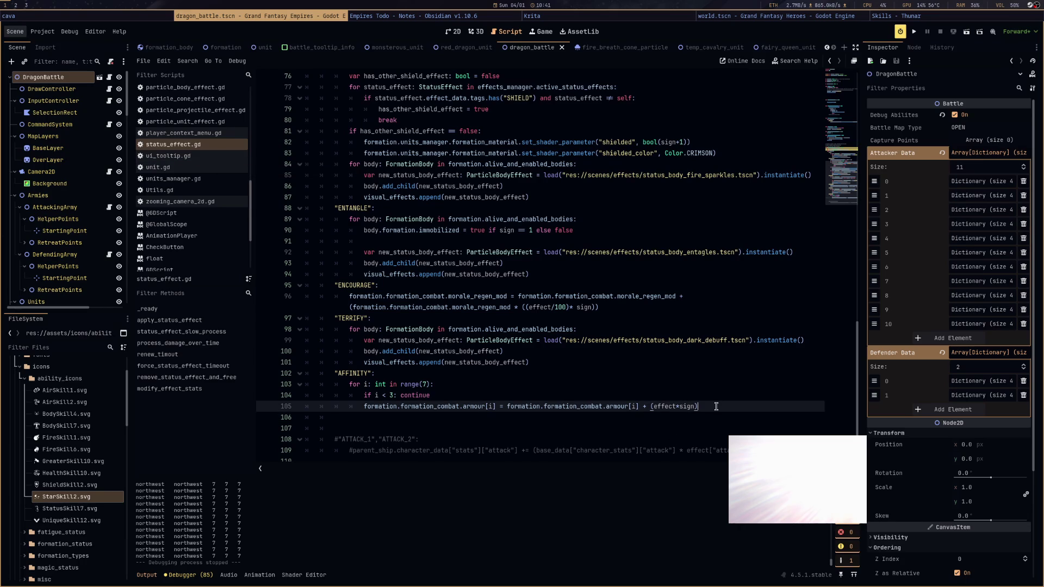
mouse_move(716, 407)
mouse_down()
mouse_move(348, 395)
mouse_move(364, 407)
mouse_up()
Copy the armour line to line 106 as a weapon_damage raise by (effect / 100), and save status_effect.gd
key(ctrl+c)
click(373, 417)
key(ctrl+v)
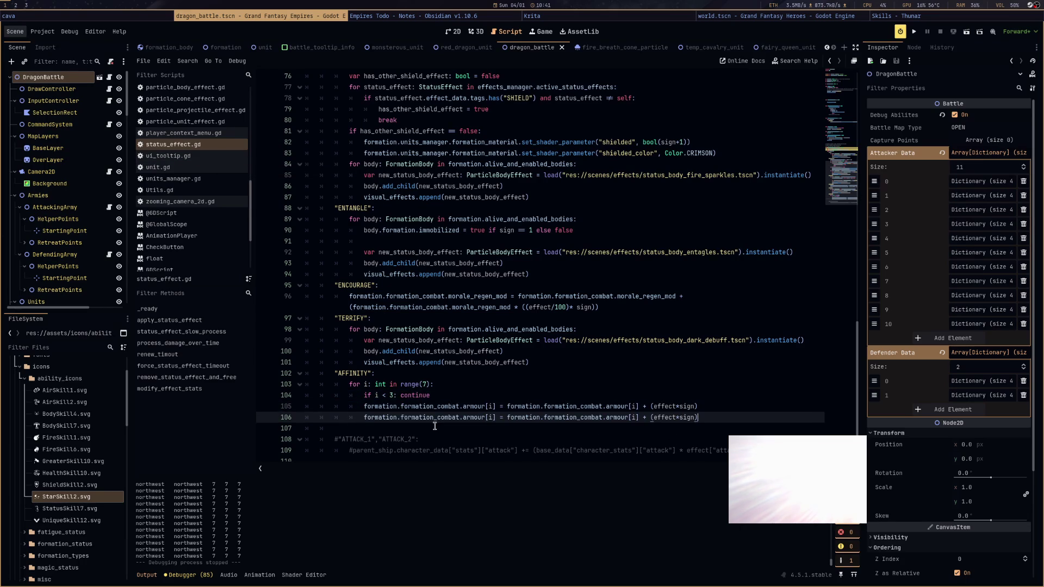
double_click(422, 418)
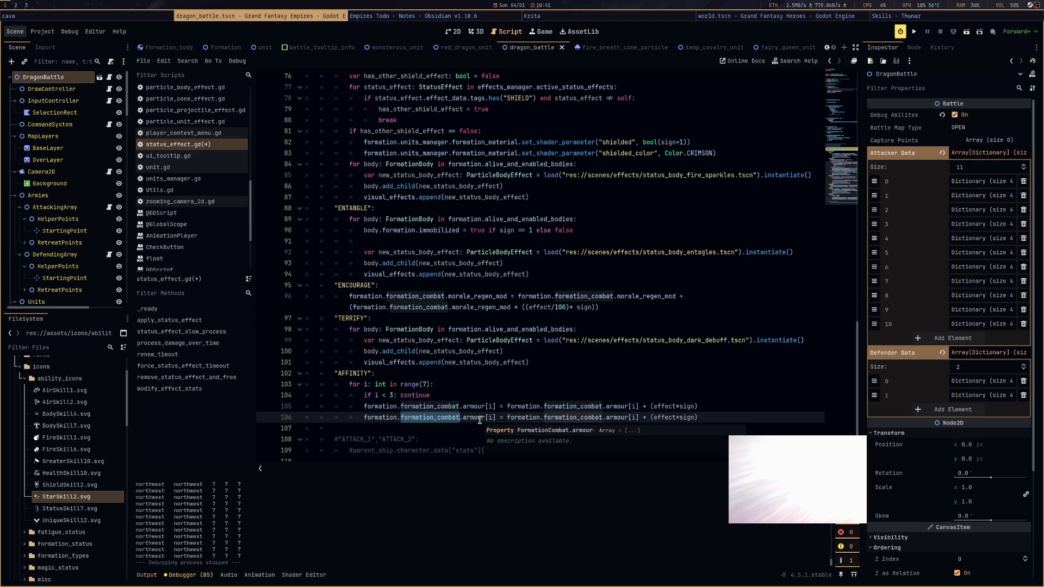
double_click(472, 417)
text(weapon_damage)
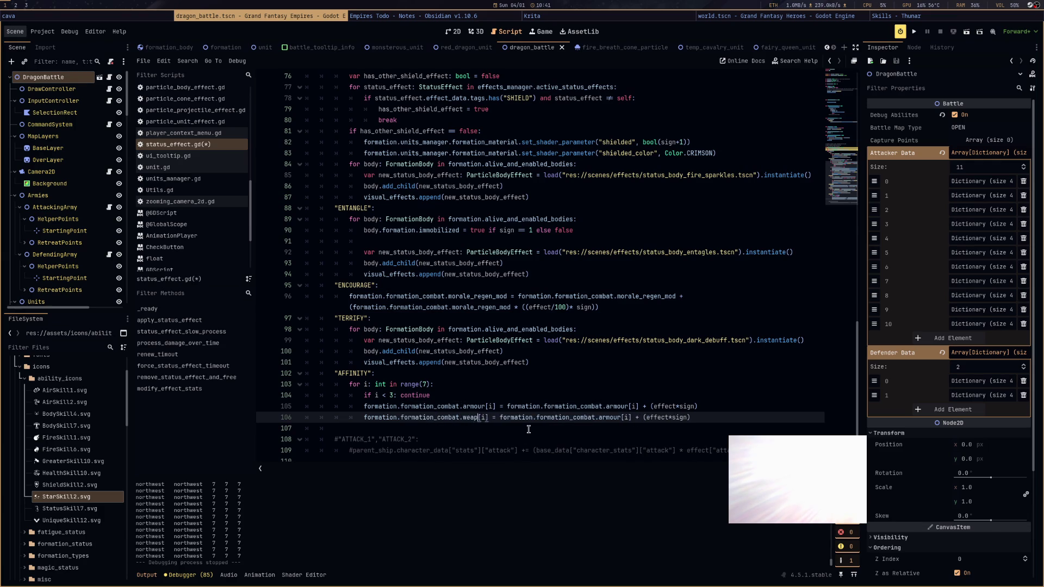
double_click(639, 417)
key(ctrl+v)
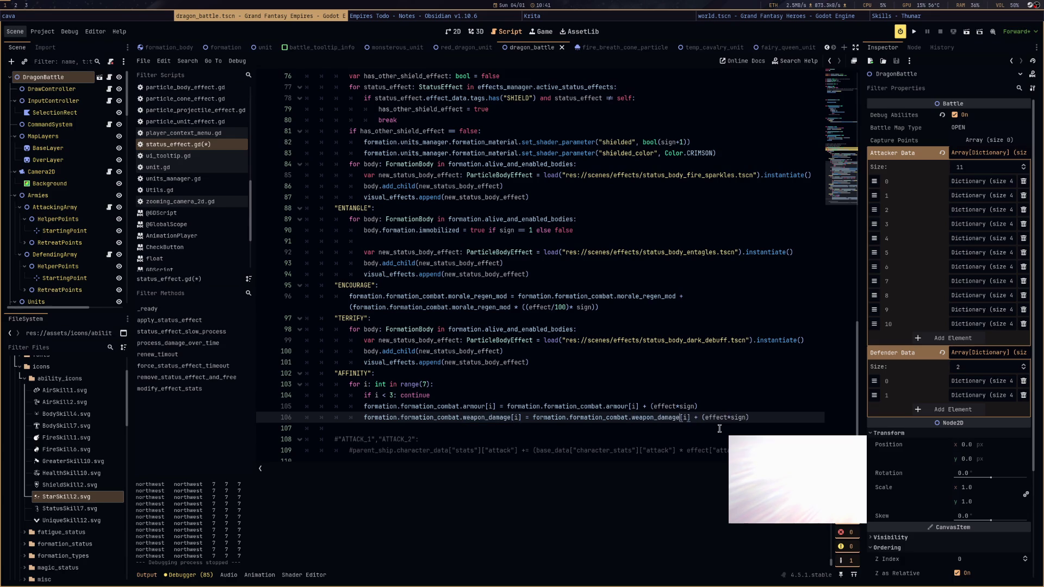
double_click(710, 418)
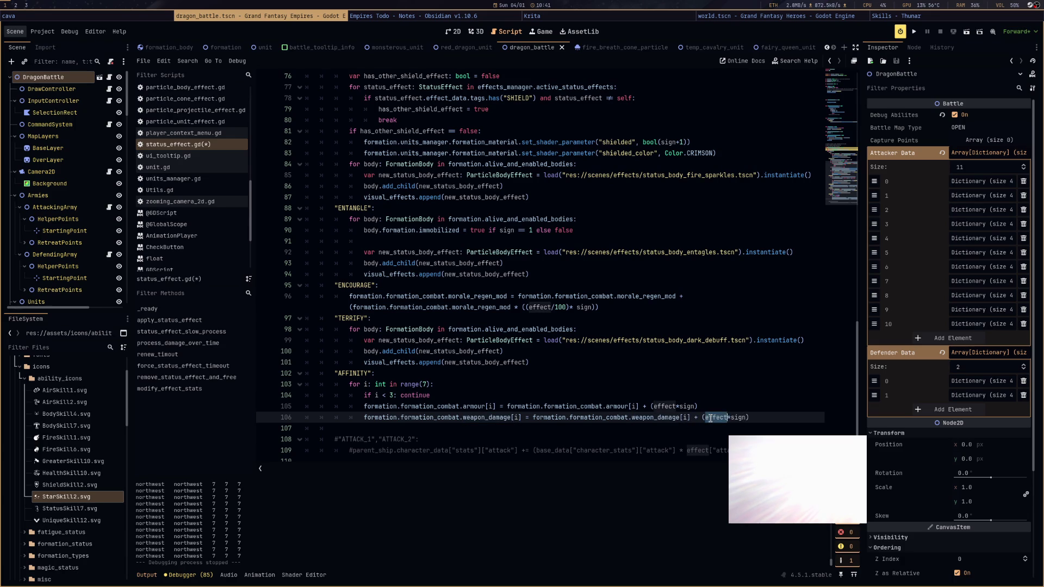
text((effect / 100)
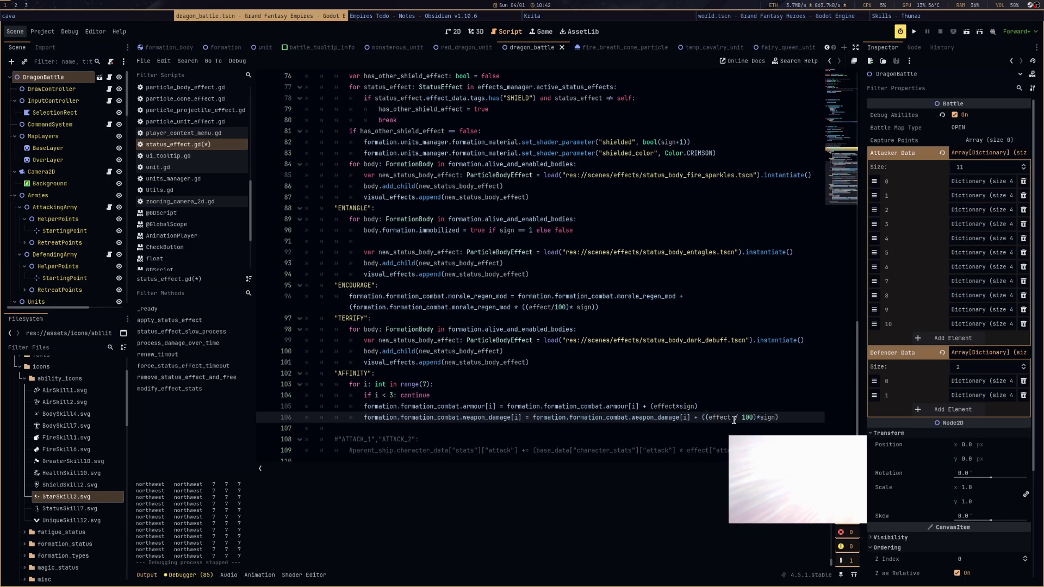
click(734, 399)
key(ctrl+s)
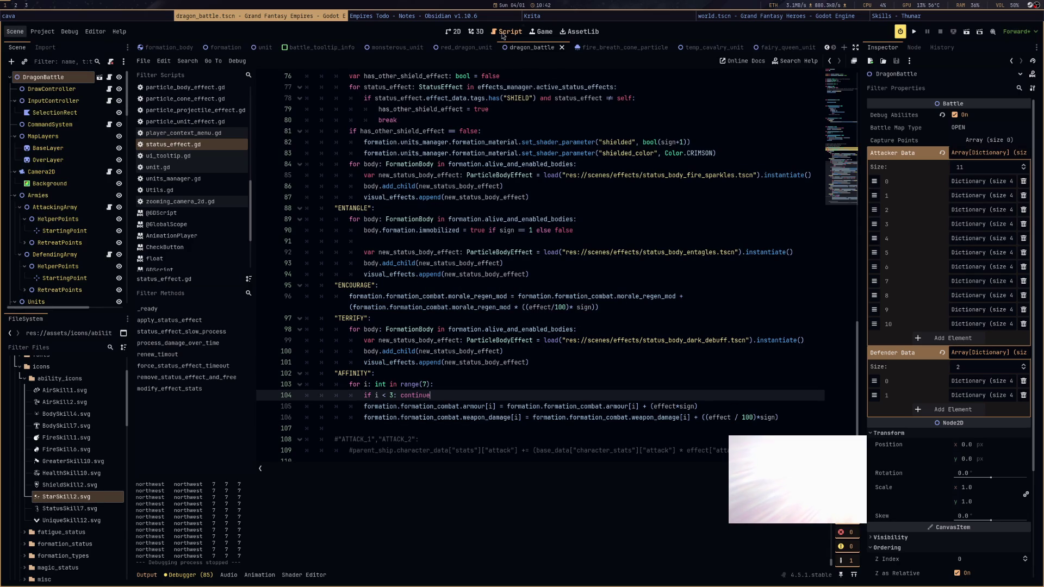
Stop and relaunch the game so the debugger halts on the texture error at player_context_menu.gd line 104
key(F5)
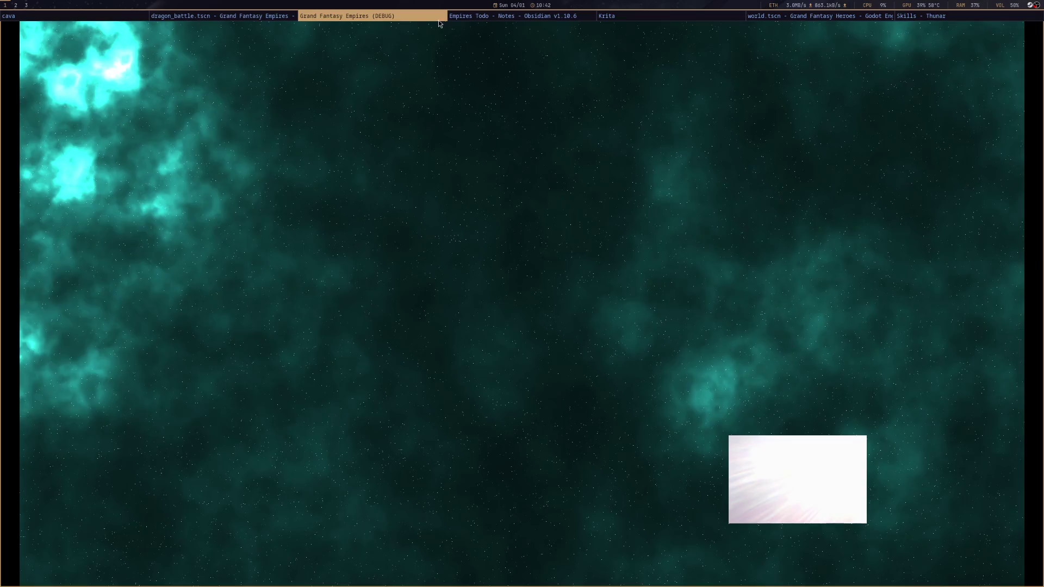
key(F5)
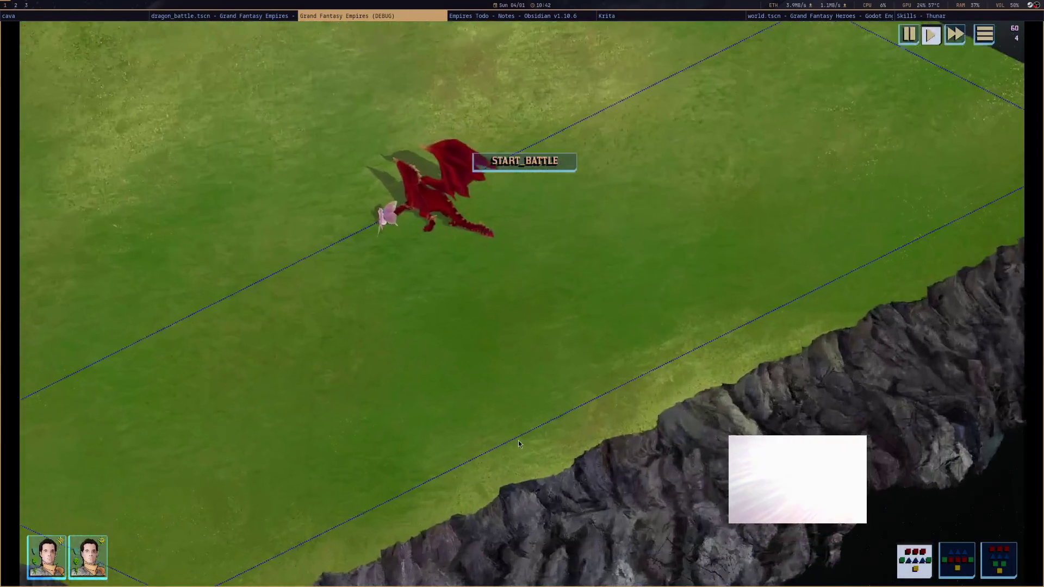
mouse_move(384, 237)
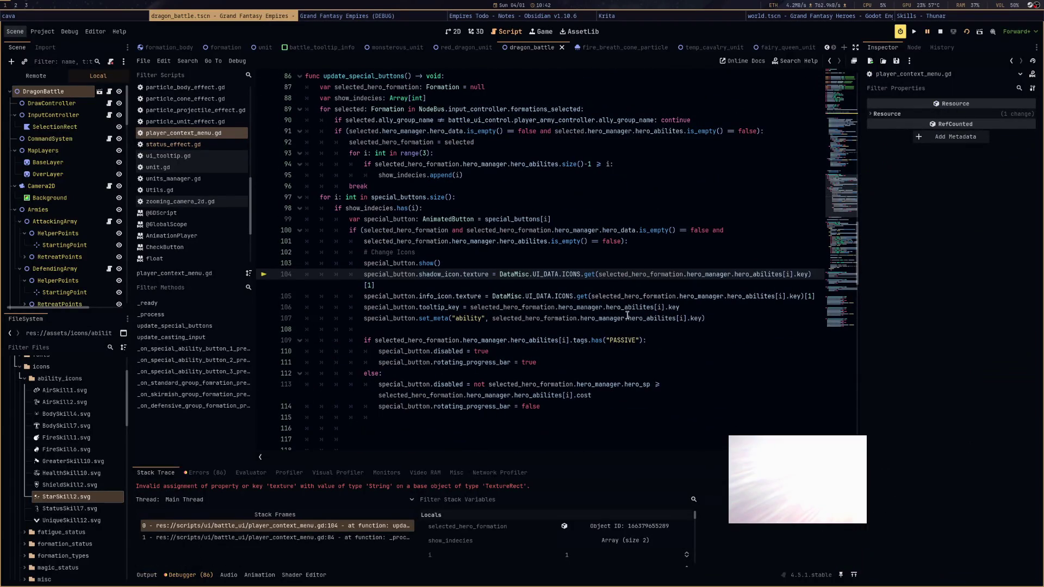
mouse_move(697, 275)
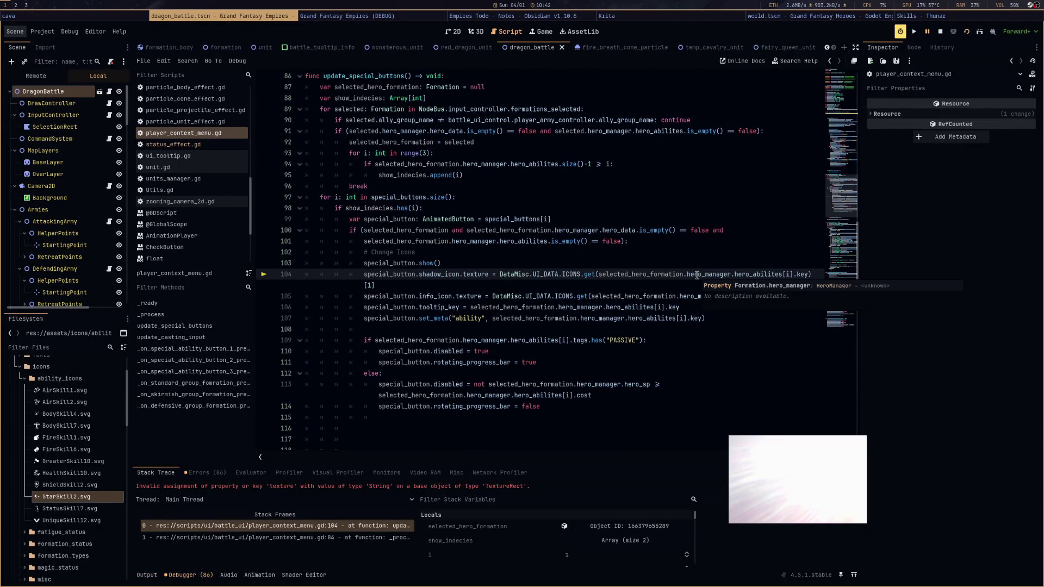
mouse_move(766, 277)
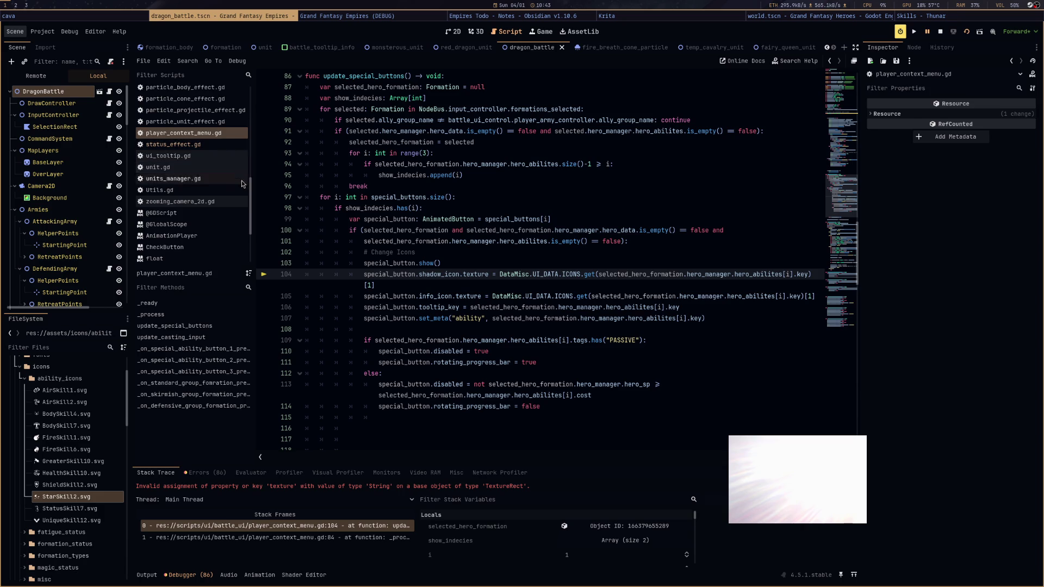
scroll(233, 193, up, 3)
scroll(233, 193, down, 4)
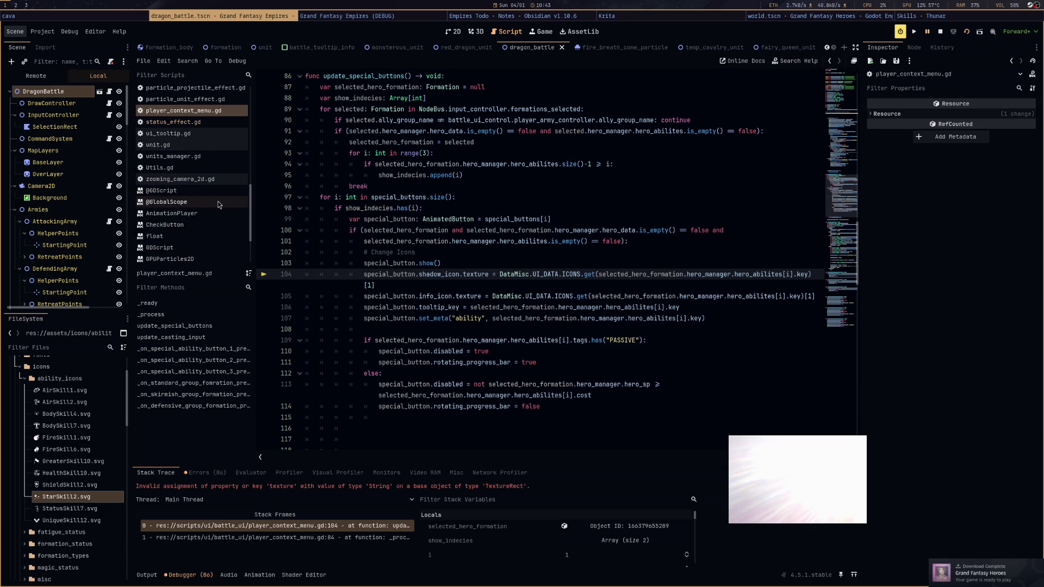
scroll(216, 206, up, 1)
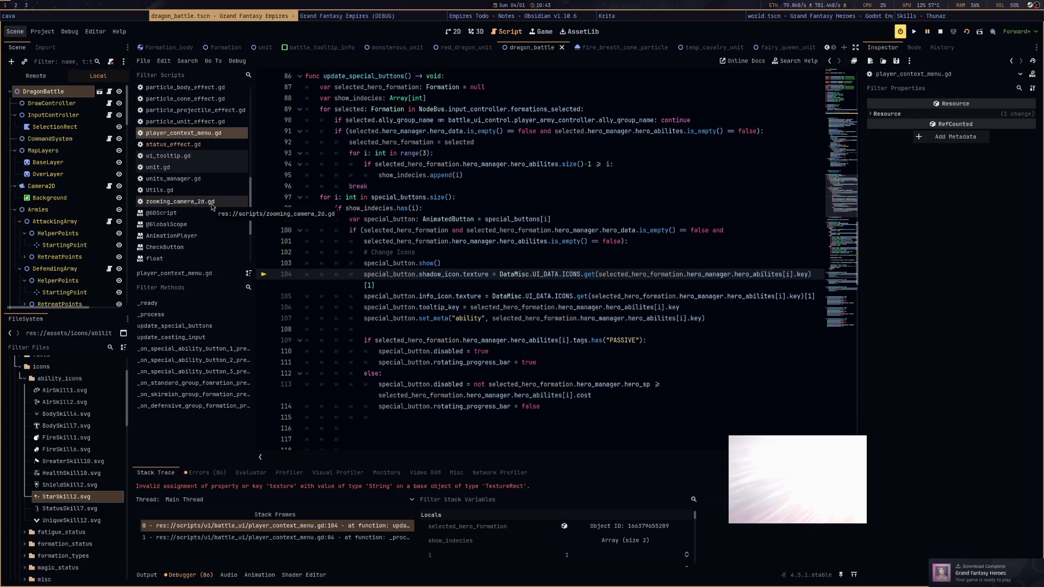
scroll(215, 204, up, 10)
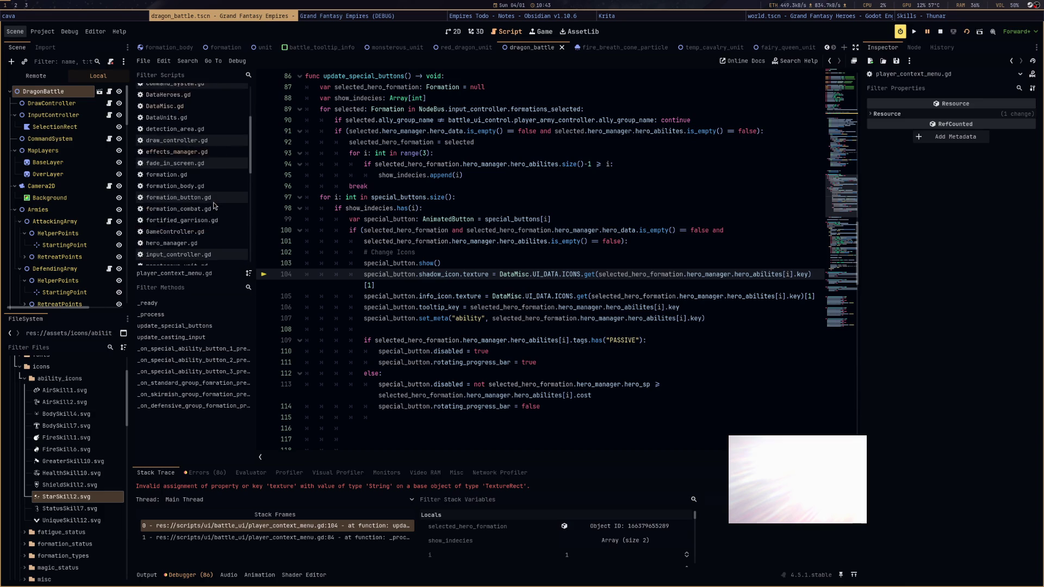
In DataMisc.gd, replace the AFFINITY icon's path string with a preload of BodySkill7.svg
click(217, 197)
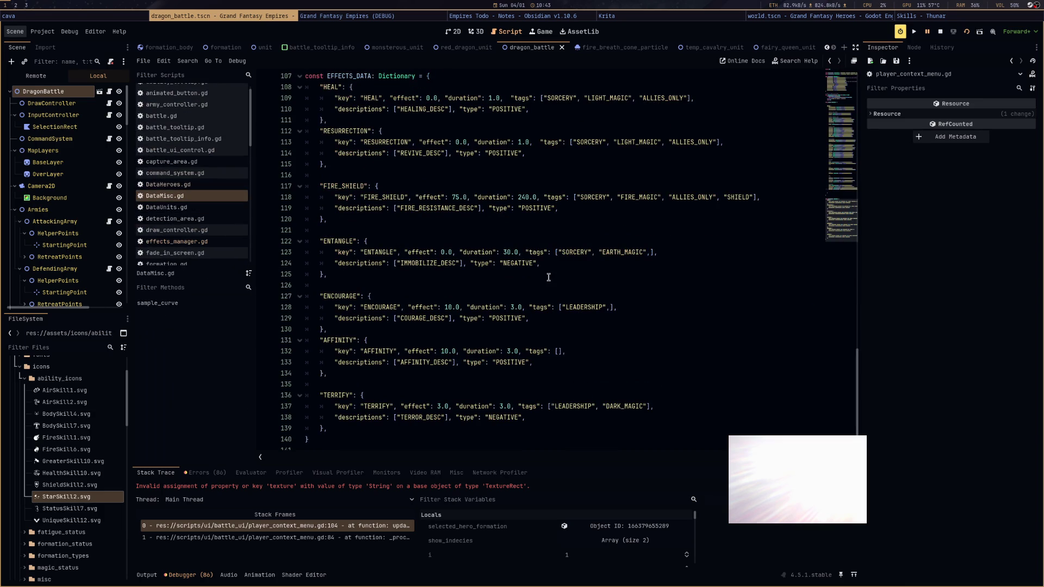
scroll(651, 321, up, 10)
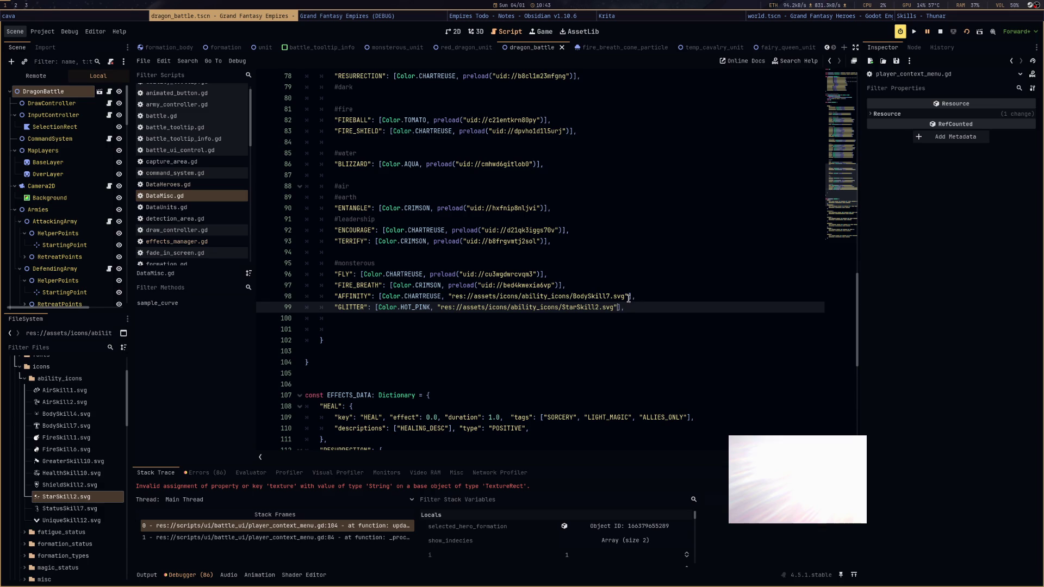
mouse_move(629, 298)
mouse_down()
mouse_move(448, 298)
mouse_move(620, 308)
mouse_up()
key(BackSpace)
key(BackSpace)
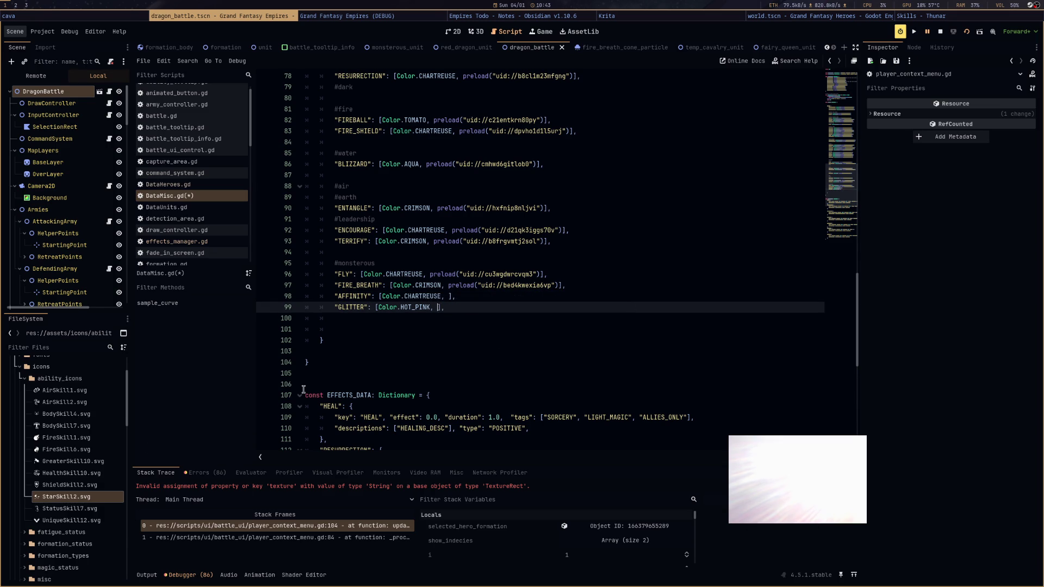
click(80, 430)
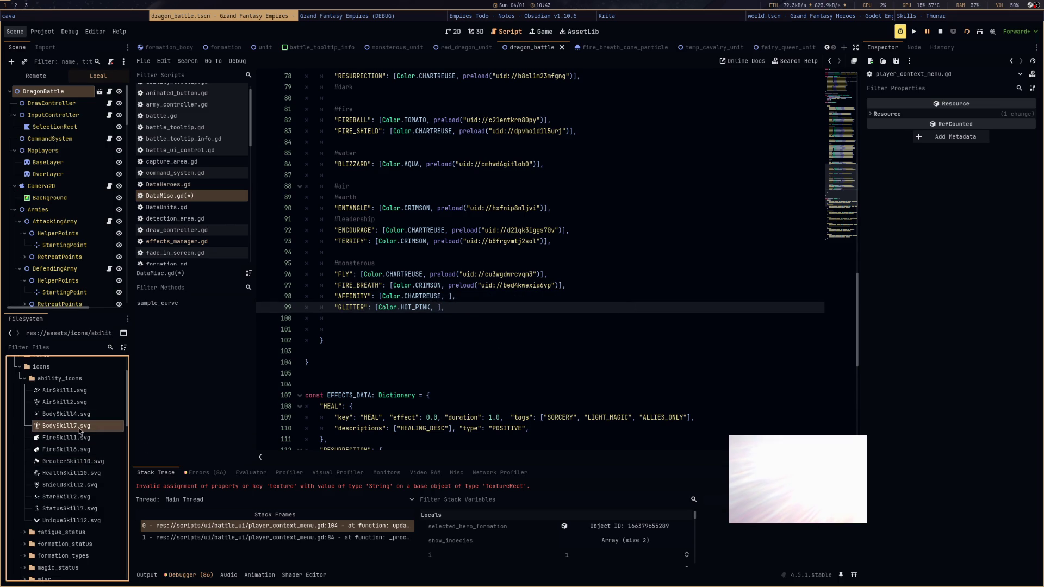
mouse_move(80, 430)
mouse_down()
mouse_move(473, 316)
mouse_move(450, 298)
mouse_up()
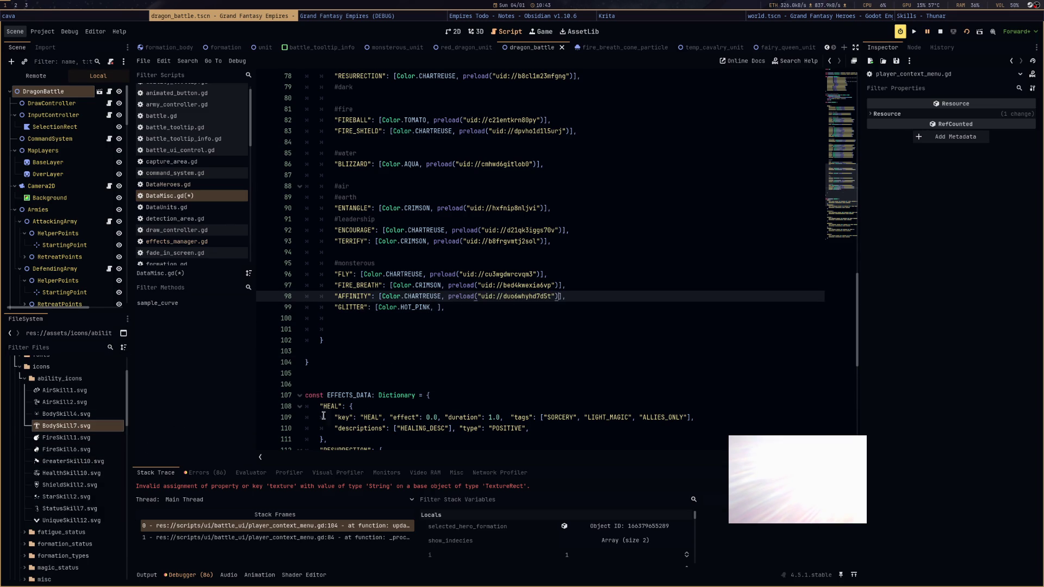
Preload StarSkill2.svg into the GLITTER icon entry on line 99 and save the script
click(73, 416)
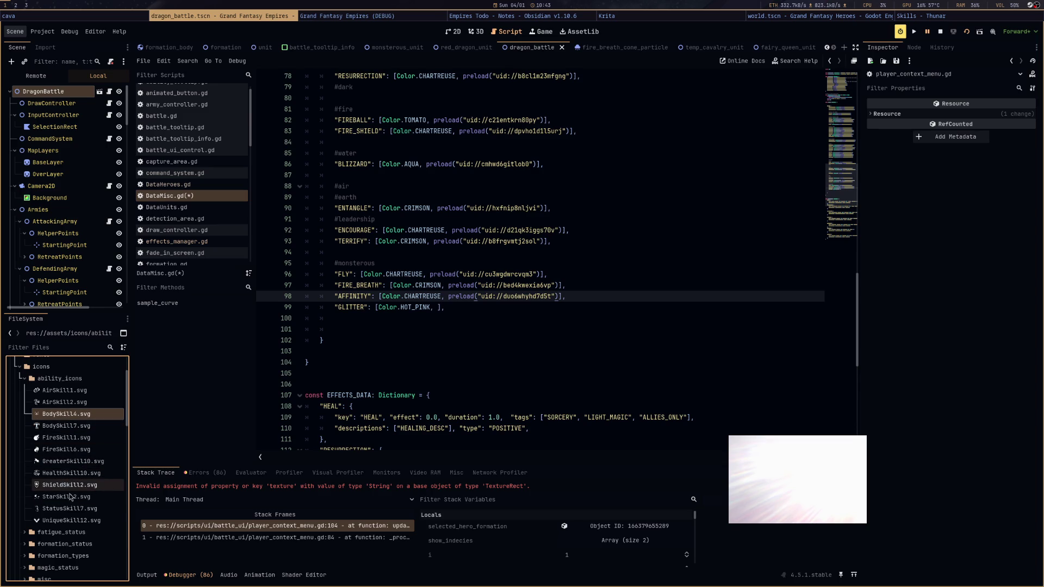
mouse_move(71, 497)
mouse_down()
mouse_move(457, 327)
mouse_move(439, 313)
mouse_up()
key(ctrl+s)
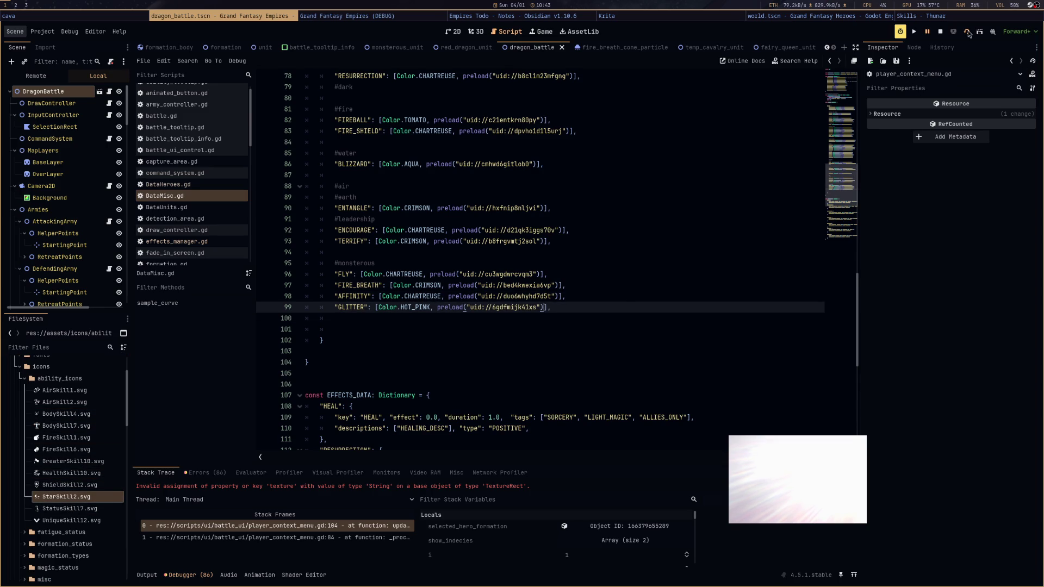
Restart the game, start the battle, and check the red dragon's and Fairy Queen's AFFINITY status panels
click(967, 33)
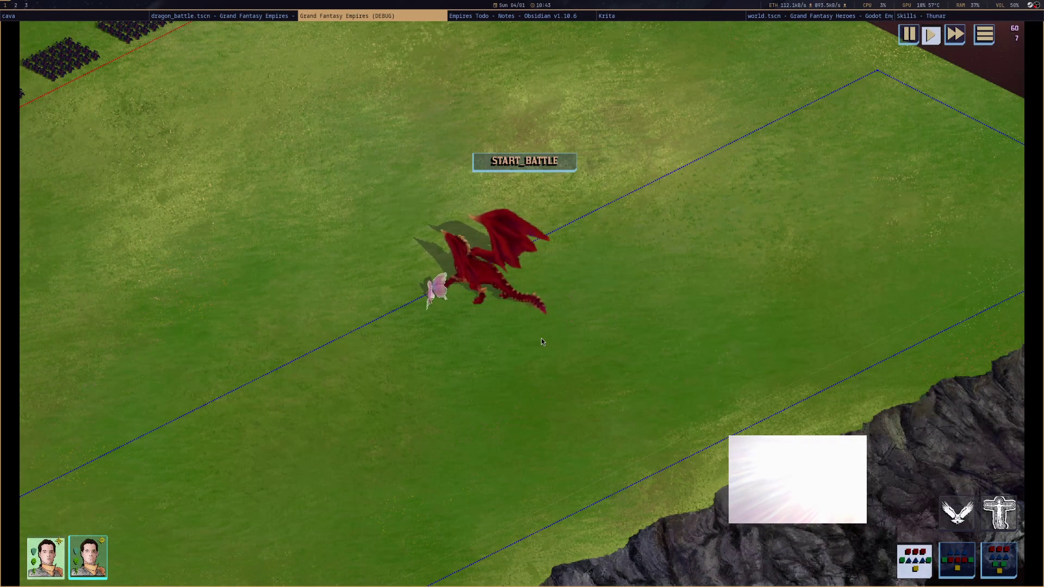
click(542, 166)
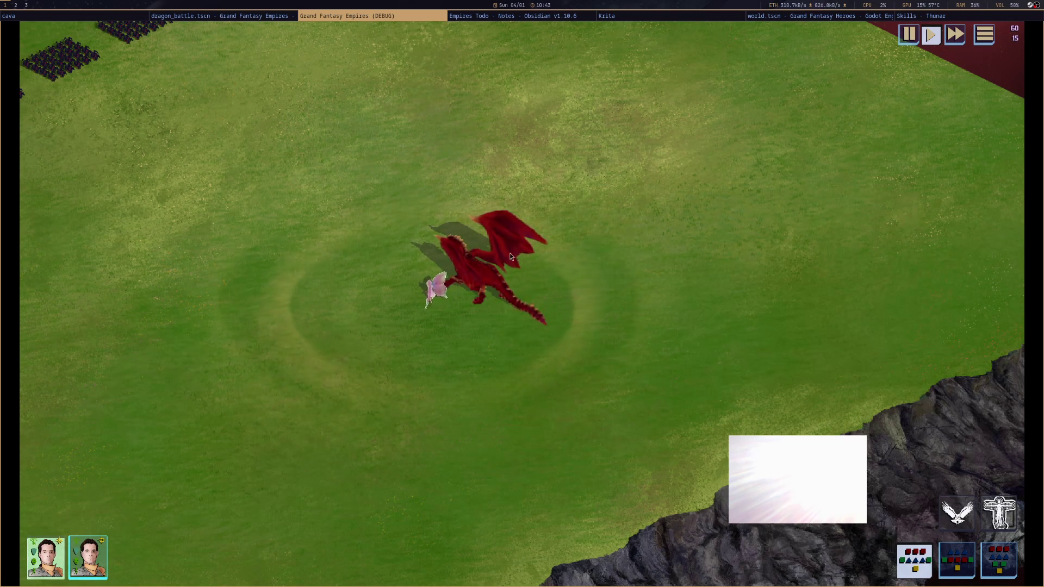
mouse_move(492, 267)
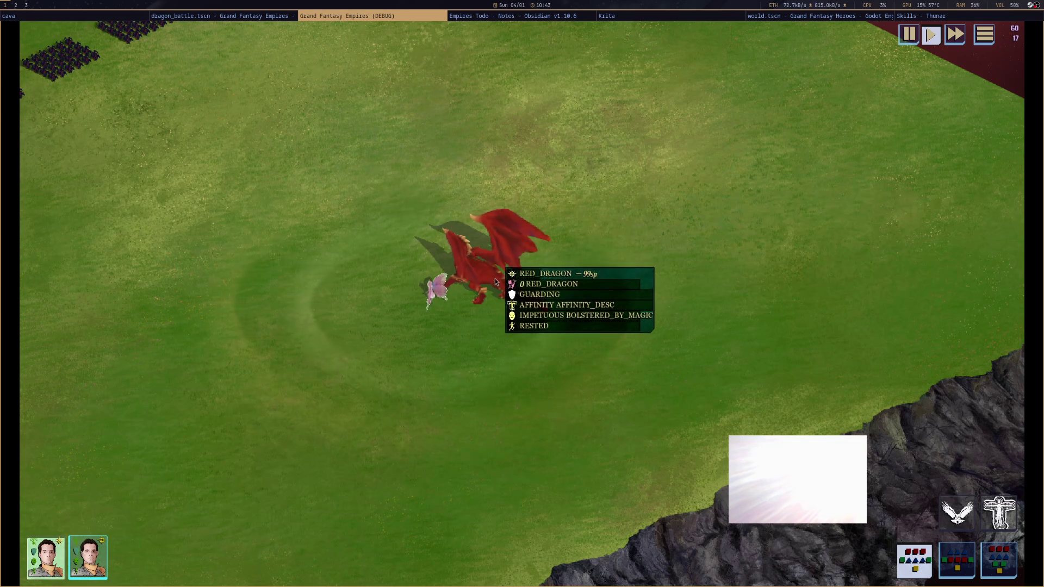
mouse_move(437, 301)
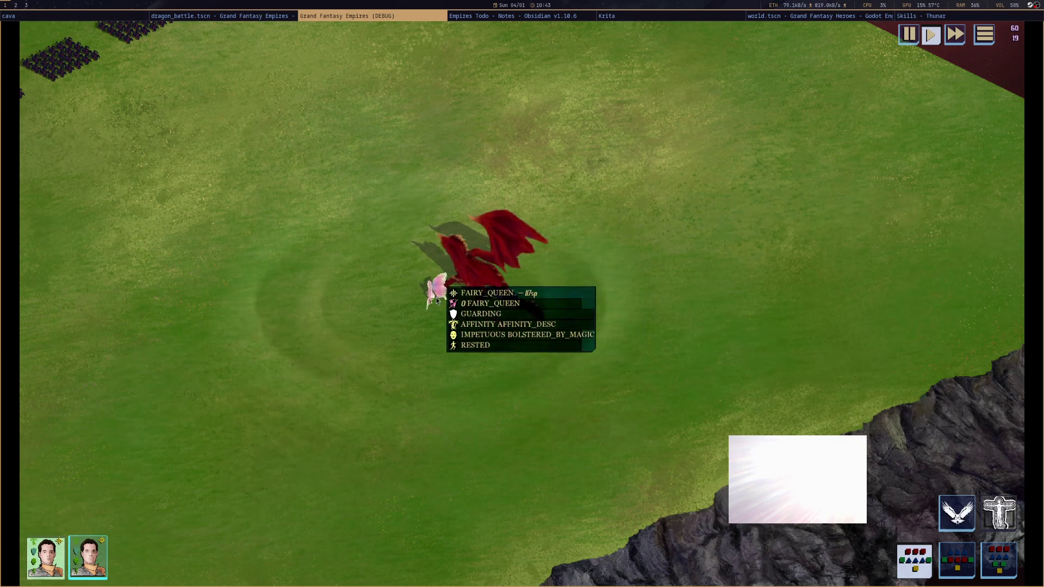
key(ctrl+a)
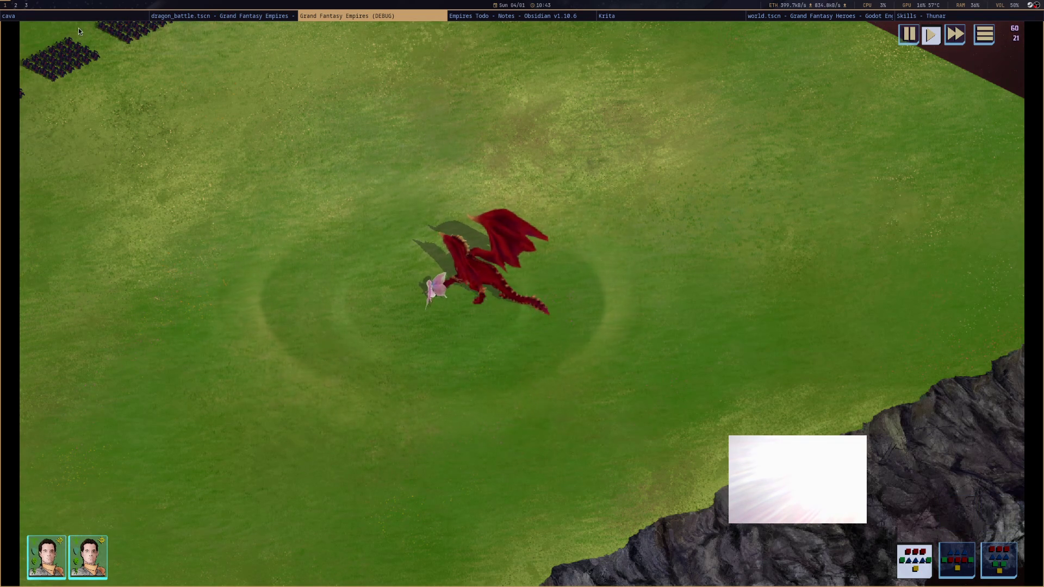
In the Remote scene tree, expand DragonBattle > Armies > DefendingArmy and select the Fairy Queen's DefendingMonster formation
click(270, 20)
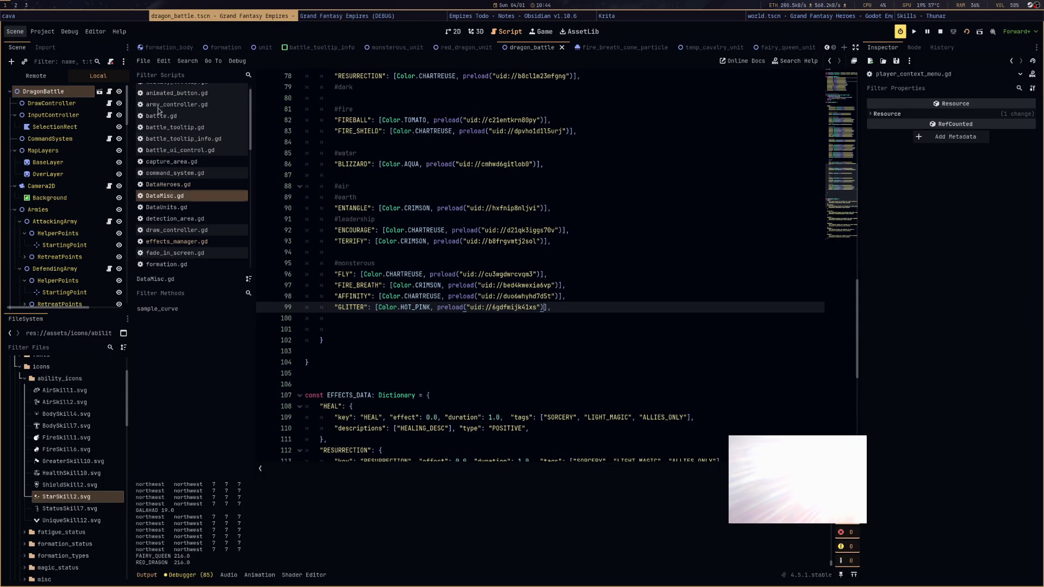
click(31, 82)
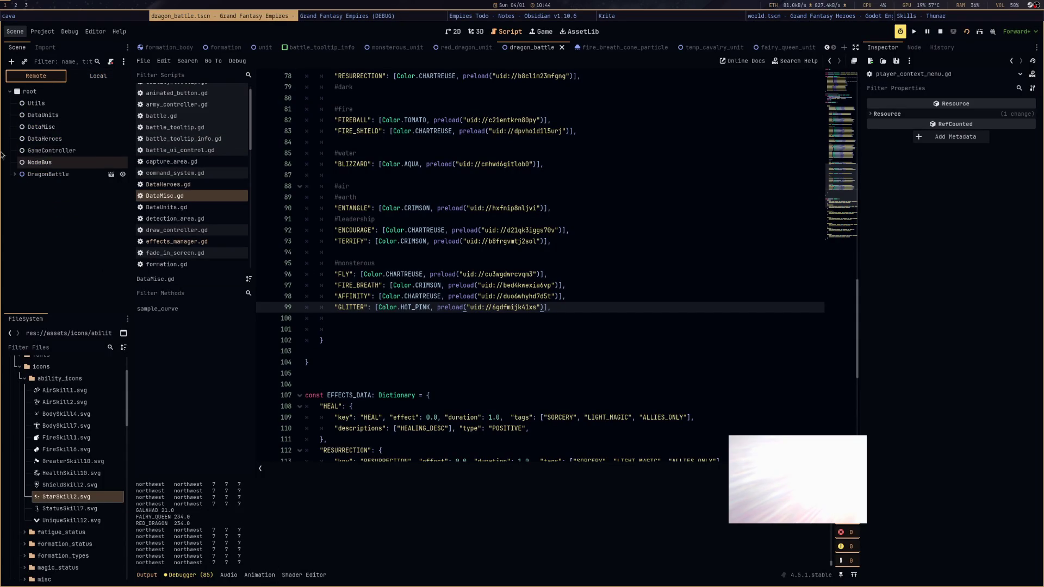
click(14, 175)
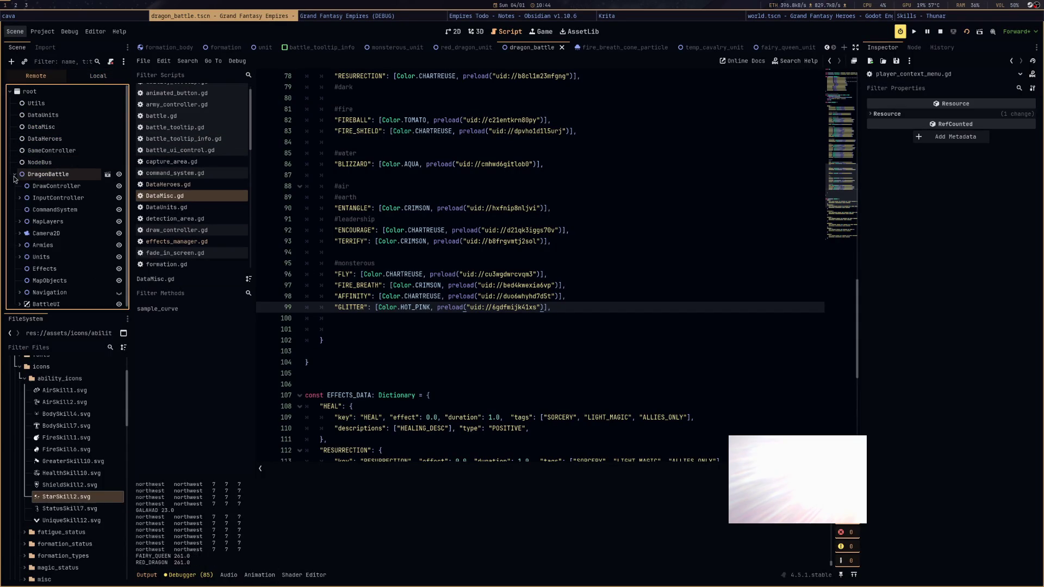
click(20, 243)
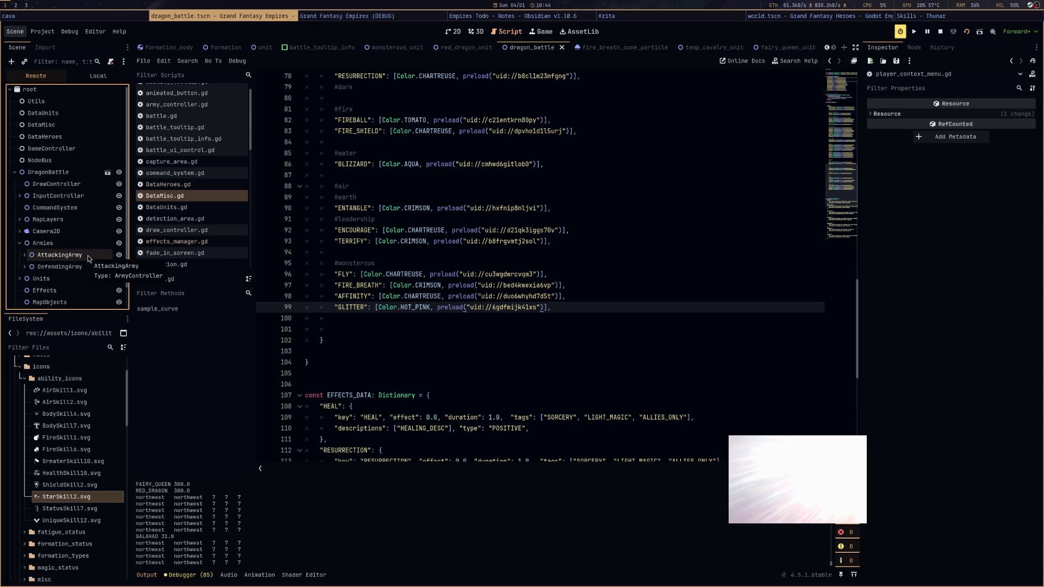
click(25, 255)
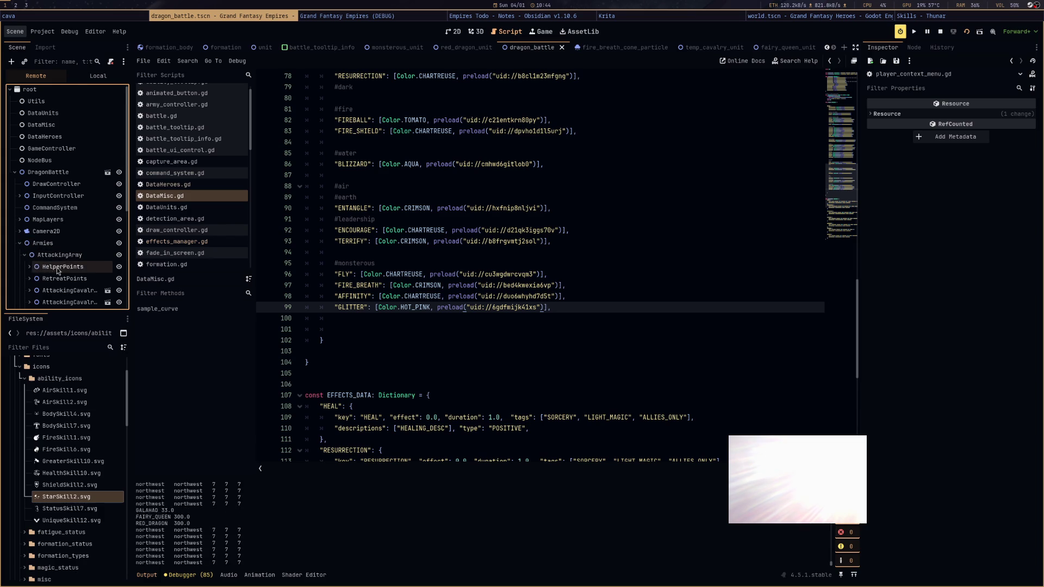
scroll(58, 270, down, 4)
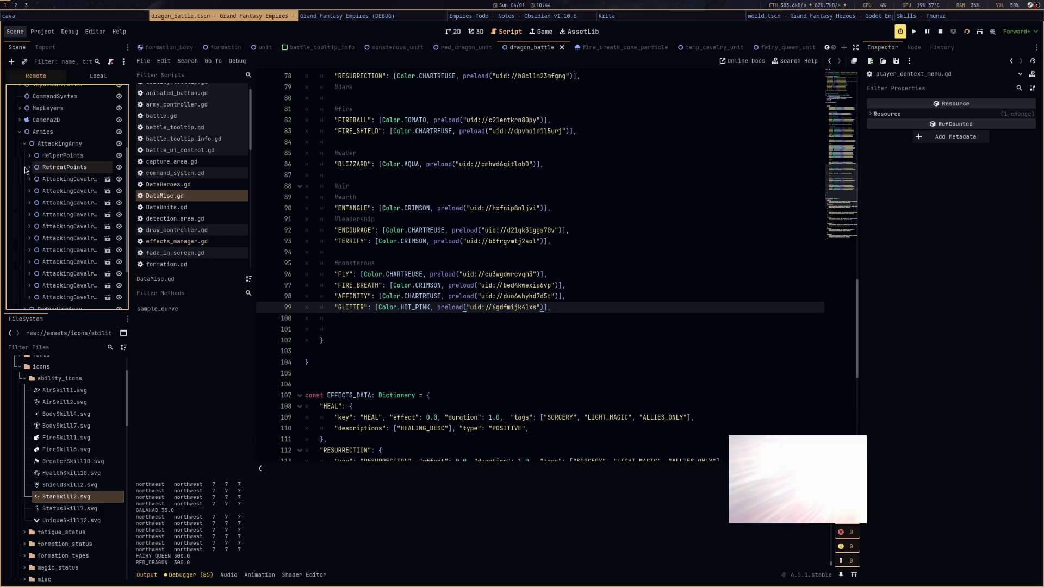
click(24, 143)
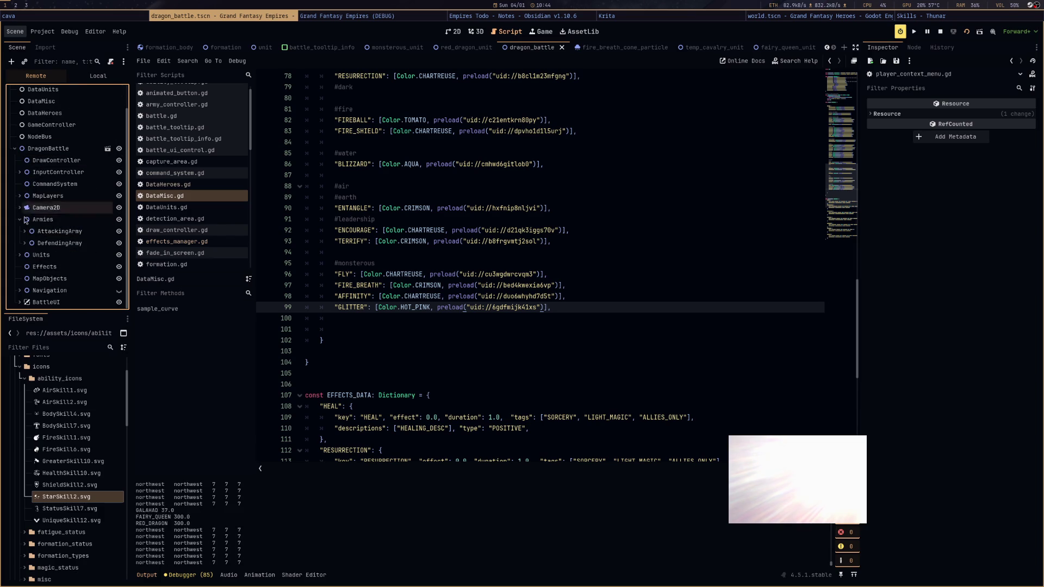
click(24, 243)
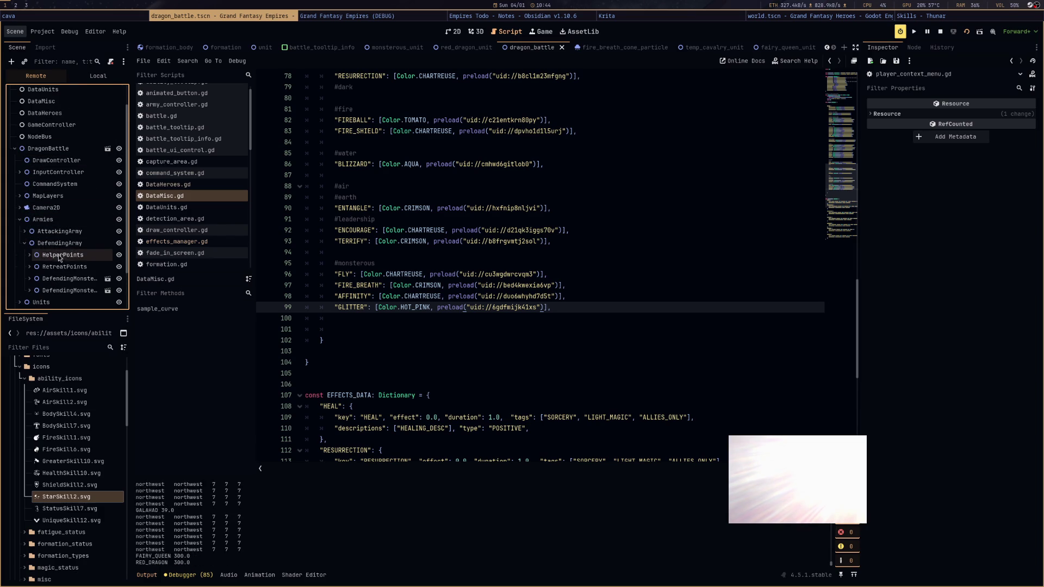
click(70, 283)
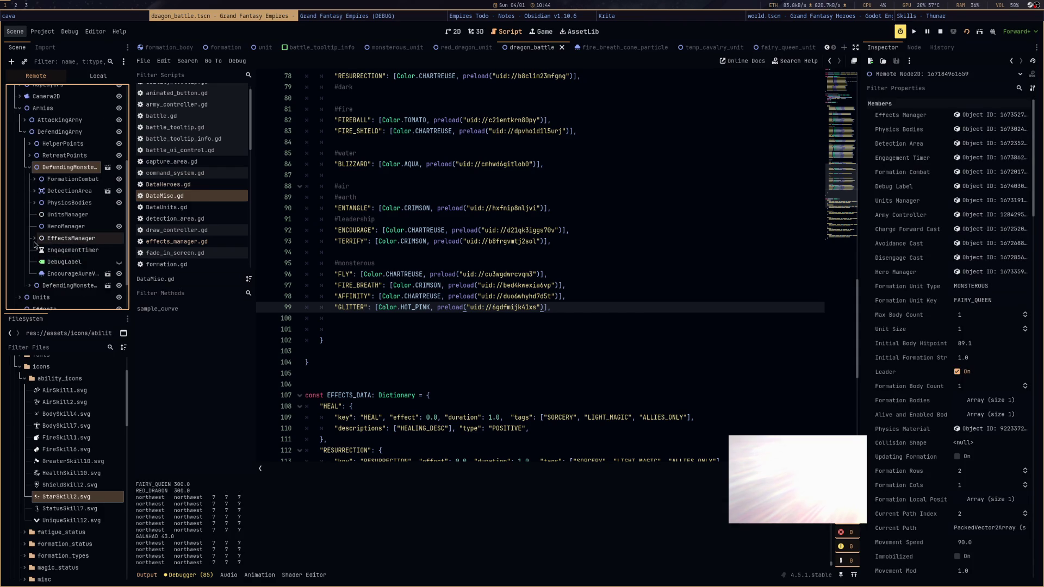
Review the AFFINITY status-effect node's Effect Data, then select the defender's FormationCombat node (Attack 1118.4, Defence 372.8)
click(34, 239)
click(58, 263)
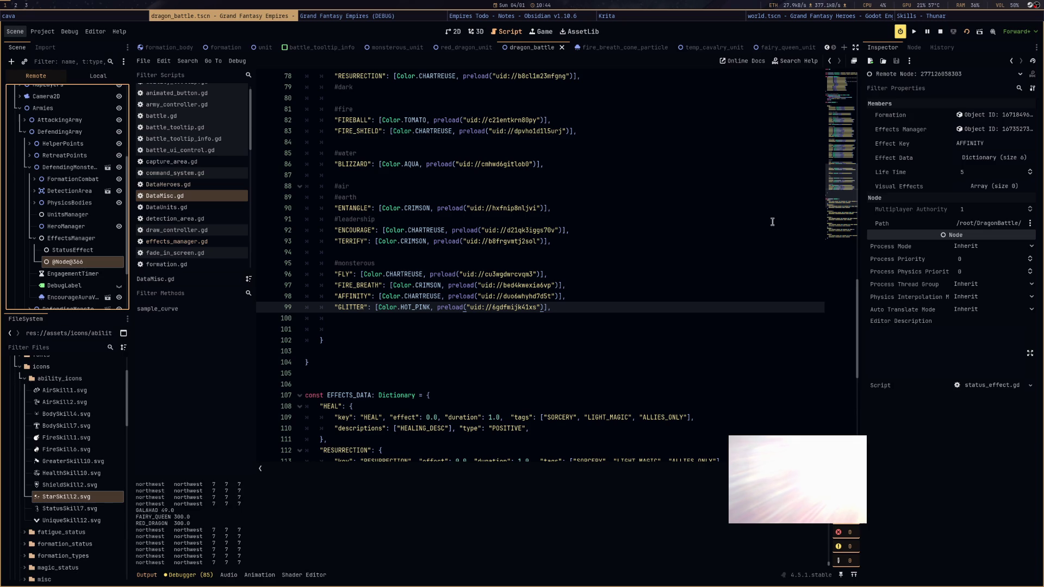
click(994, 160)
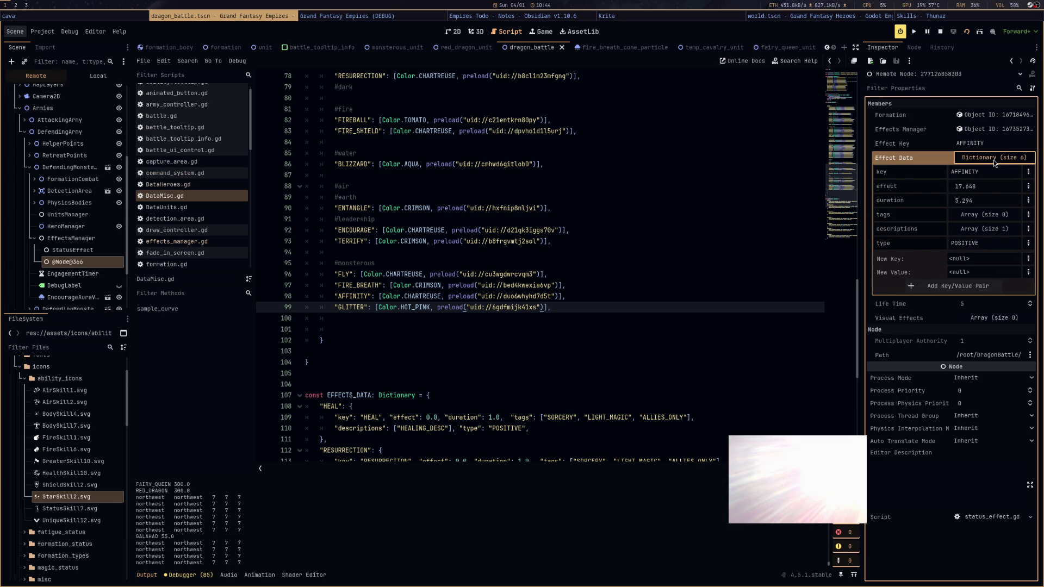
click(994, 159)
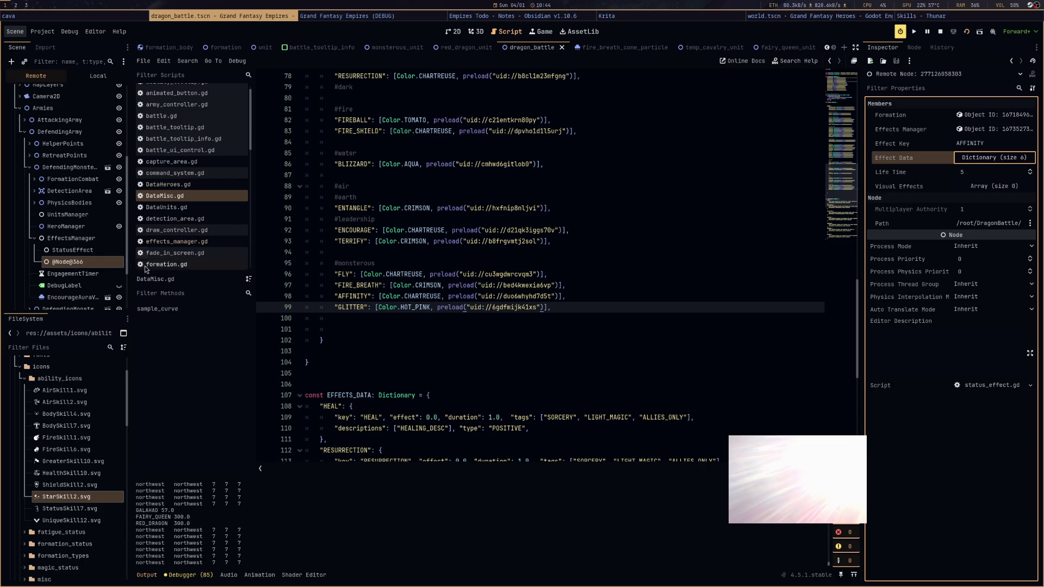
click(71, 179)
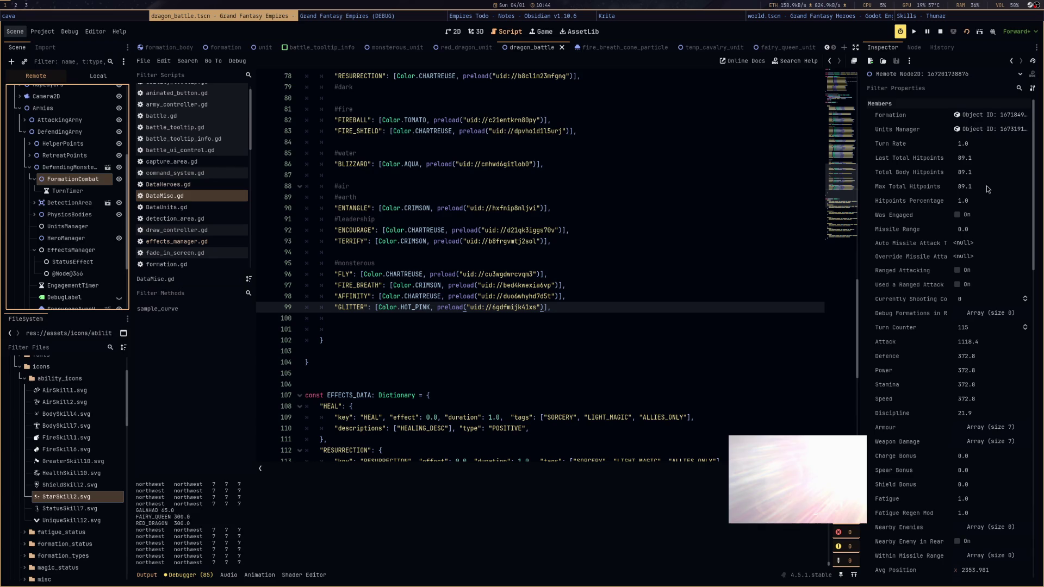
Expand Armour and Weapon Damage (17.648 and 0.176 at indices 3–6), then reselect the fairy queen's formation node
scroll(992, 272, down, 5)
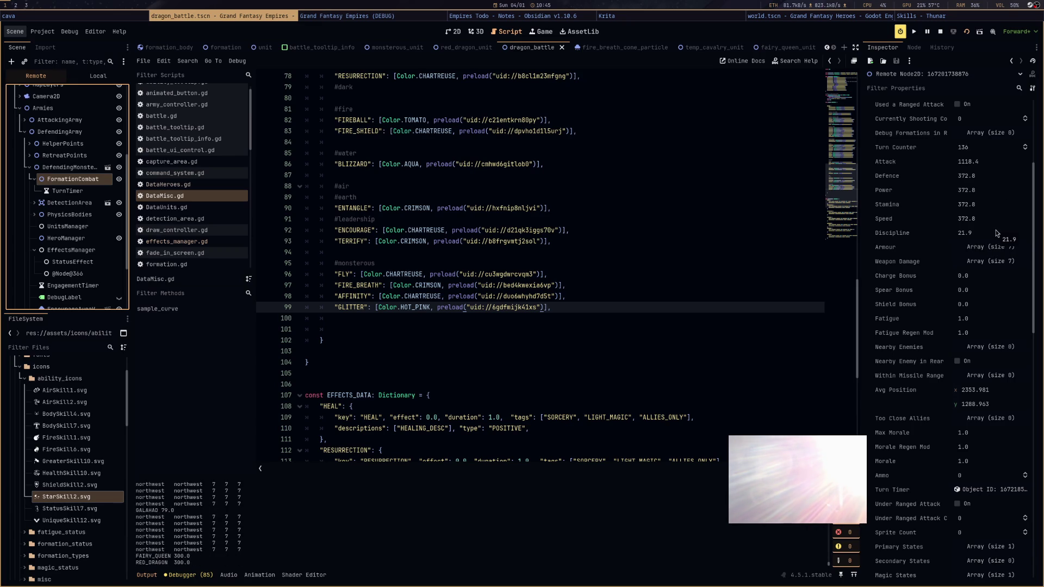
click(987, 251)
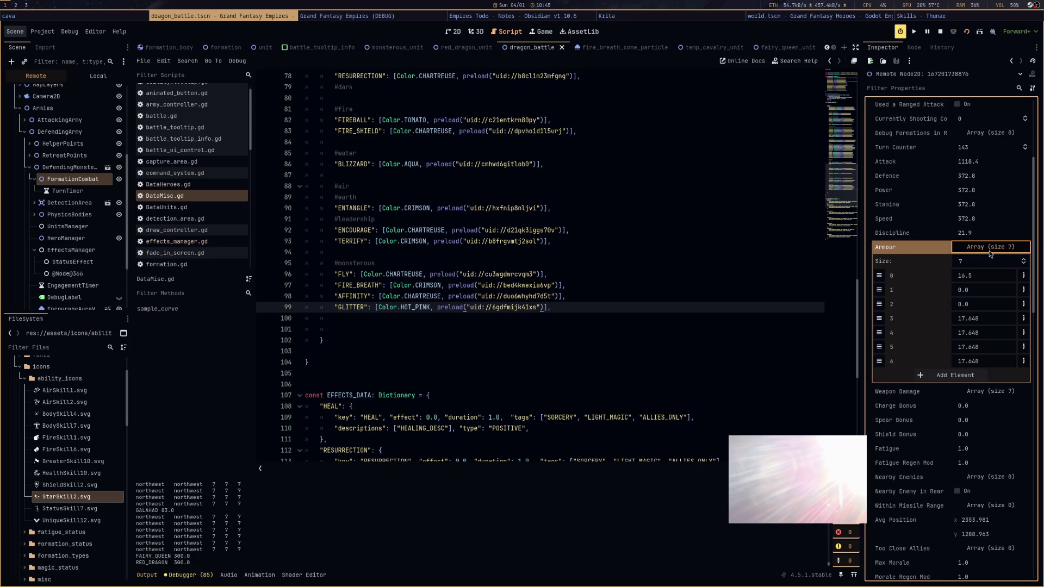
click(990, 249)
click(987, 259)
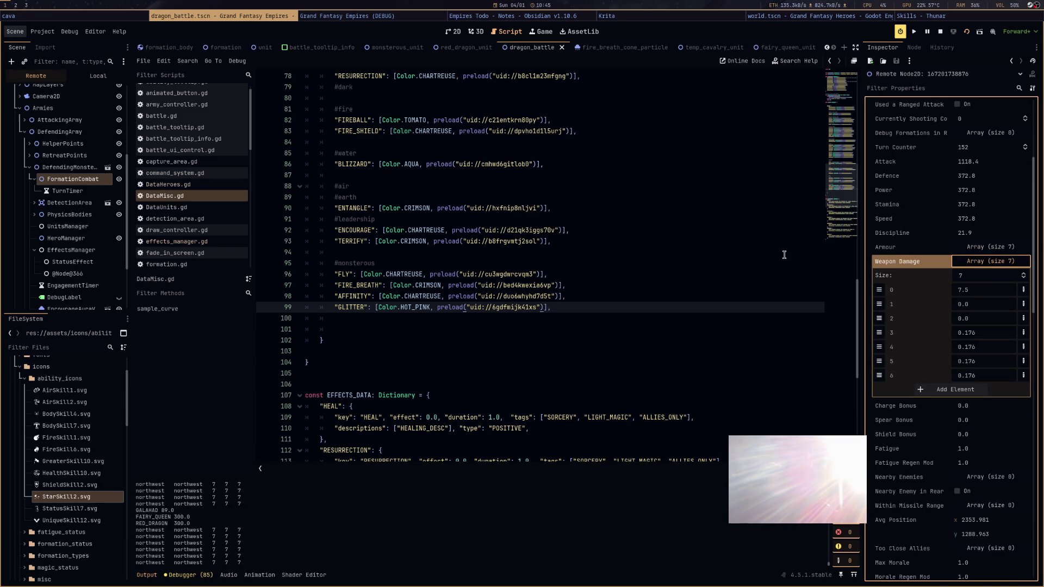
click(89, 168)
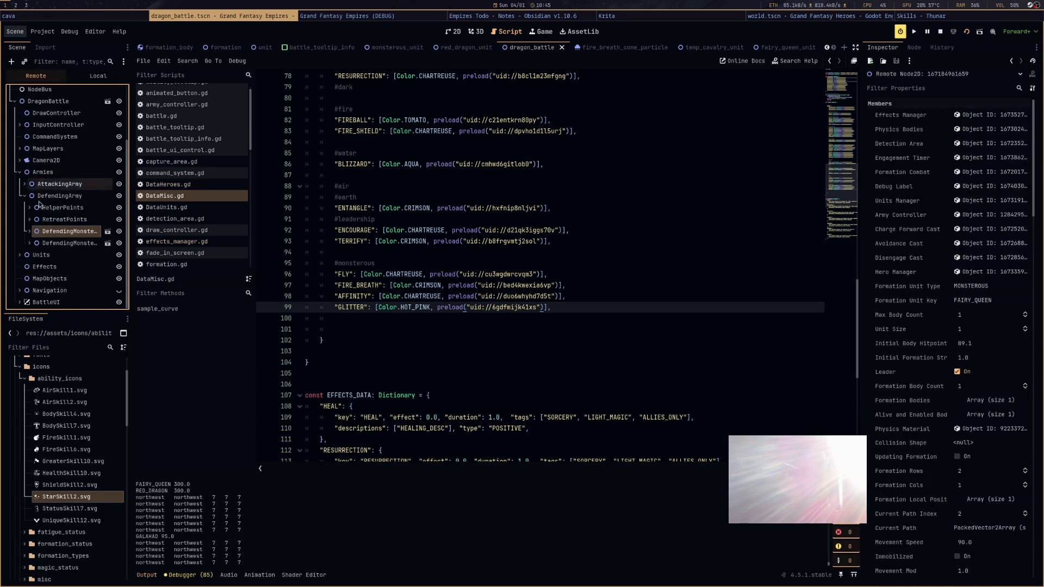
Select the second monster formation's FormationCombat (Attack 1954.5) and expand its Armour and Weapon Damage arrays
click(30, 243)
click(70, 255)
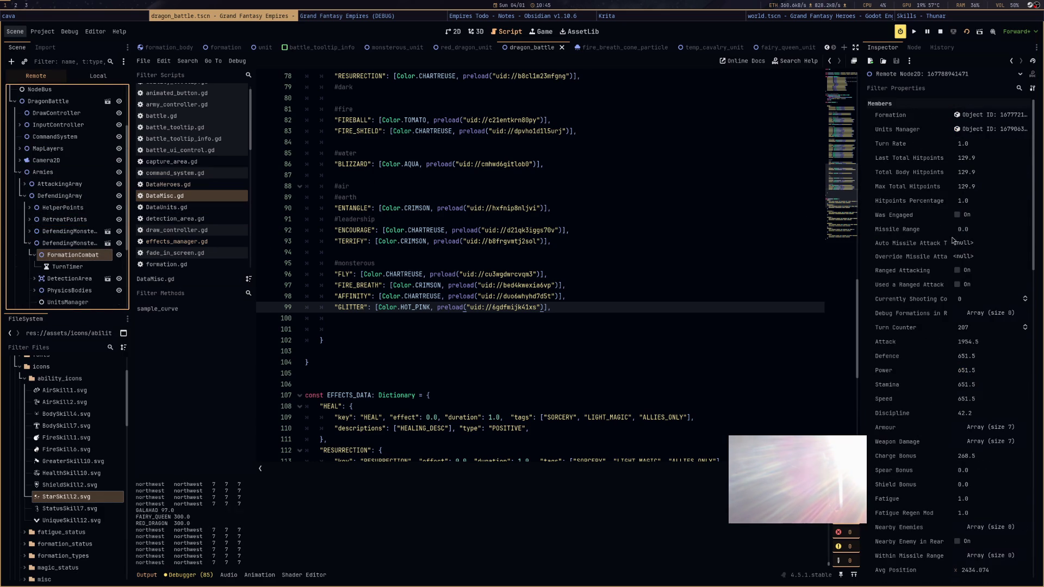
scroll(997, 333, down, 5)
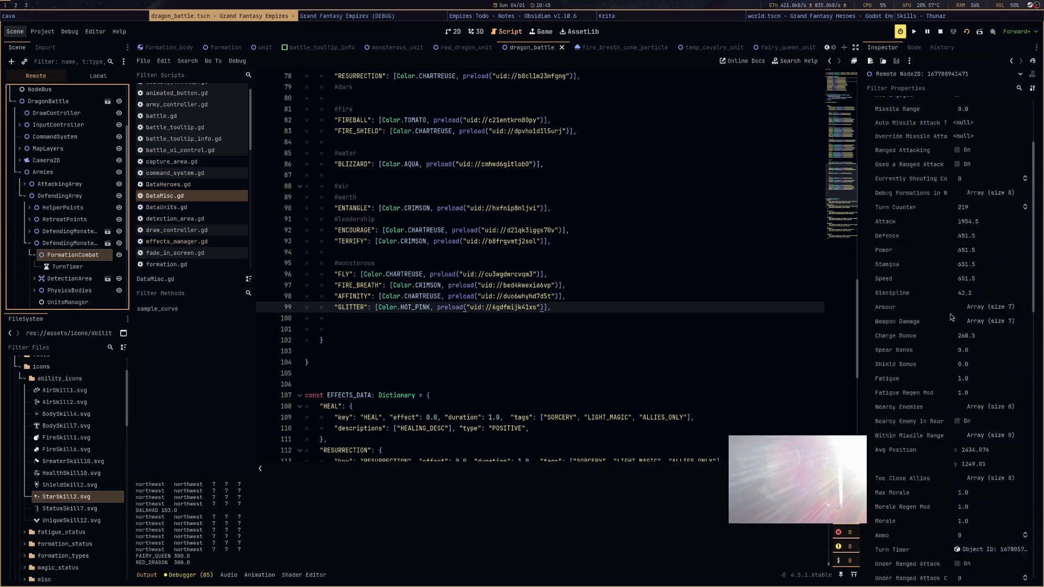
scroll(952, 316, up, 1)
scroll(951, 317, up, 1)
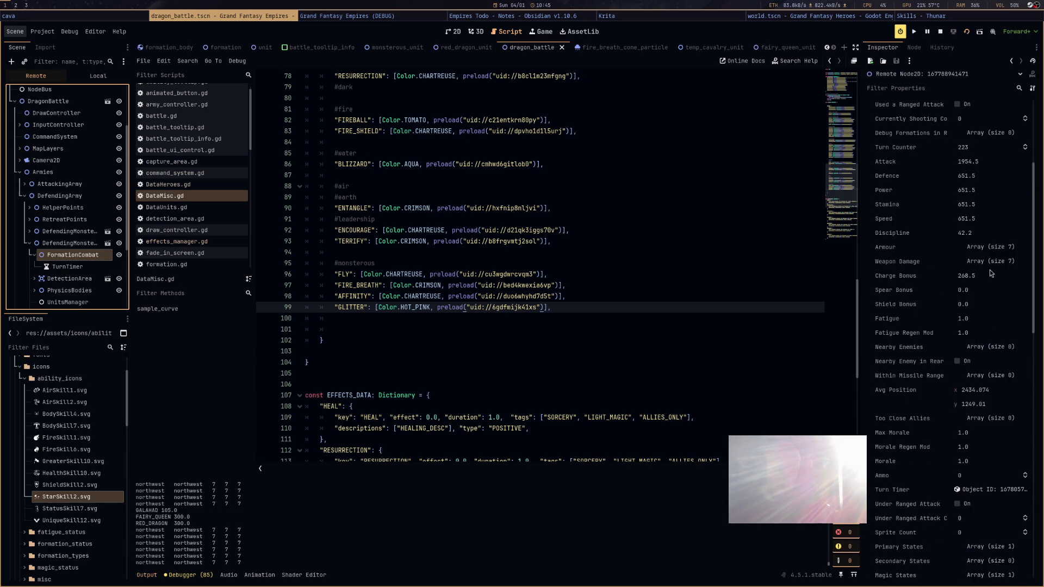
click(996, 249)
click(997, 249)
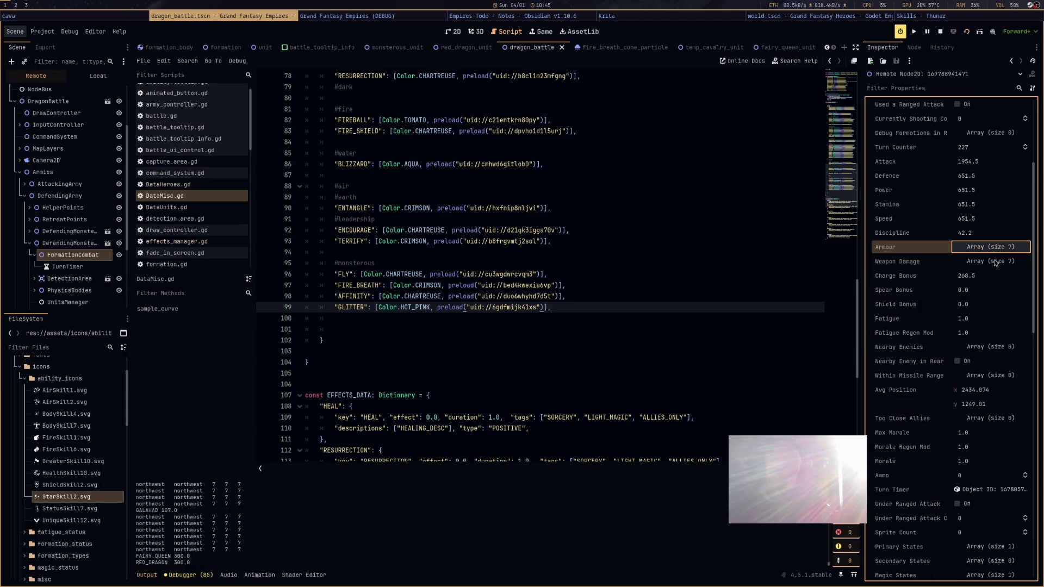
click(995, 262)
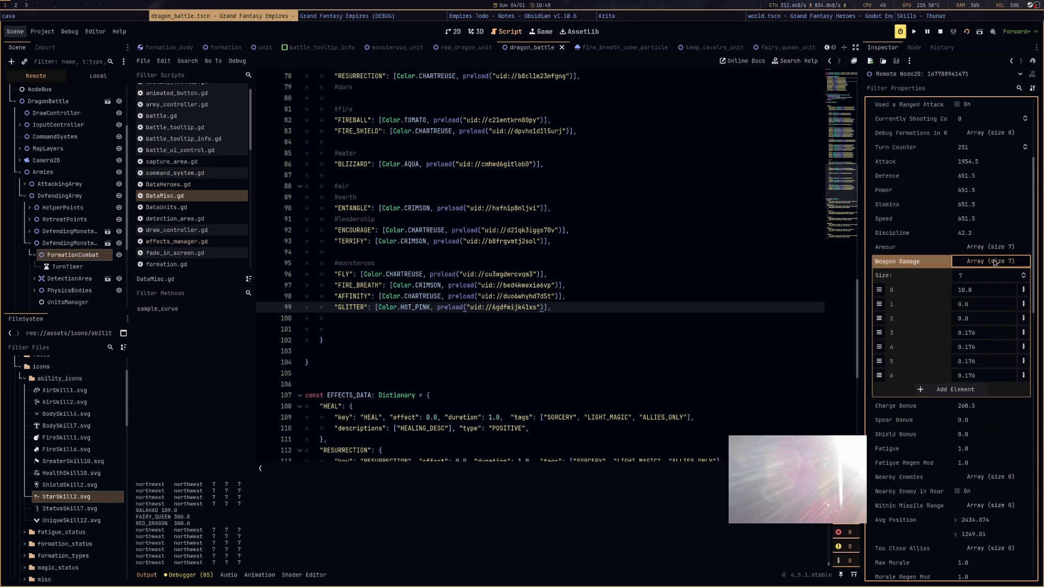
click(995, 262)
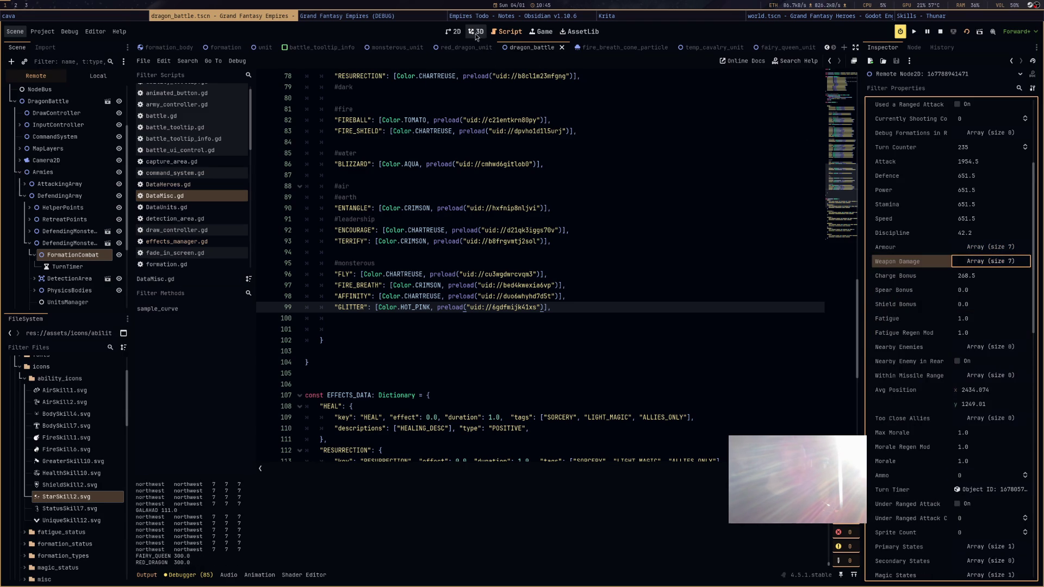
Cycle the main view through 2D, 3D and Script, ending on the 2D dragon_battle scene
click(456, 32)
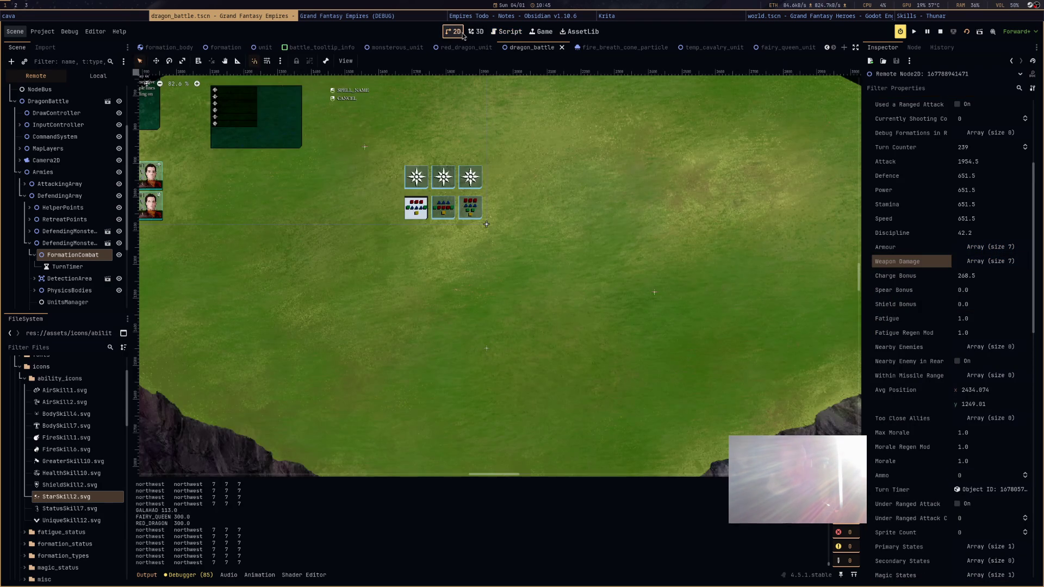
click(479, 32)
click(505, 32)
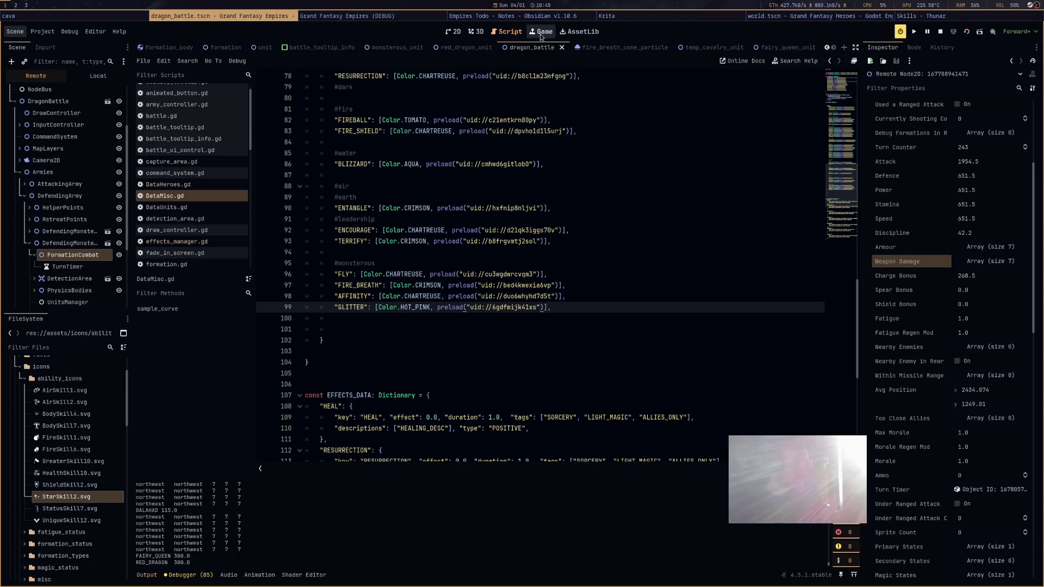
click(451, 33)
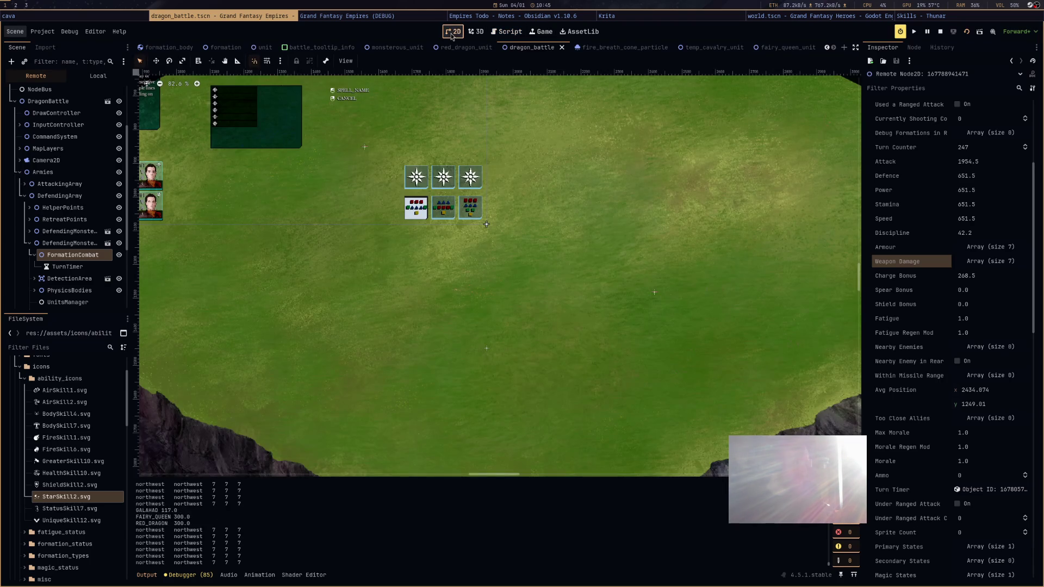
click(539, 31)
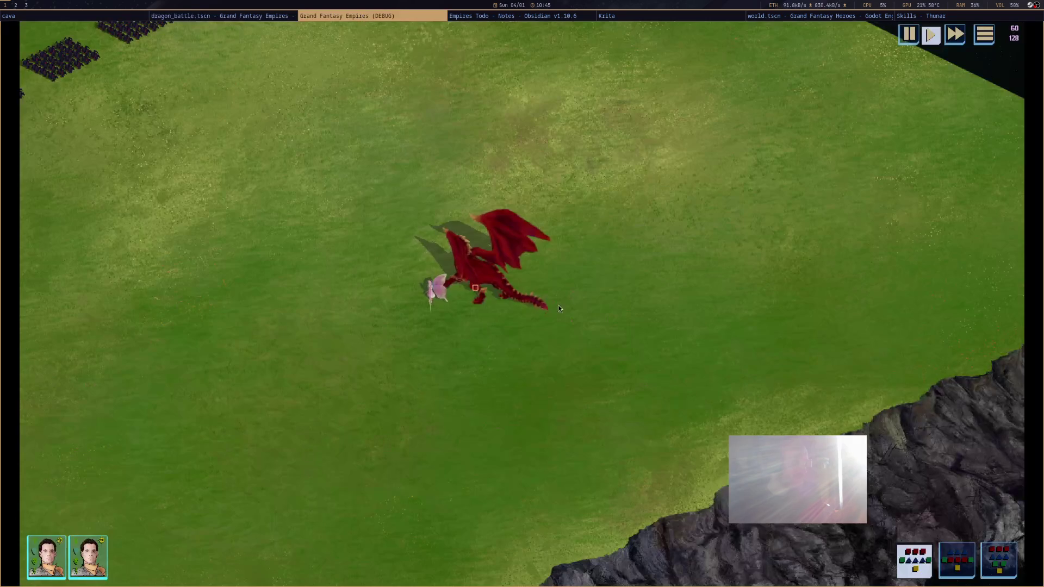
Check the red dragon's status card beside the fairy, then return to the Godot editor
mouse_move(472, 280)
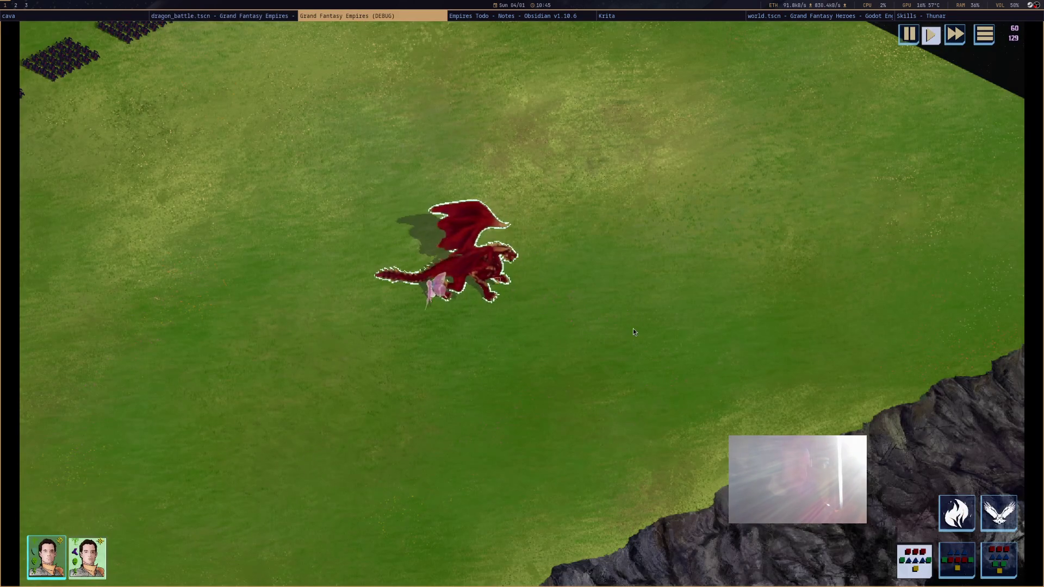
mouse_move(514, 253)
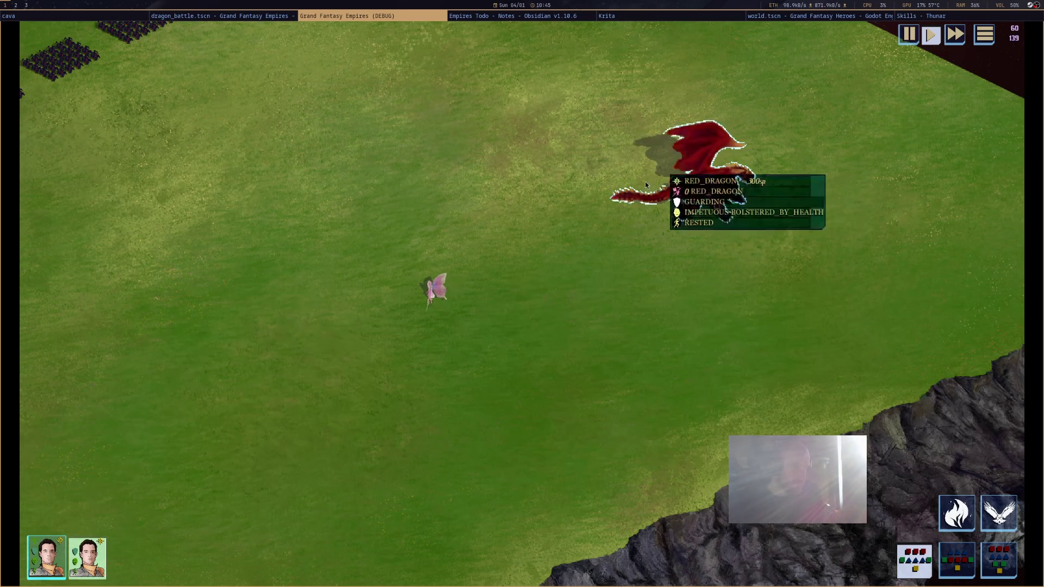
click(223, 15)
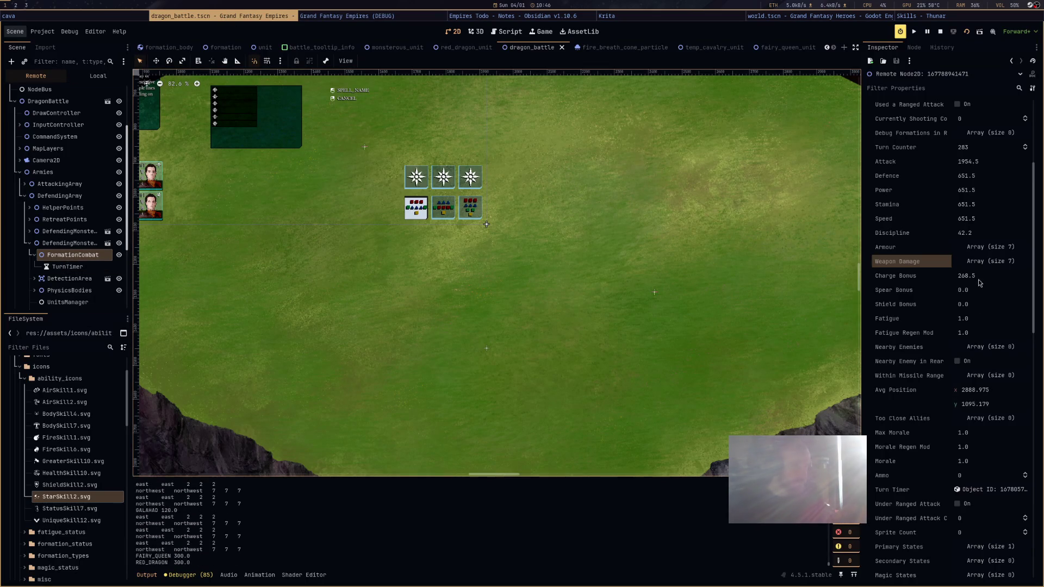
Expand the live Weapon Damage and Armour arrays, showing 10.8 and 31.0 at index 0
click(985, 262)
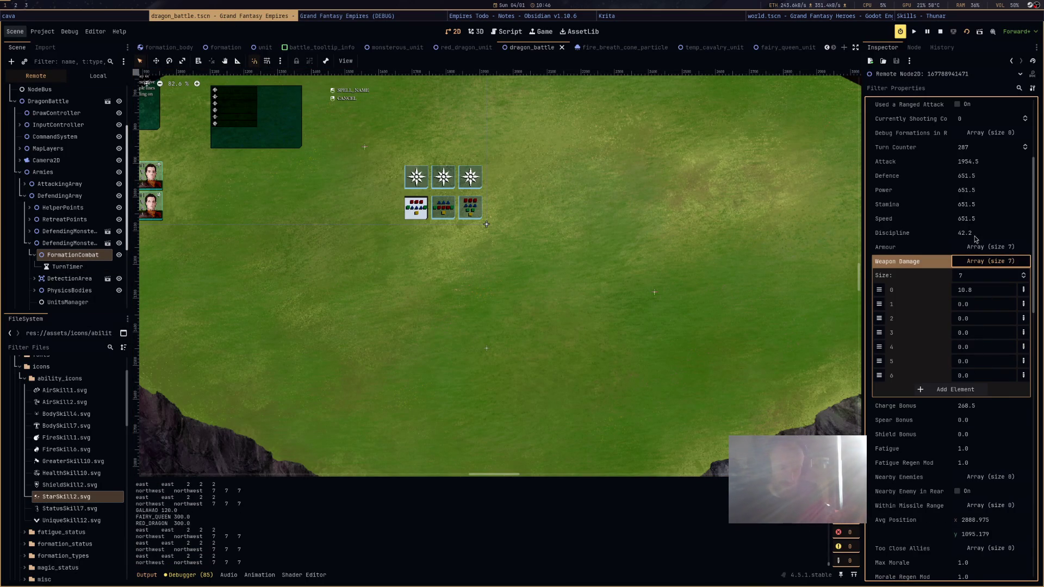
click(977, 246)
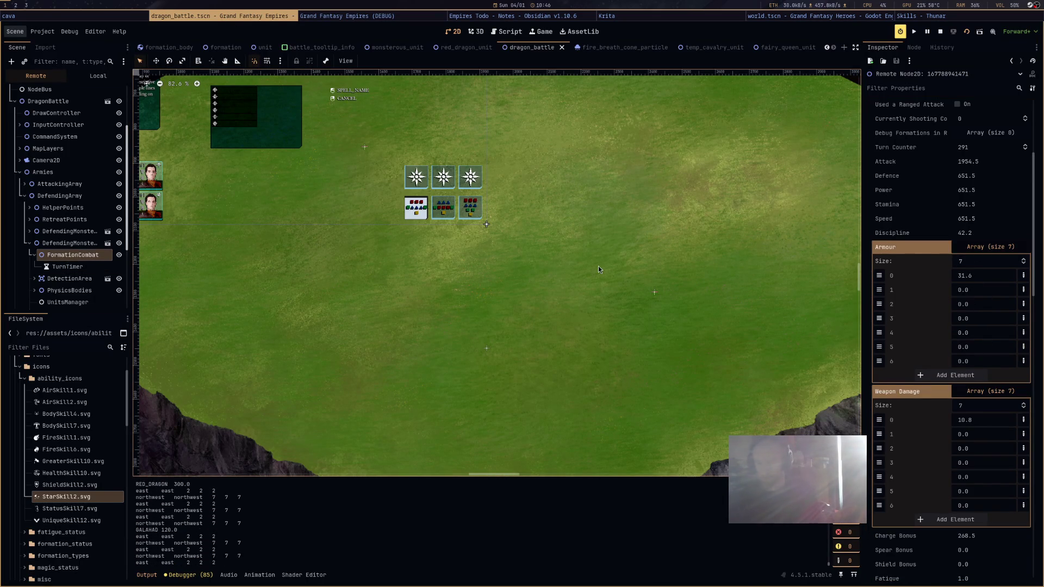
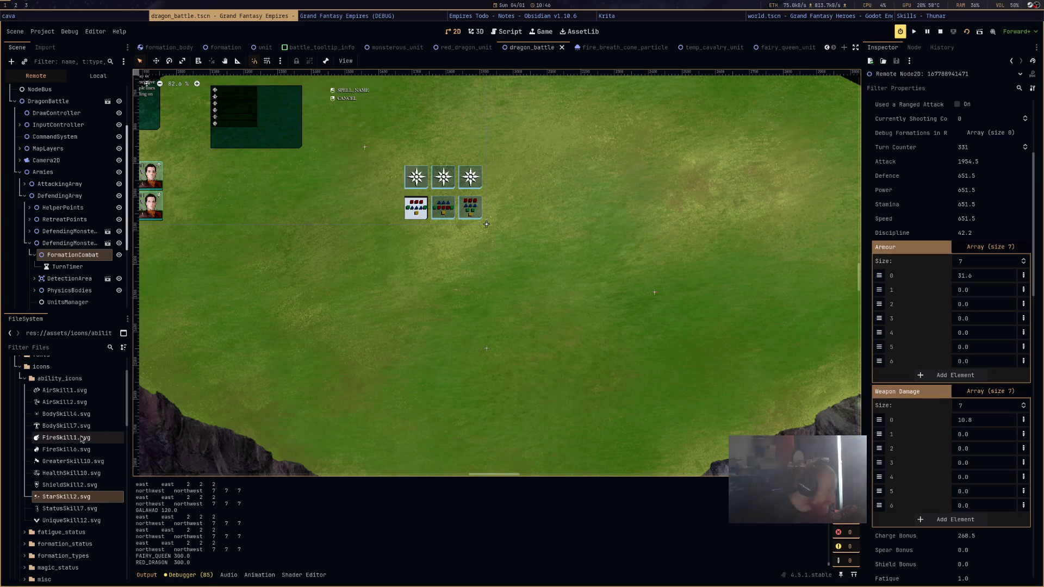
Stop the battle test, browse the magic_status folder, and bring up the fairy_queen_unit scene
click(940, 32)
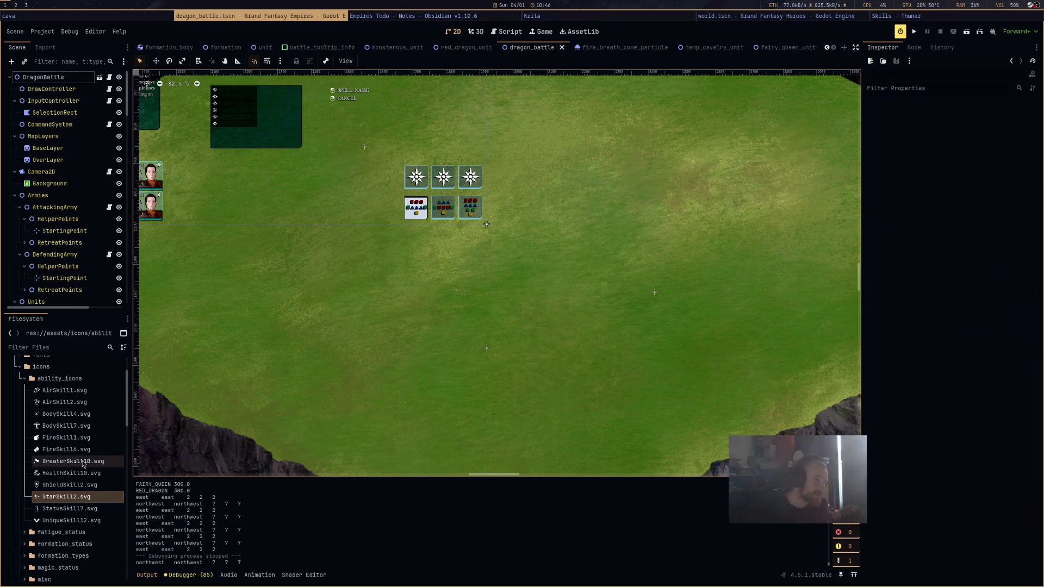
scroll(54, 468, down, 5)
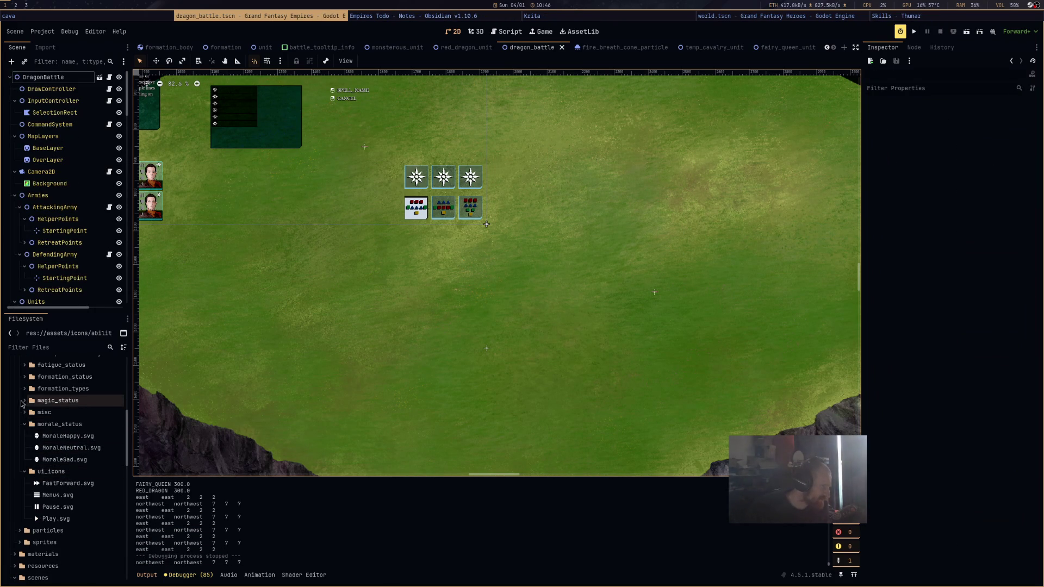
click(23, 402)
drag(24, 424, 24, 429)
mouse_move(91, 433)
mouse_down()
mouse_move(25, 441)
mouse_move(22, 482)
mouse_move(740, 361)
mouse_up()
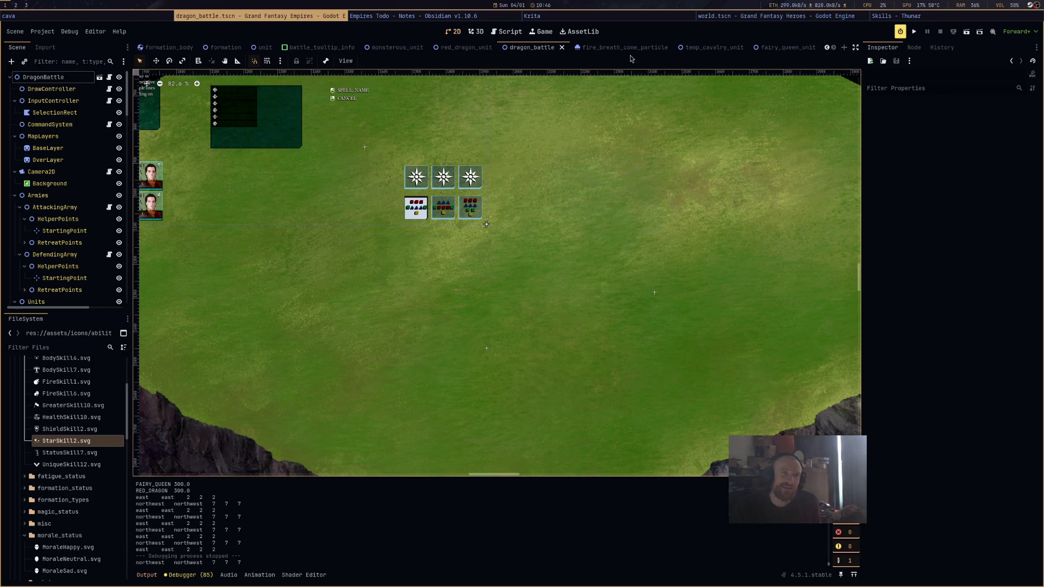
click(783, 48)
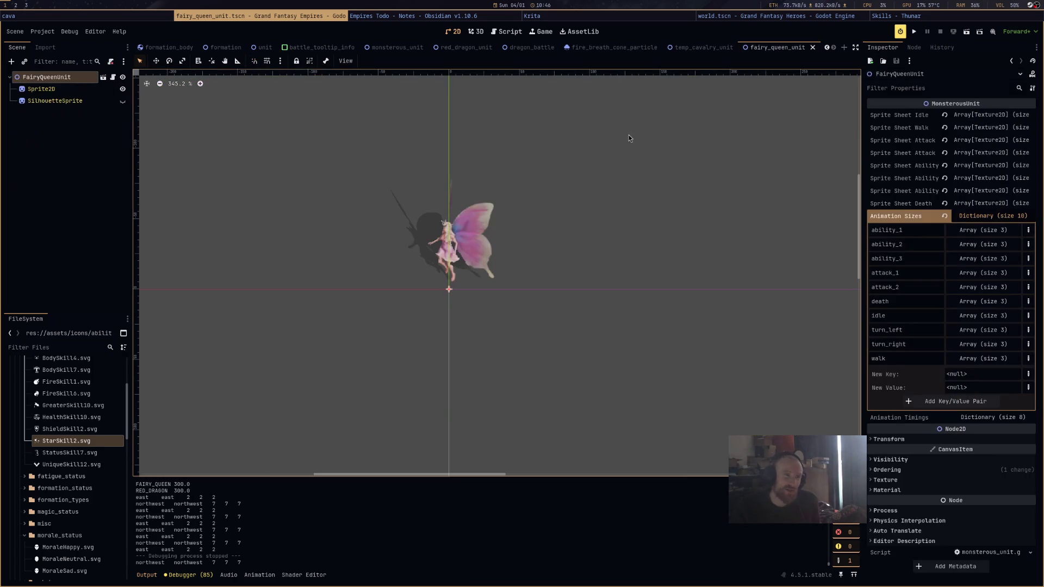
In the Script editor, find the GLITTER entry on line 99 of DataMisc.gd
click(493, 32)
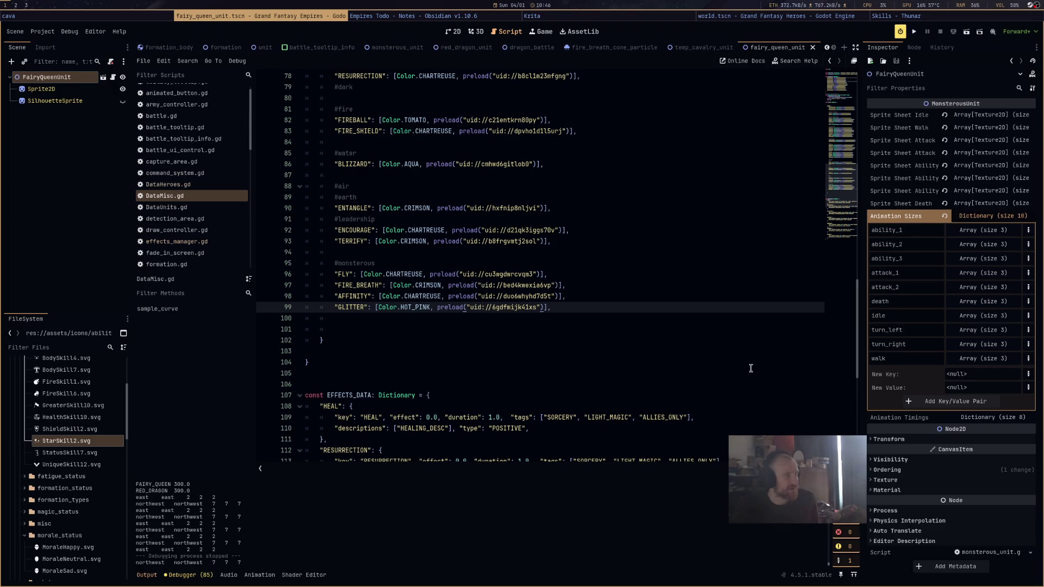
double_click(350, 308)
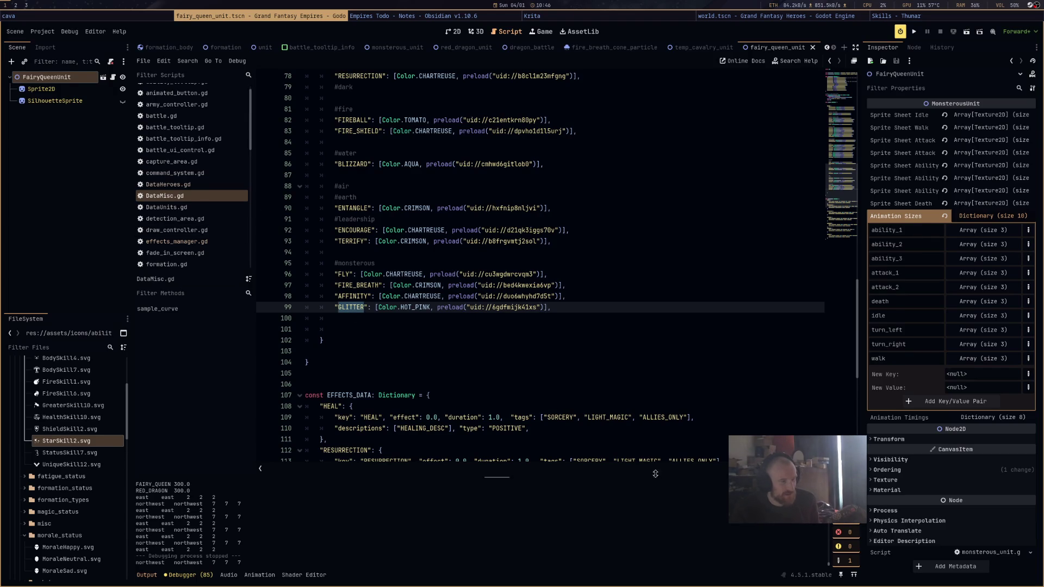
drag(838, 181, 840, 90)
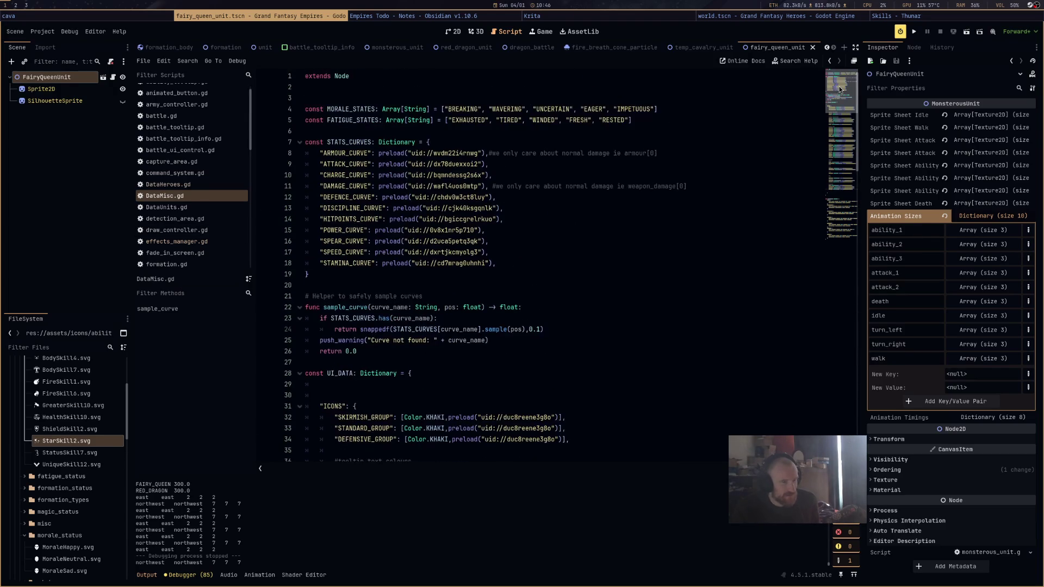
In DataHeroes.gd, add "GLITTER" to FAIRY_QUEEN's abilities after FLY and AFFINITY
click(174, 184)
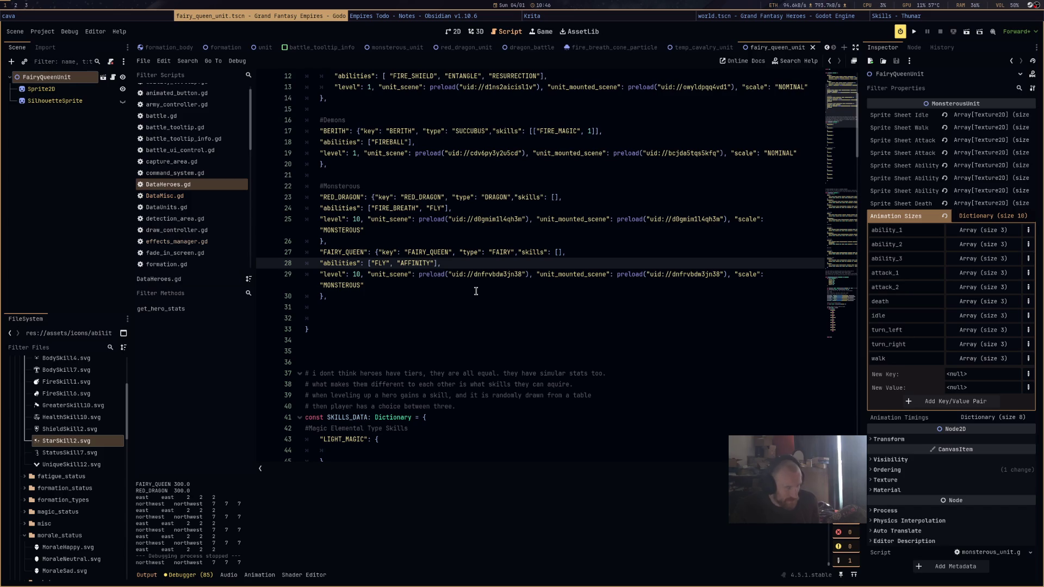
text(, "GLITTER)
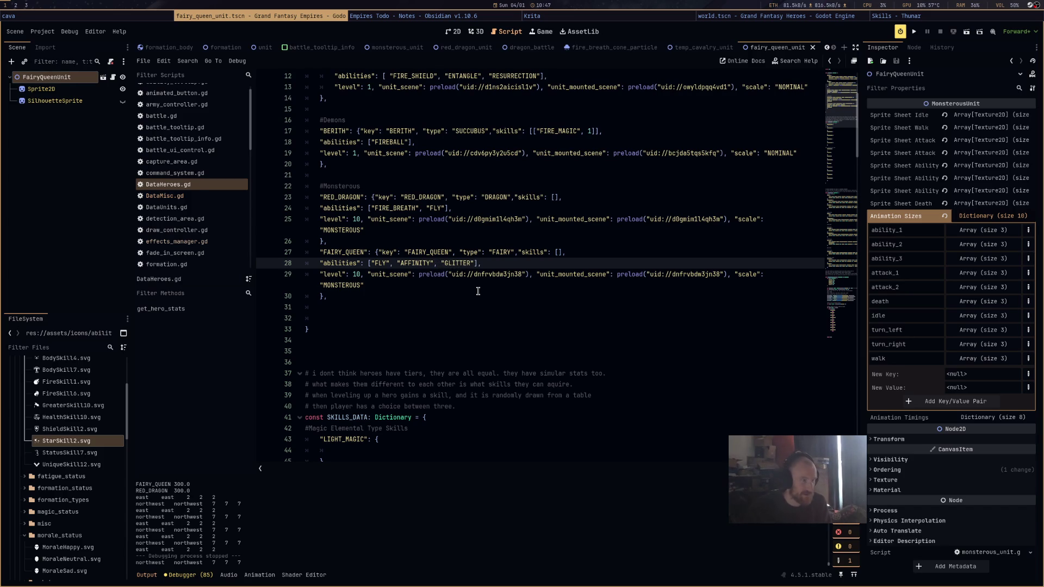
scroll(478, 294, down, 20)
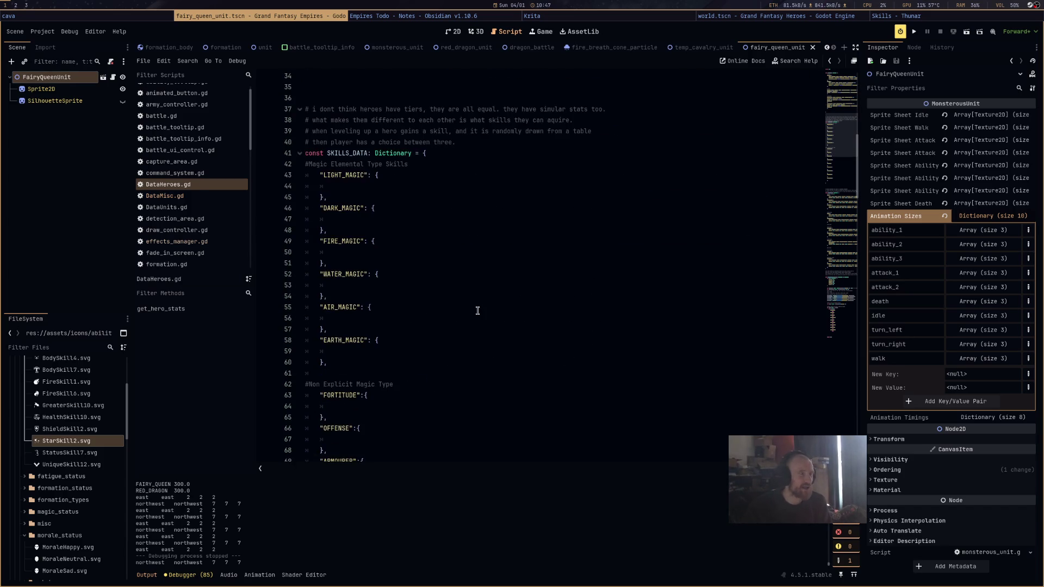
scroll(476, 315, down, 20)
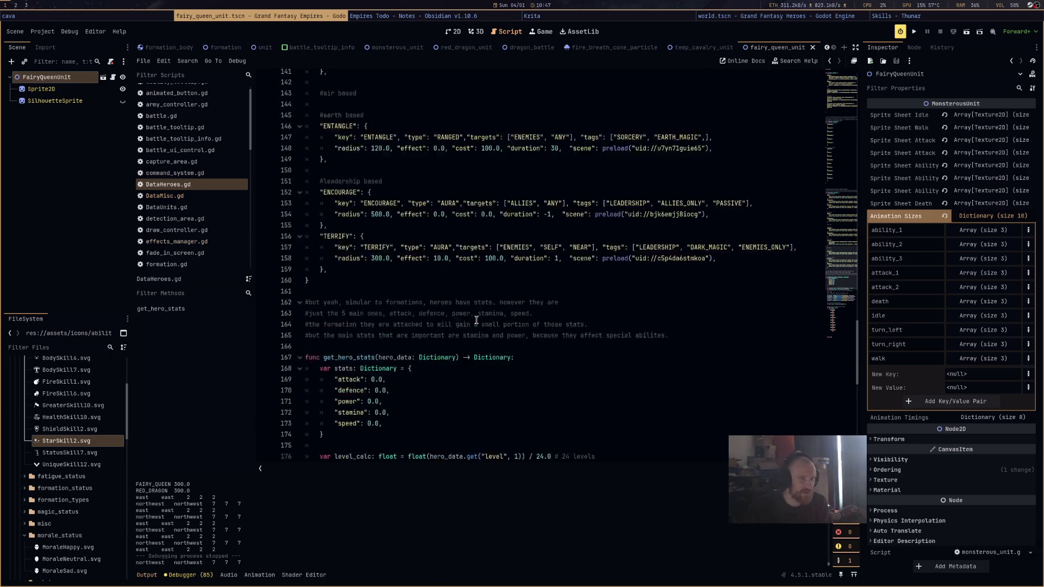
scroll(481, 374, up, 9)
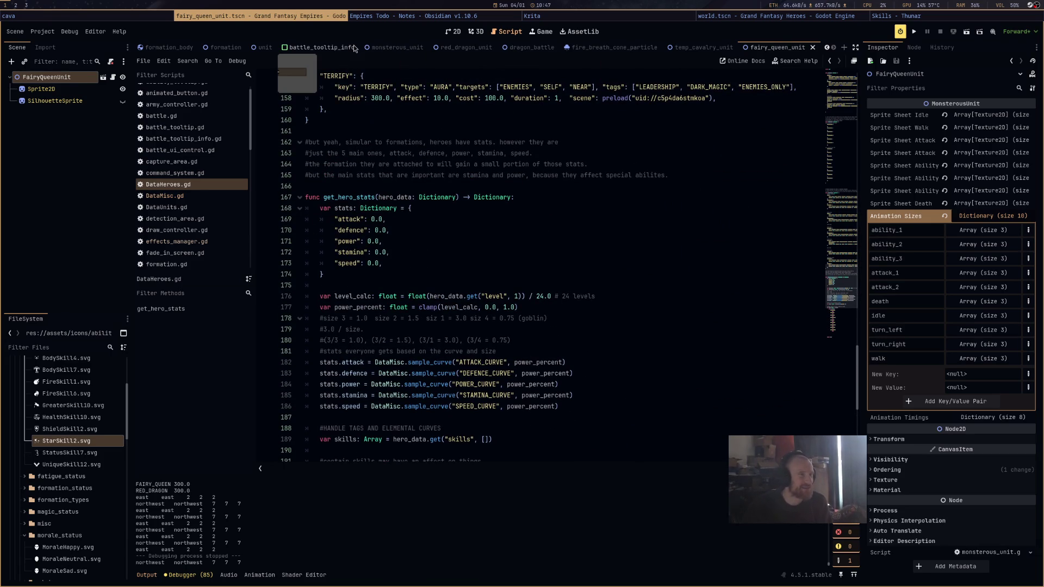
Dismiss the Dictionary documentation popup and review the SKILLS_DATA and ABILITY_DATA definitions
mouse_move(453, 198)
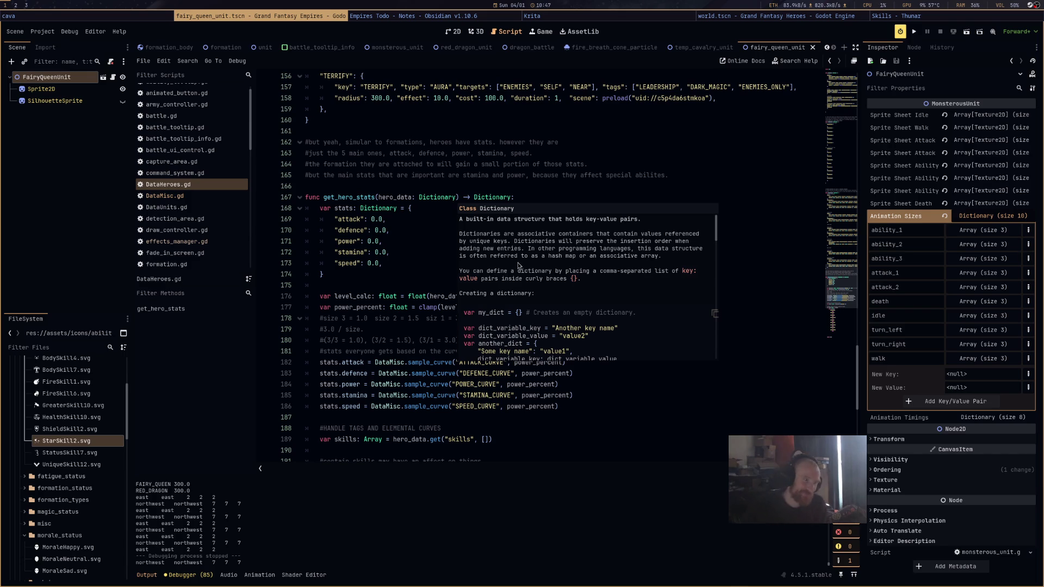
click(371, 252)
scroll(518, 285, down, 5)
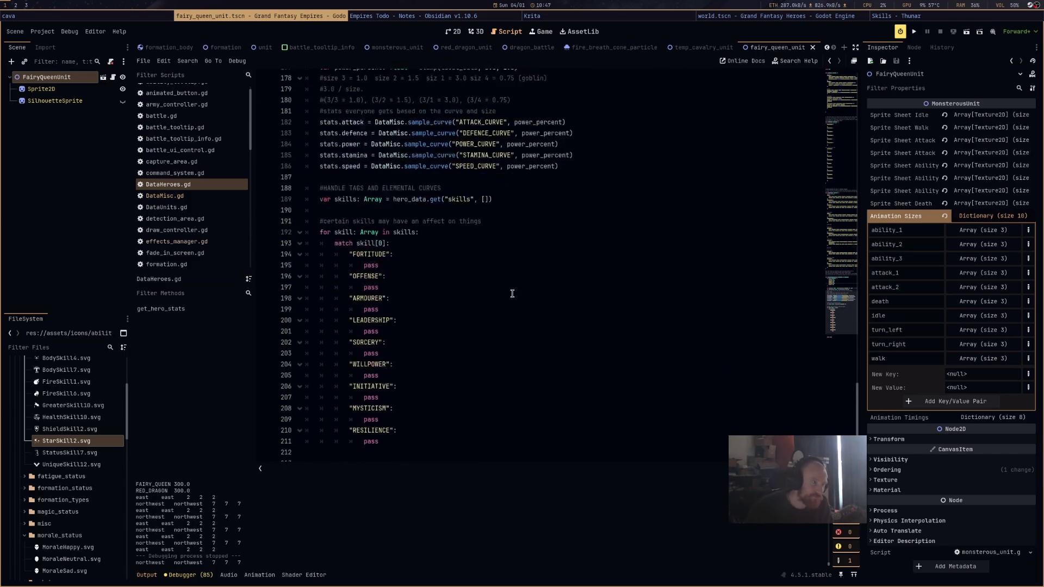
scroll(509, 296, up, 3)
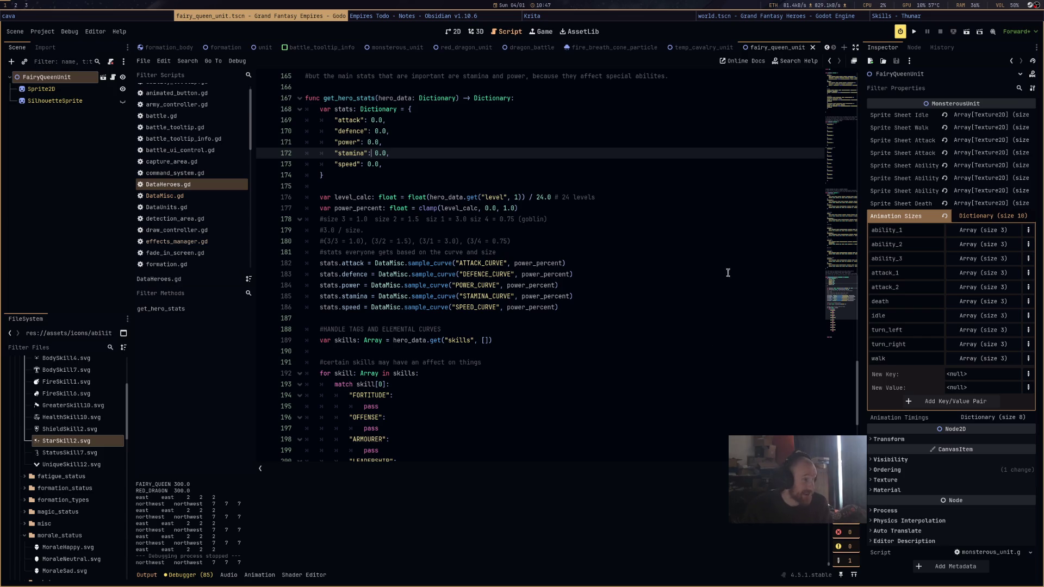
scroll(713, 275, down, 6)
scroll(712, 327, up, 20)
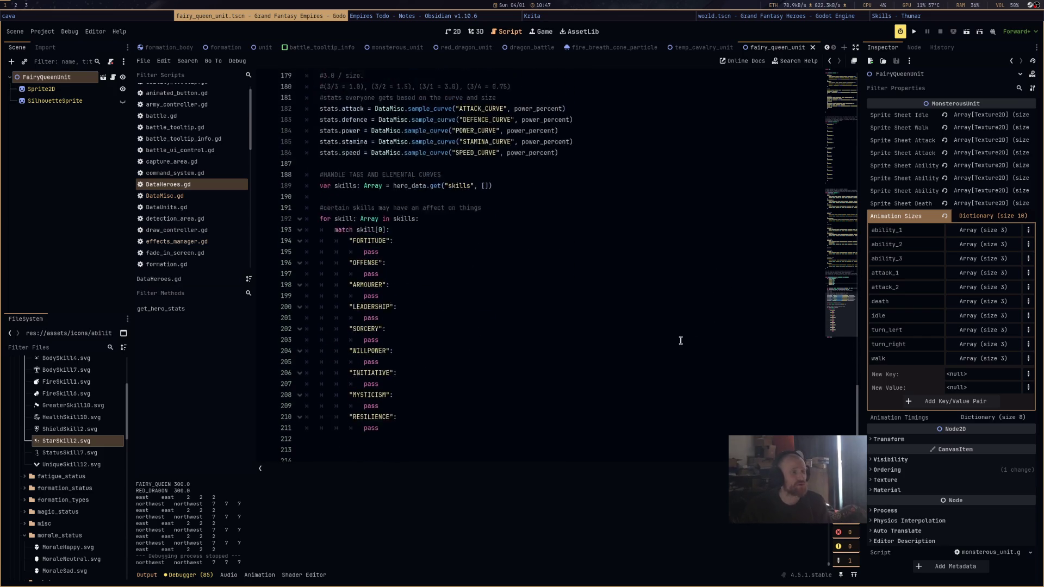
scroll(679, 337, up, 20)
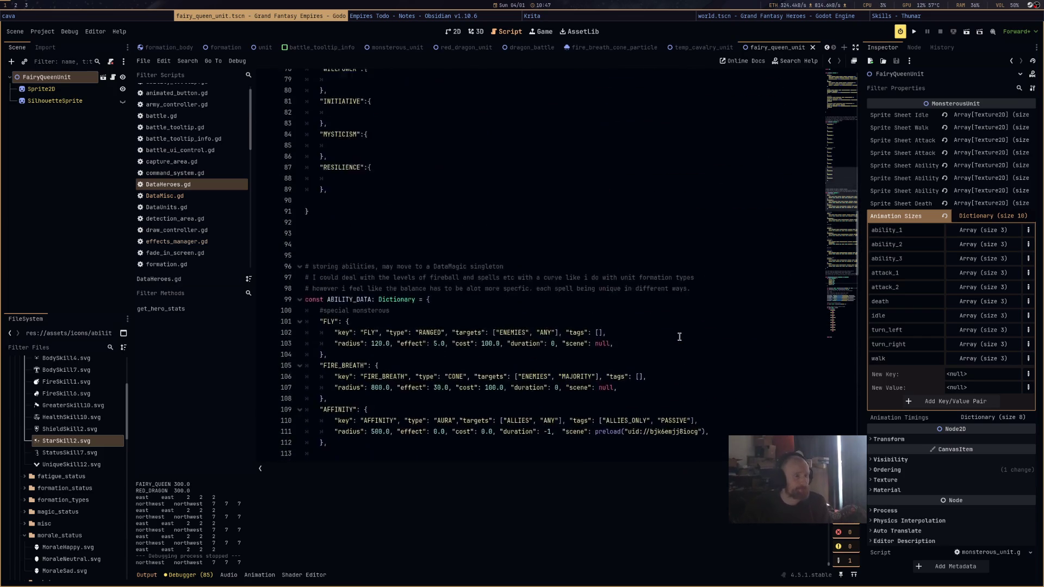
scroll(678, 331, up, 5)
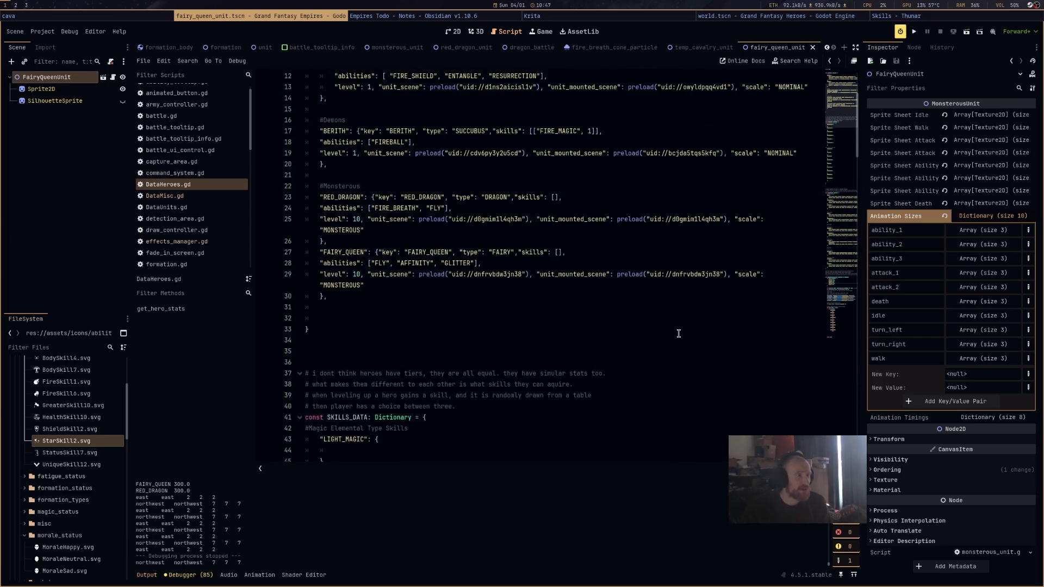
scroll(665, 335, down, 20)
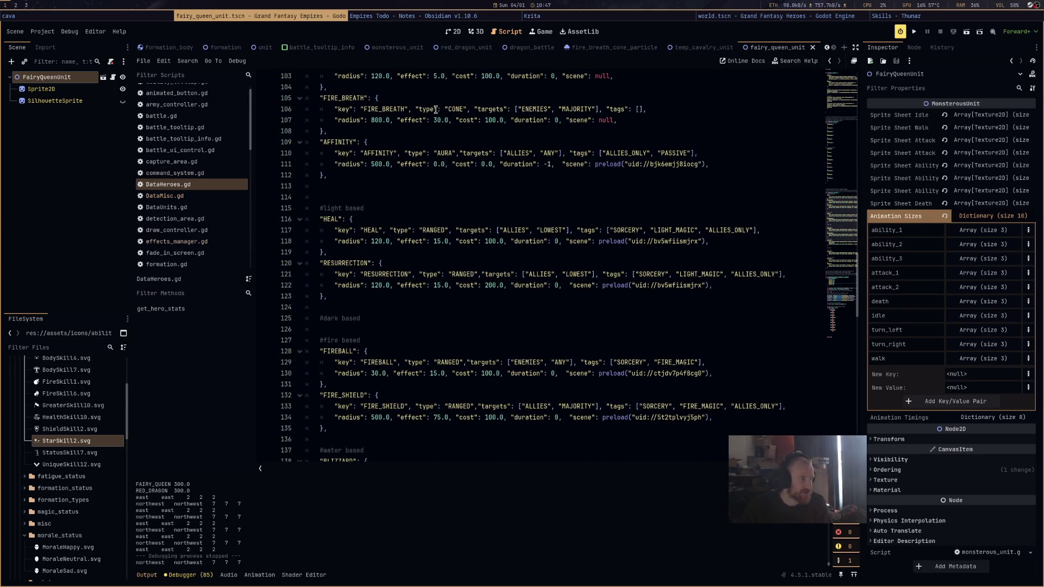
Paste a duplicate of the AFFINITY ability entry on a new line below it
click(330, 186)
key(Return)
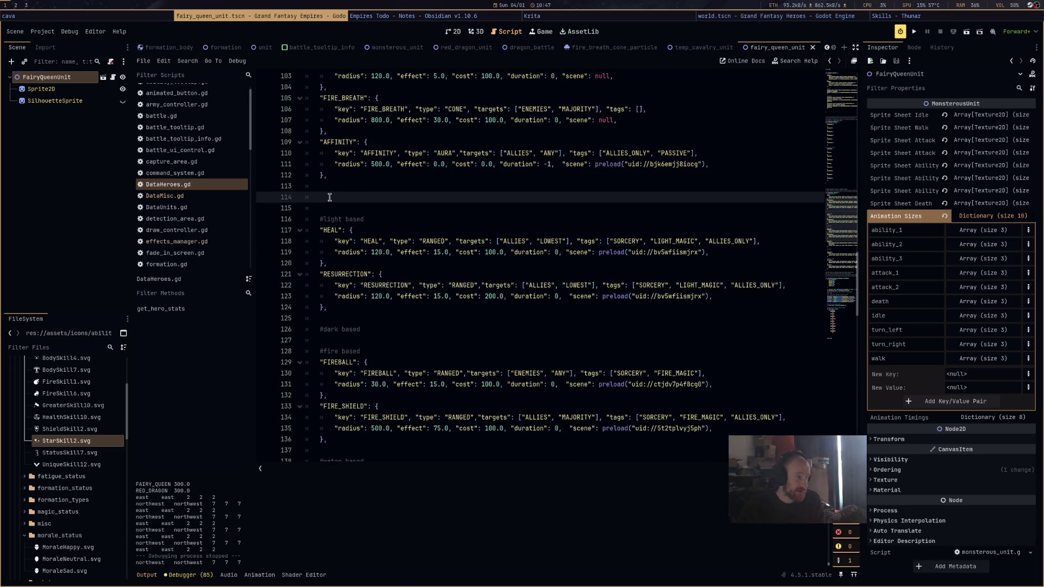
click(330, 188)
text("AFFINITY": { 		"key": "AFFINITY", "type": "AURA","targets": ["ALLIES", "ANY"], "tags": ["ALLIES_ONLY", "PASSIVE"], 		"radius": 500.0, "effect": 0.0, "cost": 0.0, "duration": -1,  "scene": preload("uid://bjk6emjj8iocg"), 	},)
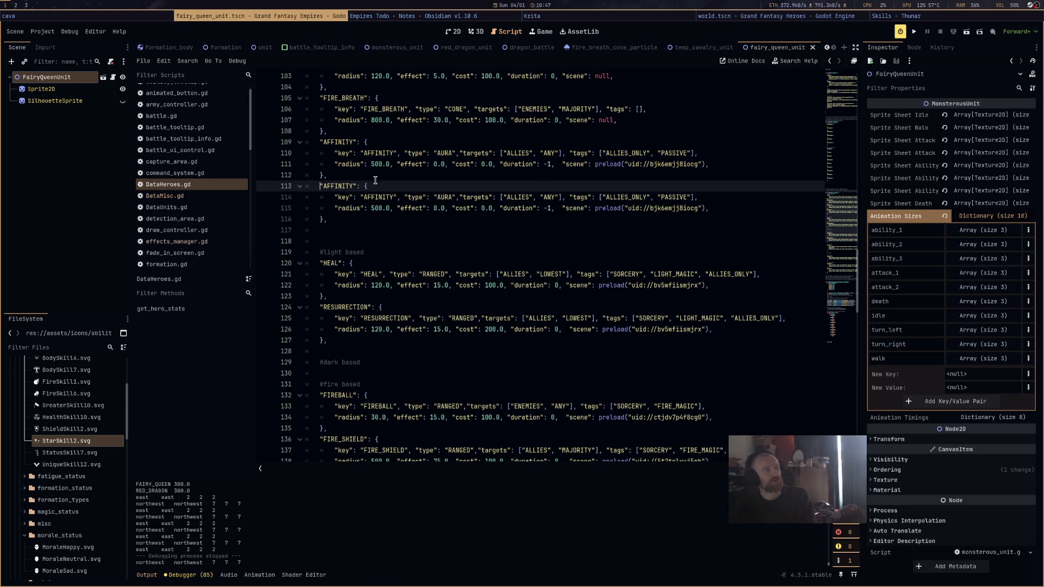
click(375, 180)
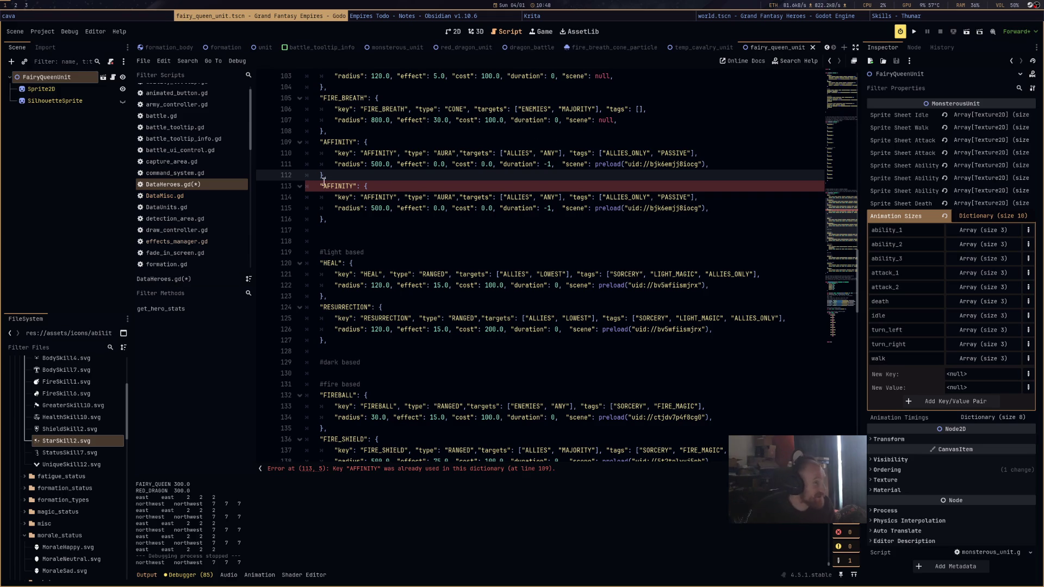
Rename the duplicated entry and its key value to GLITTER
double_click(343, 187)
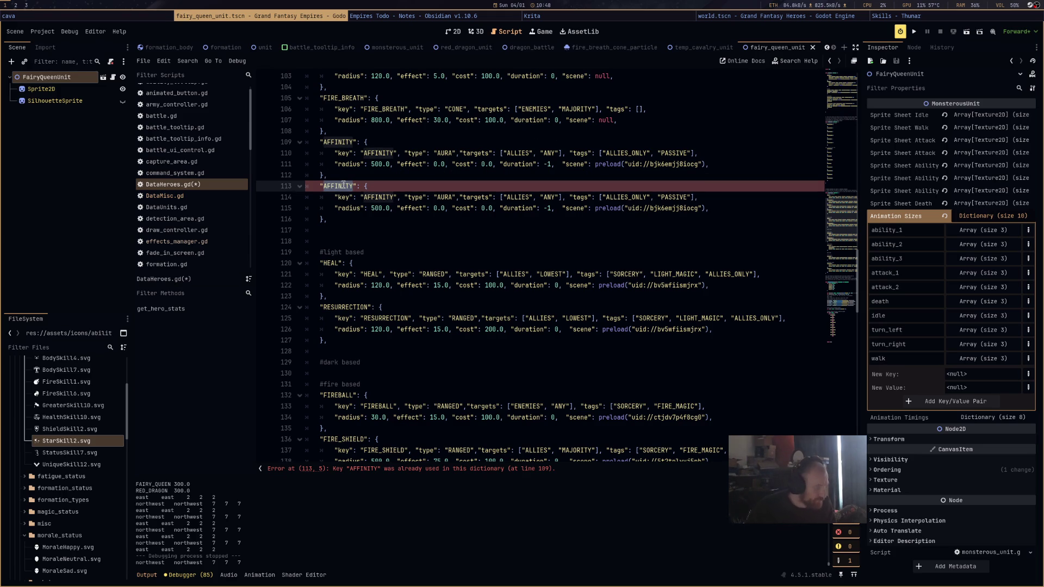
text(GLITTER)
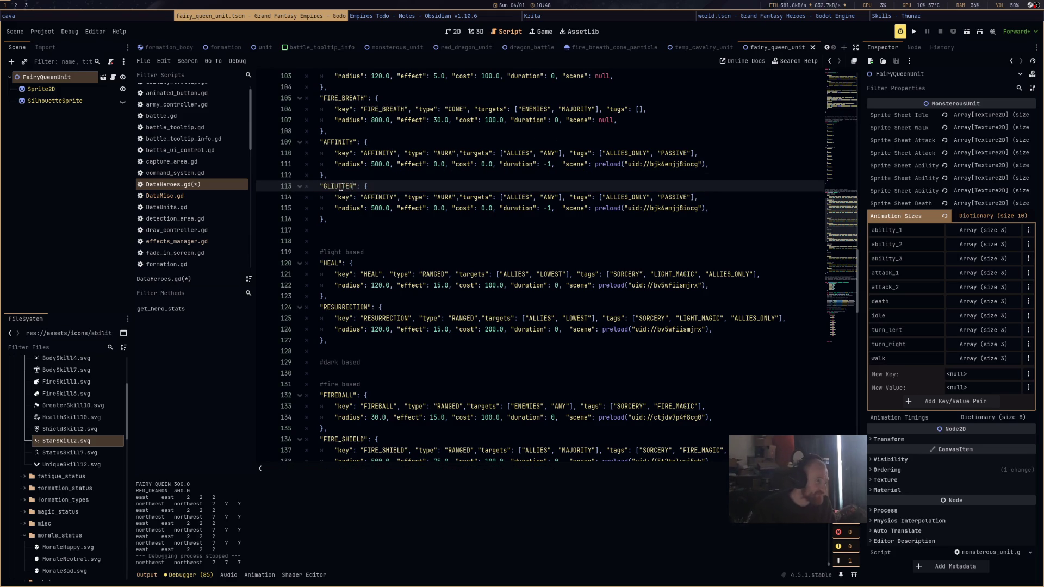
double_click(338, 186)
key(ctrl+c)
double_click(383, 198)
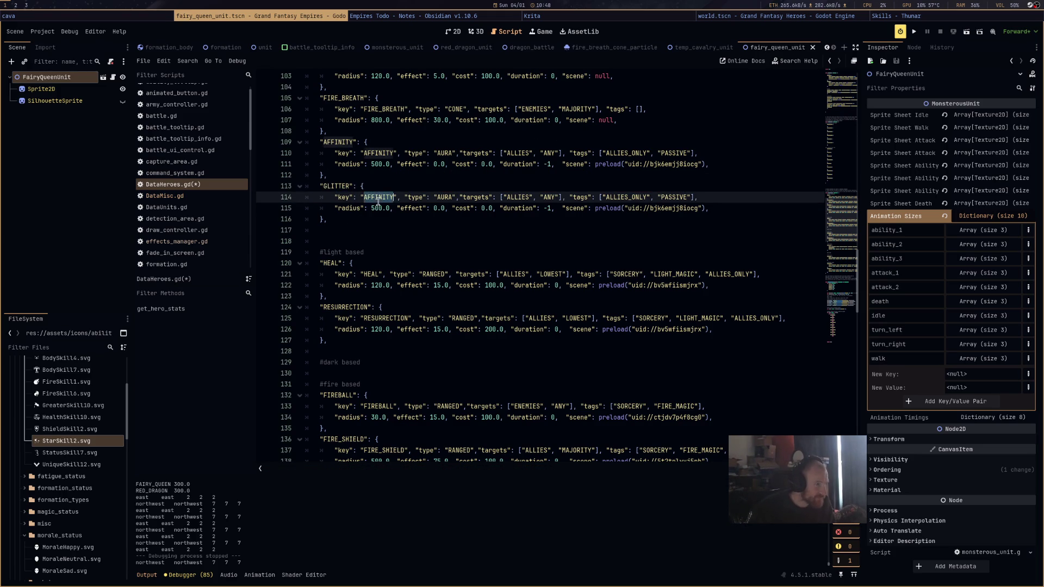
key(ctrl+v)
Make GLITTER RANGED, targeting ENEMIES, tagged ENEMIES_ONLY, with the PASSIVE tag removed
double_click(443, 200)
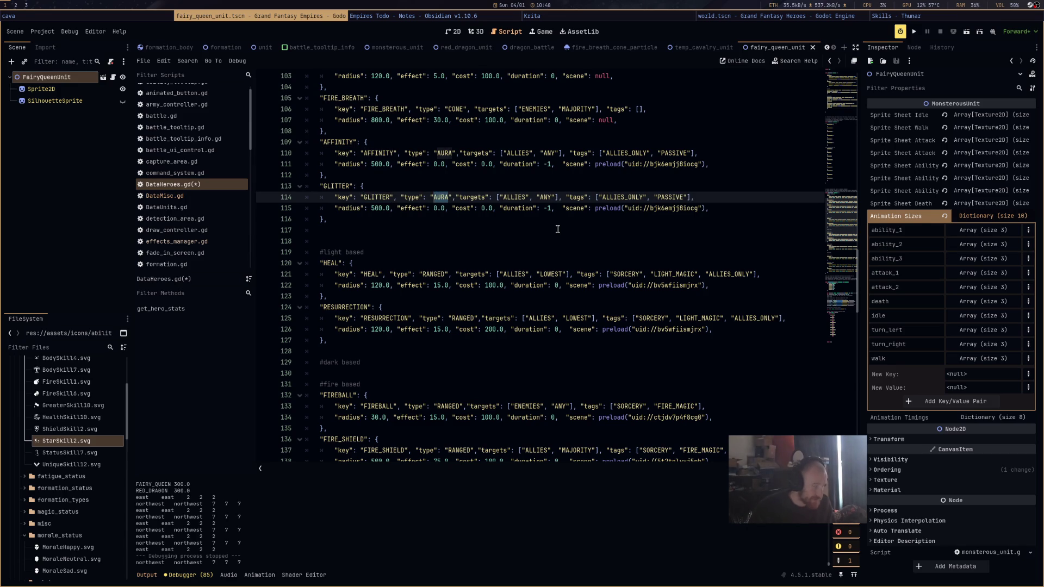
text(RANGED)
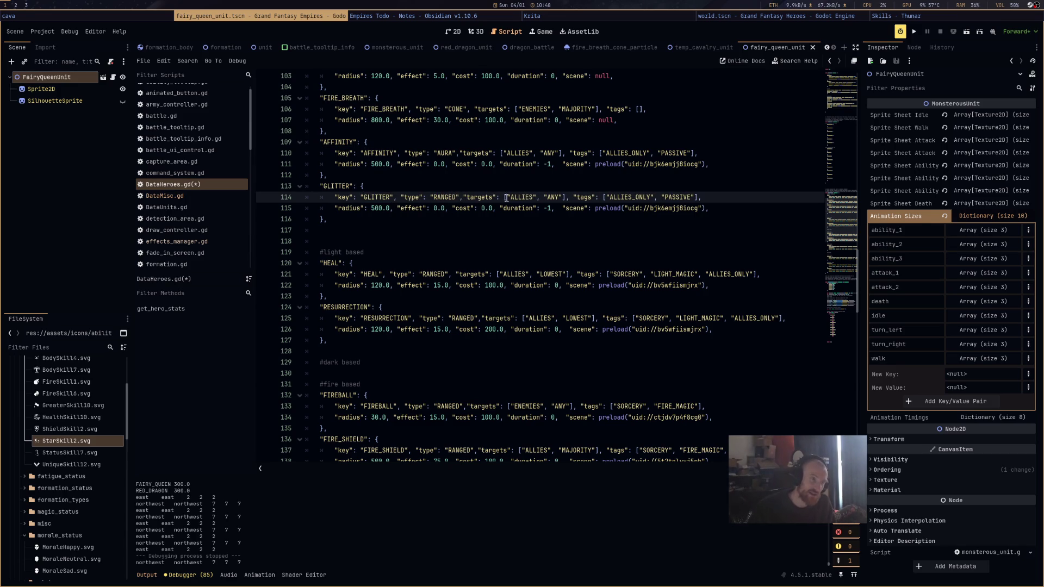
double_click(527, 196)
text(ENEMIES)
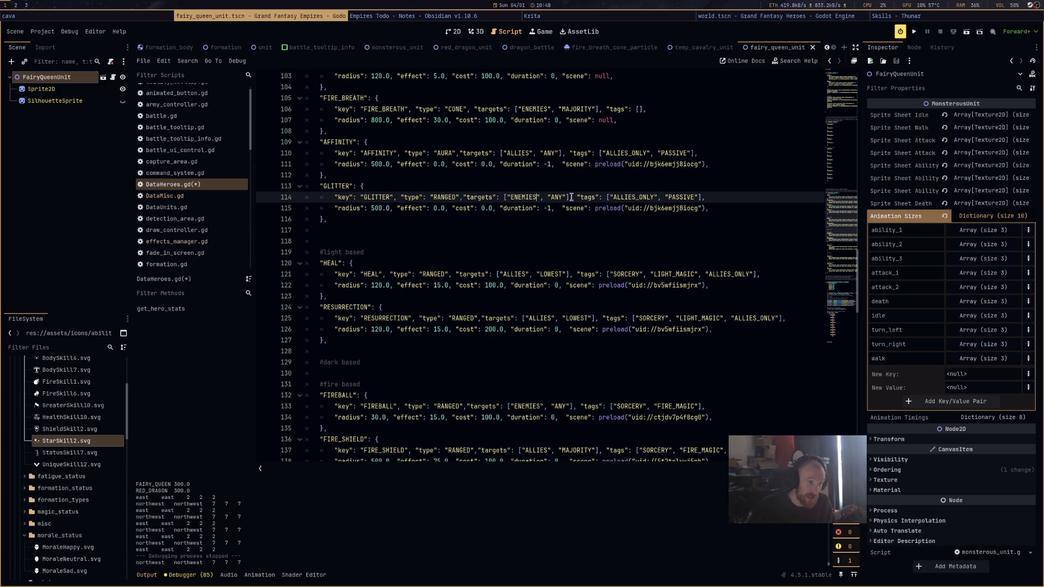
double_click(630, 199)
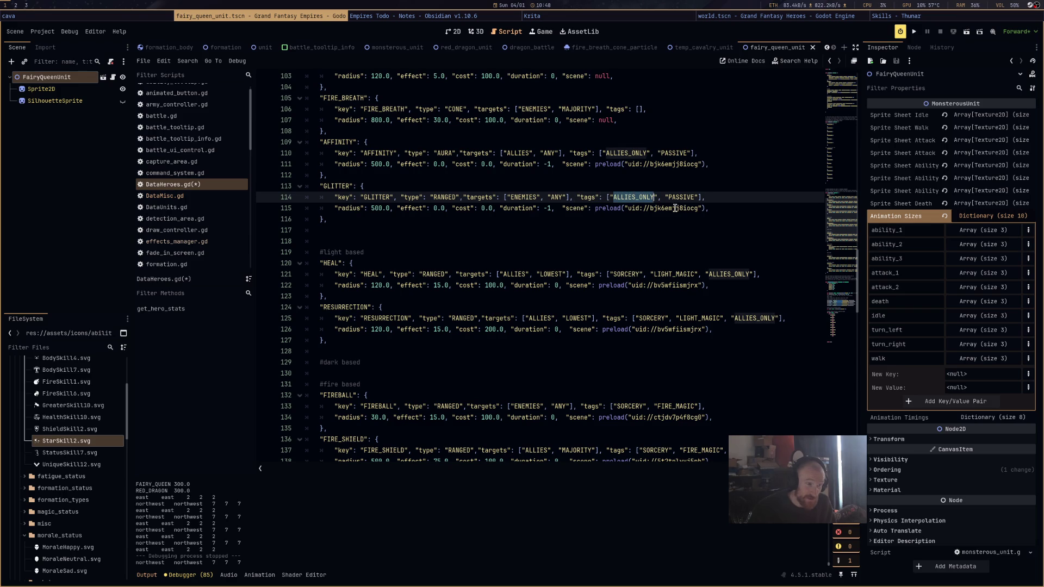
text(ENEMIES_)
text(ONLY)
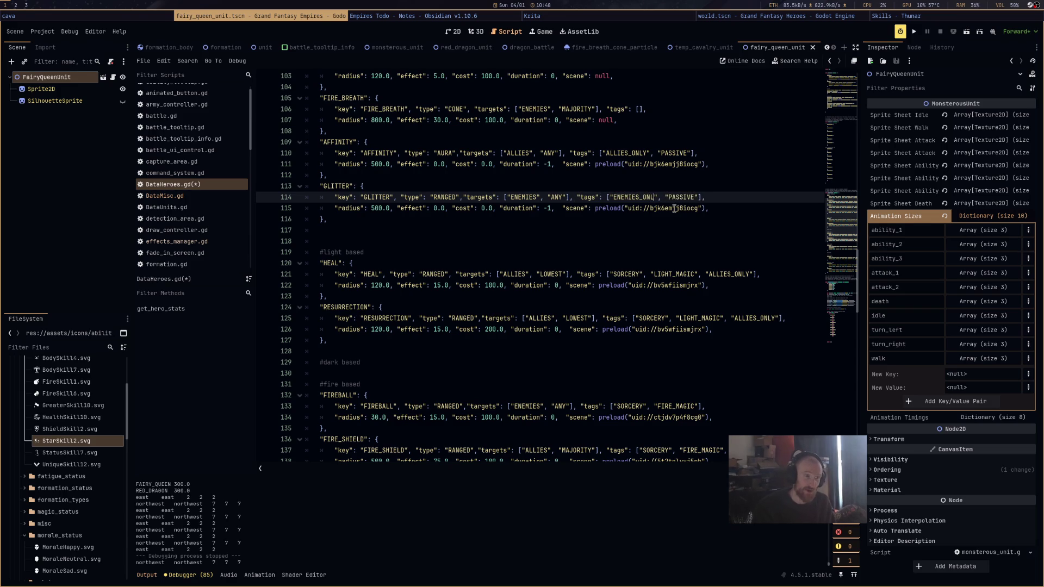
double_click(688, 197)
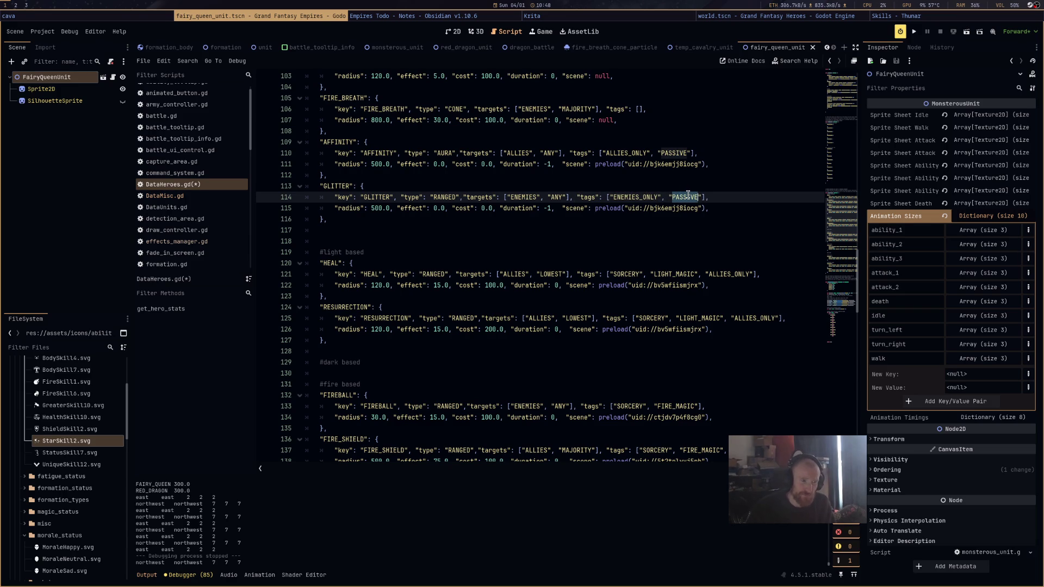
key(BackSpace)
key(BackSpace)
key(BackSpace)
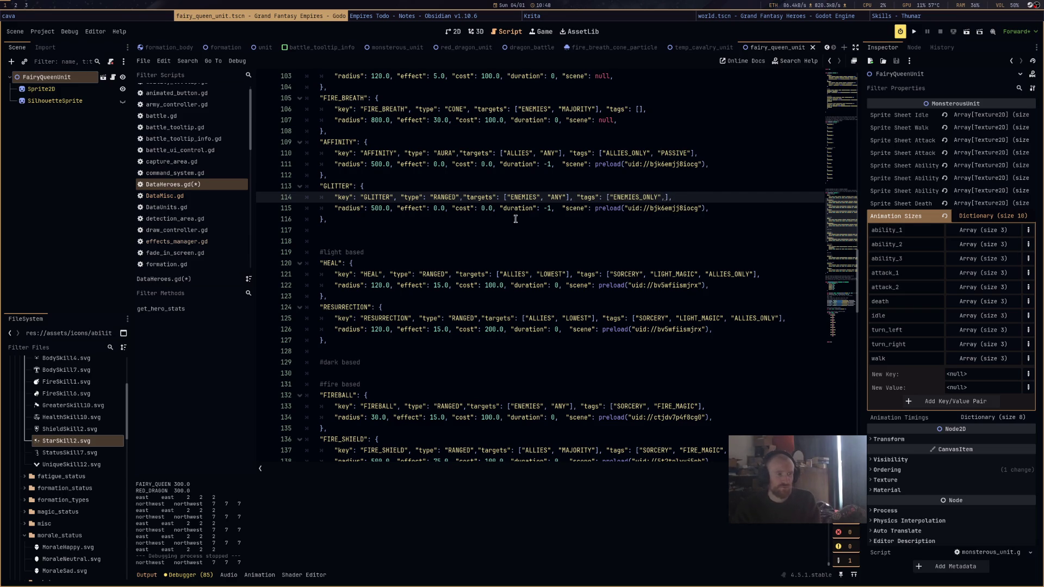
Set GLITTER's radius to 120, effect to 50 and duration to 30
double_click(377, 208)
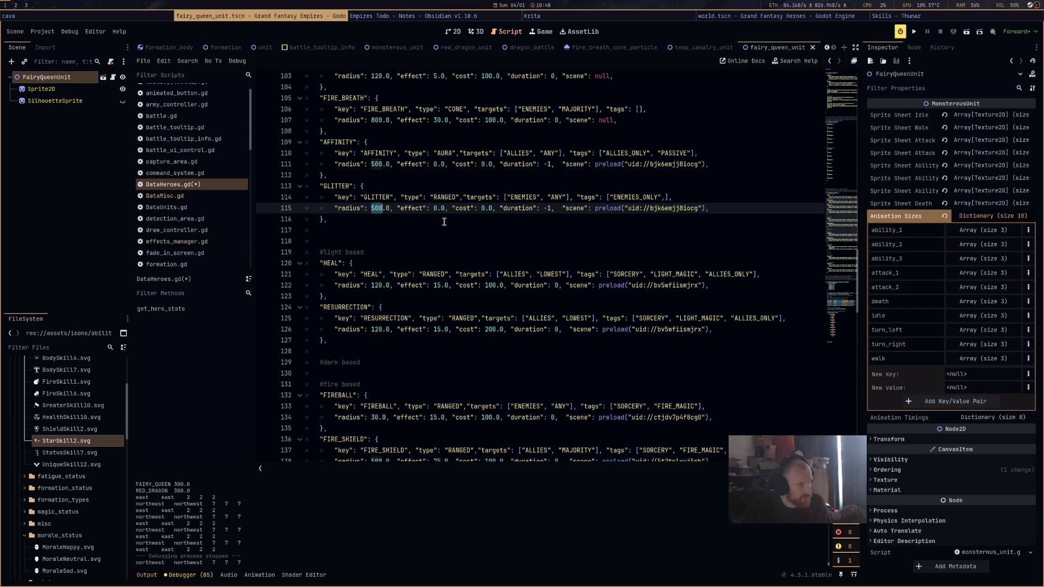
scroll(382, 289, down, 3)
scroll(416, 282, up, 4)
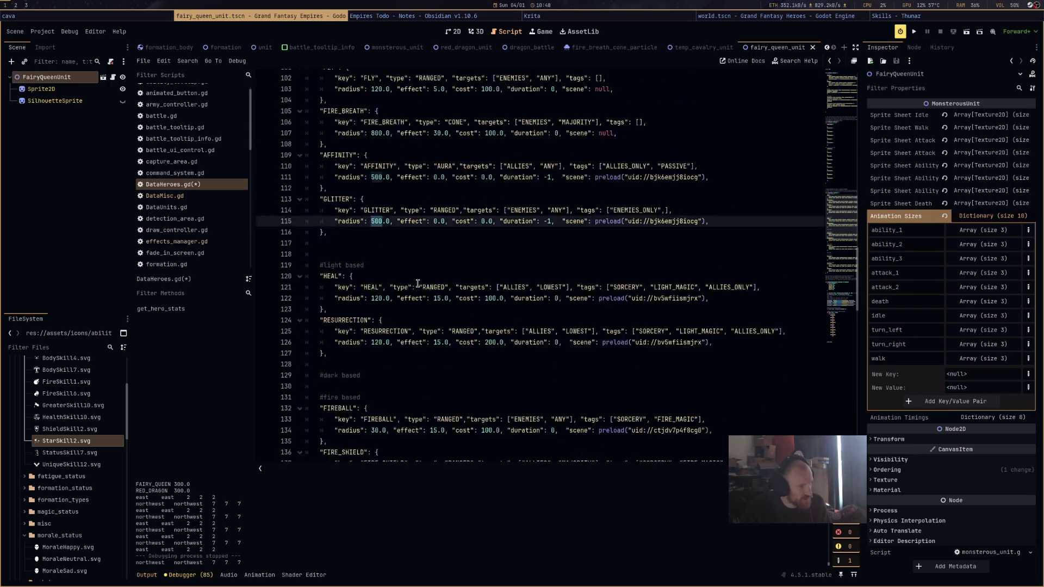
text(120)
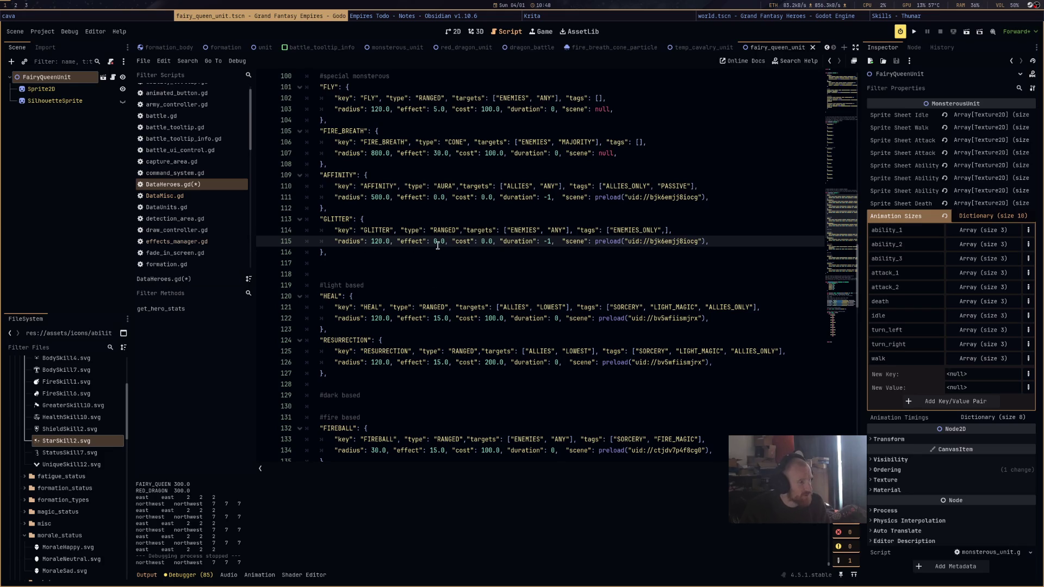
double_click(434, 244)
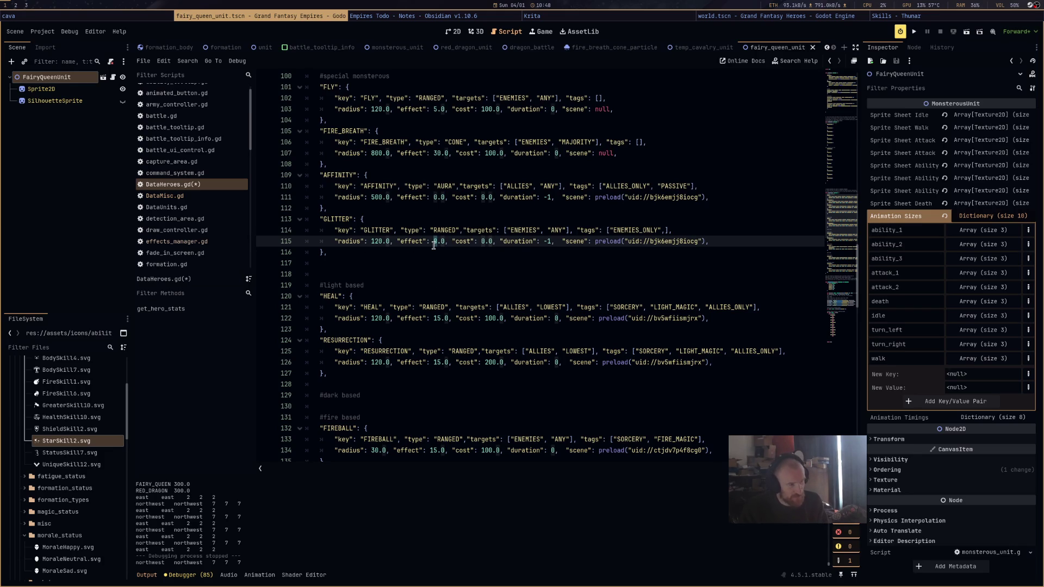
text(50)
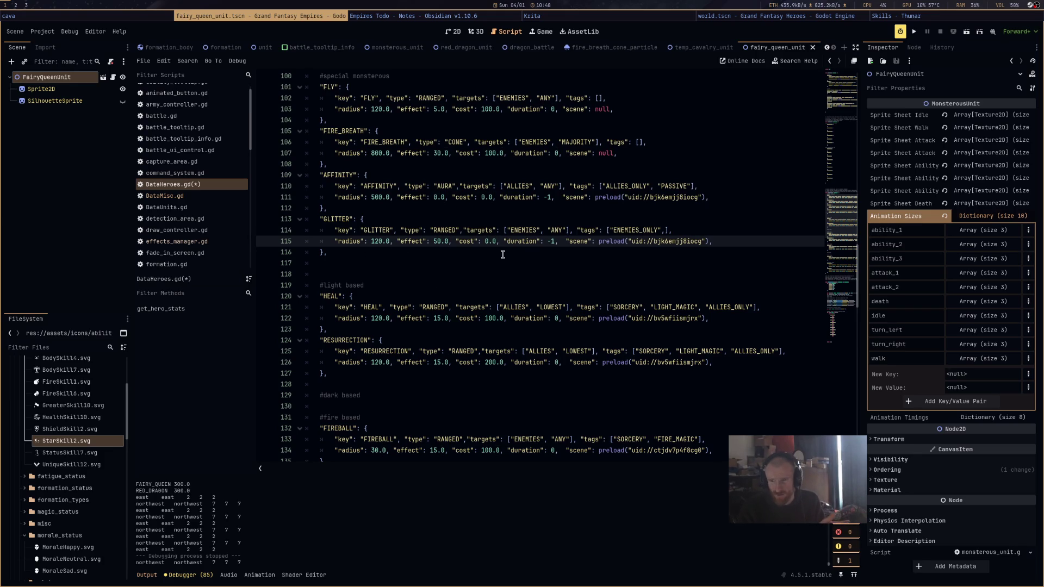
double_click(552, 242)
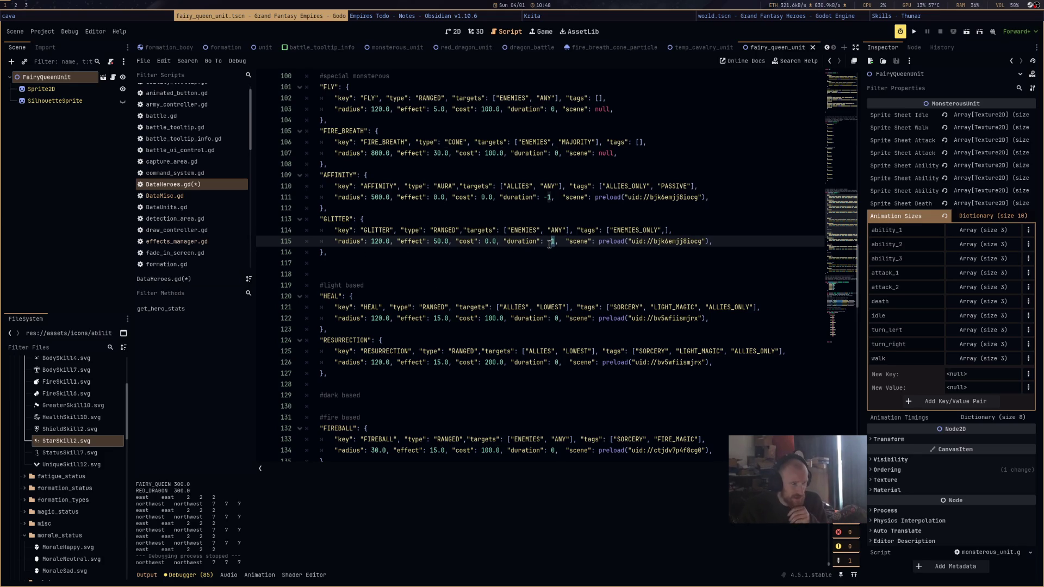
key(BackSpace)
key(BackSpace)
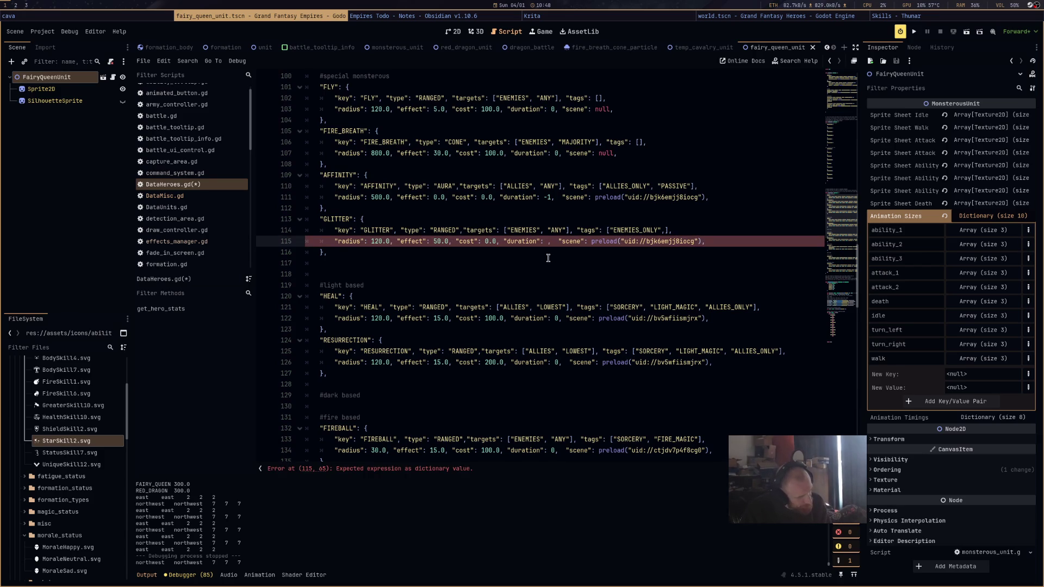
scroll(547, 256, down, 10)
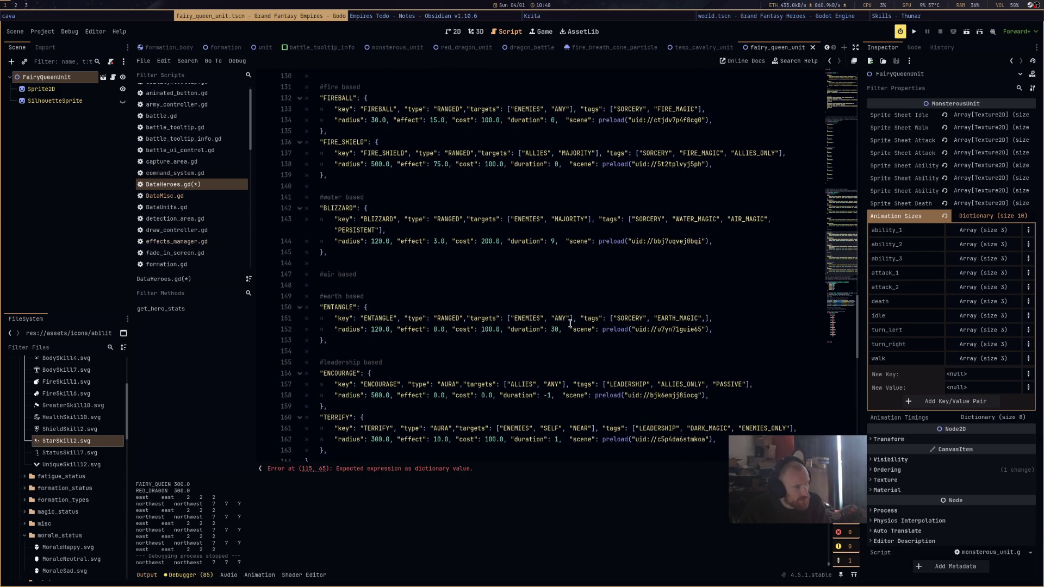
scroll(560, 260, up, 6)
scroll(559, 260, up, 2)
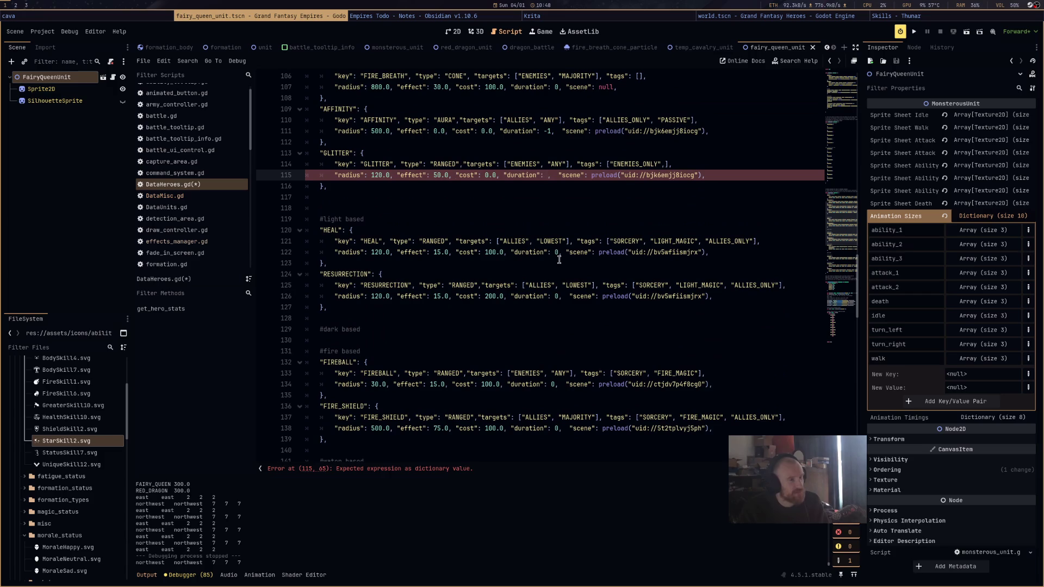
text(30)
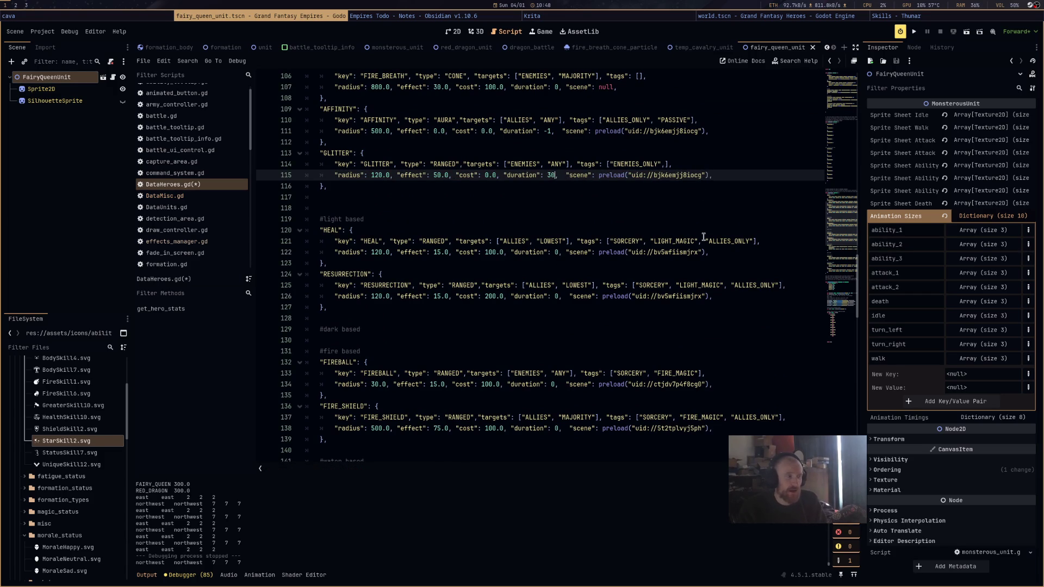
Replace GLITTER's scene entry with TERRIFY's scene preload and save DataHeroes.gd
scroll(703, 237, down, 2)
drag(708, 111, 571, 111)
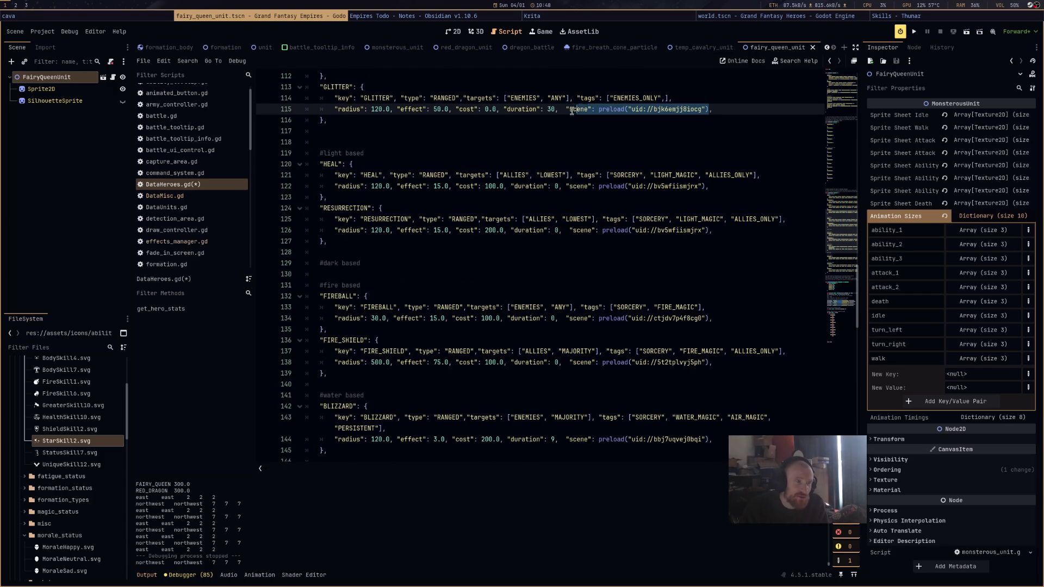
key(Delete)
scroll(598, 261, down, 5)
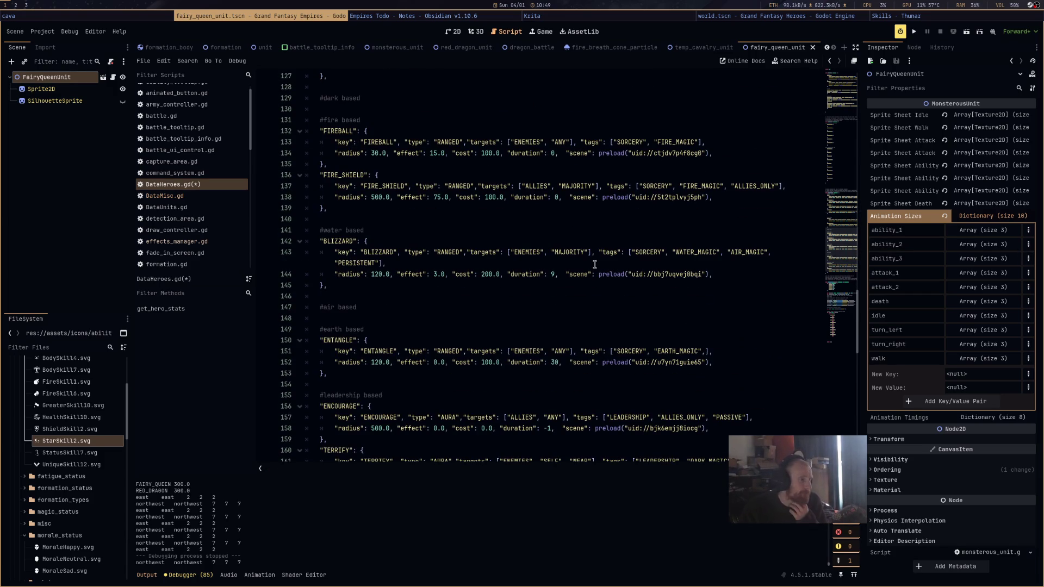
scroll(595, 264, down, 3)
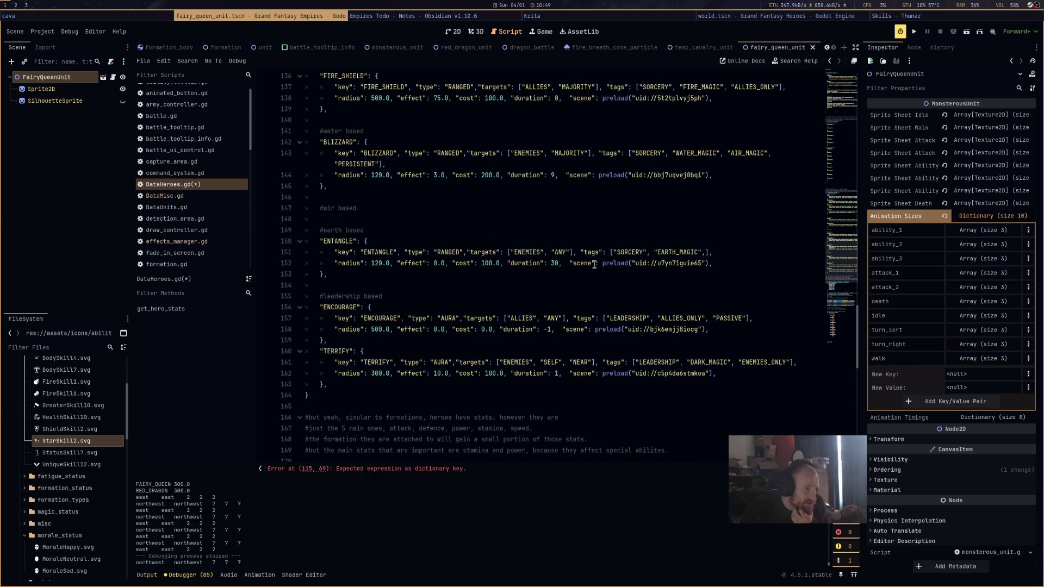
drag(602, 373, 714, 375)
scroll(684, 253, up, 9)
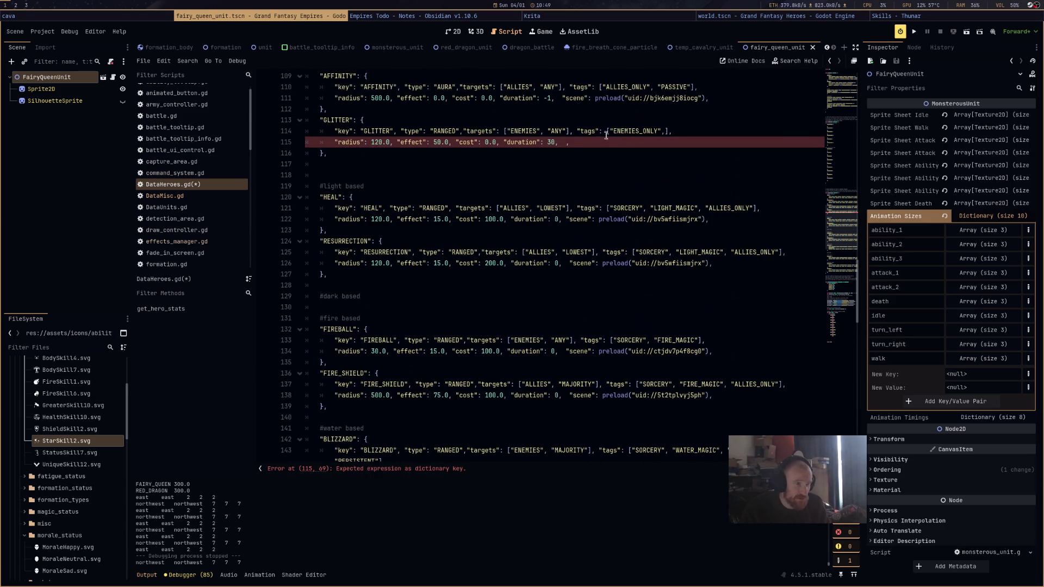
text(preload("uid://c5p4da6stmkoa"),)
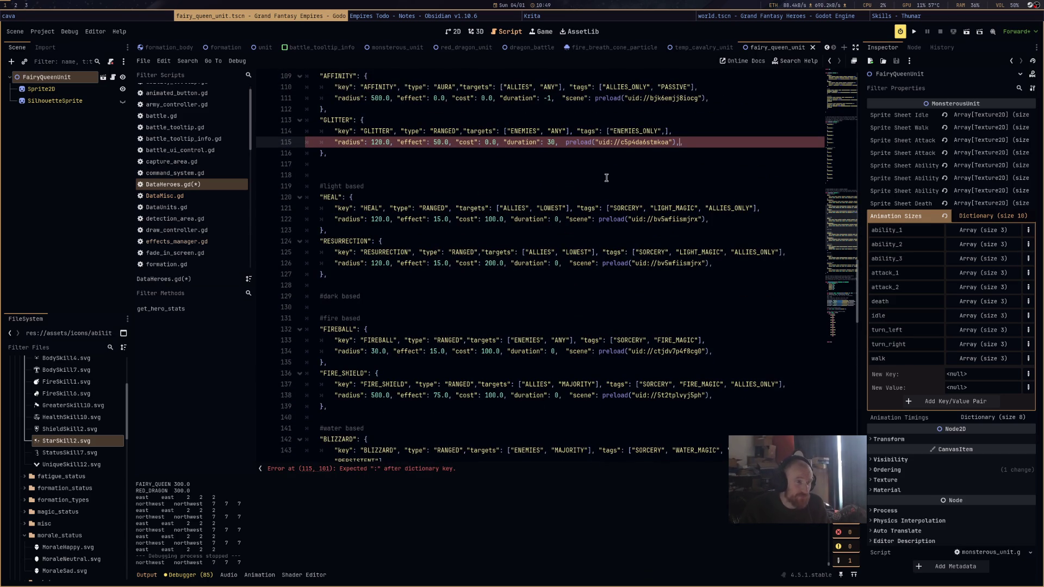
text(,)
click(685, 159)
key(ctrl+s)
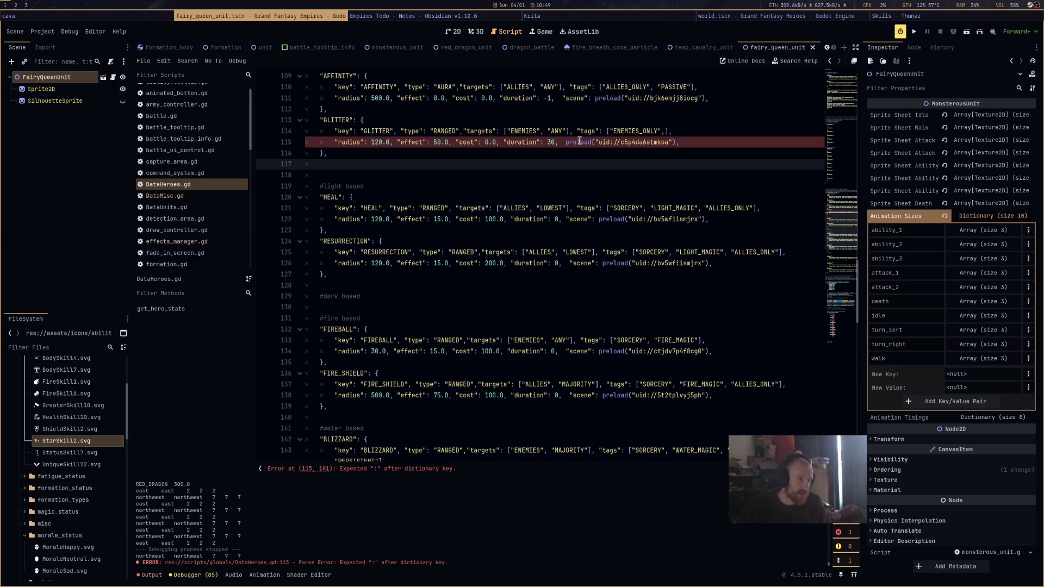
Restore the "scene": key in front of GLITTER's pasted preload
click(562, 144)
text("Sce)
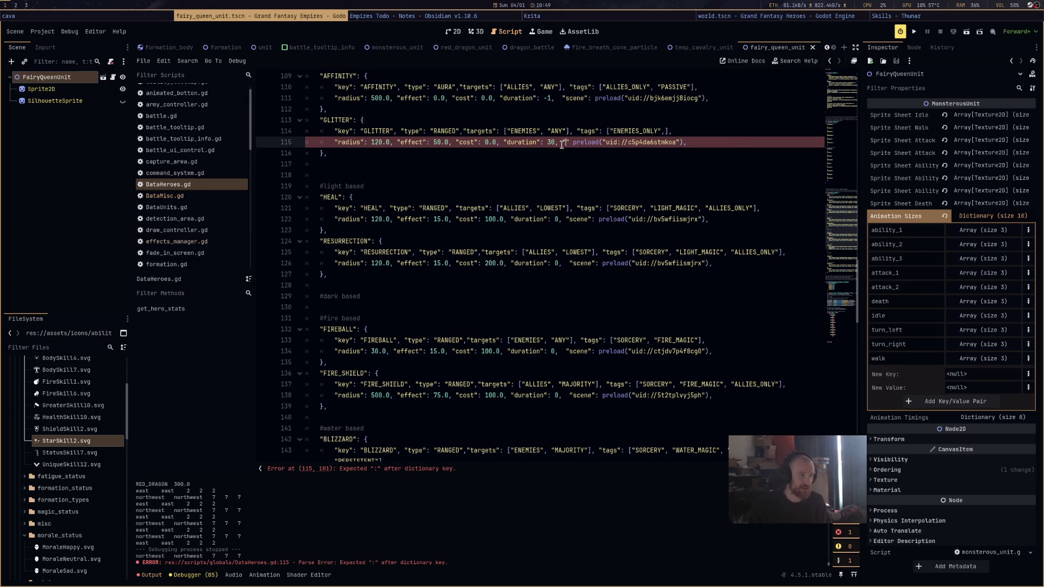
key(BackSpace)
key(BackSpace)
key(BackSpace)
text(scene":)
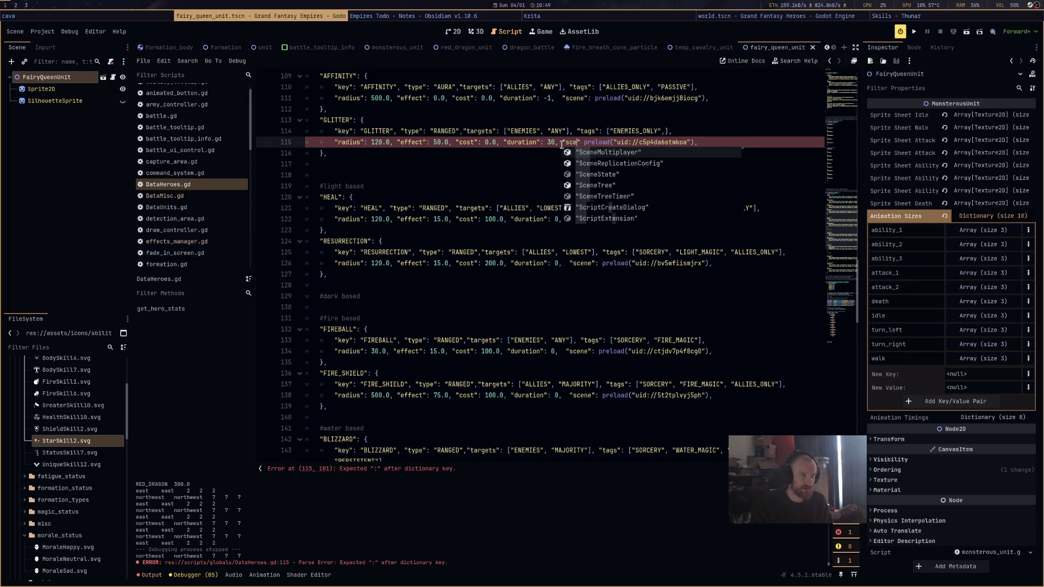
click(551, 153)
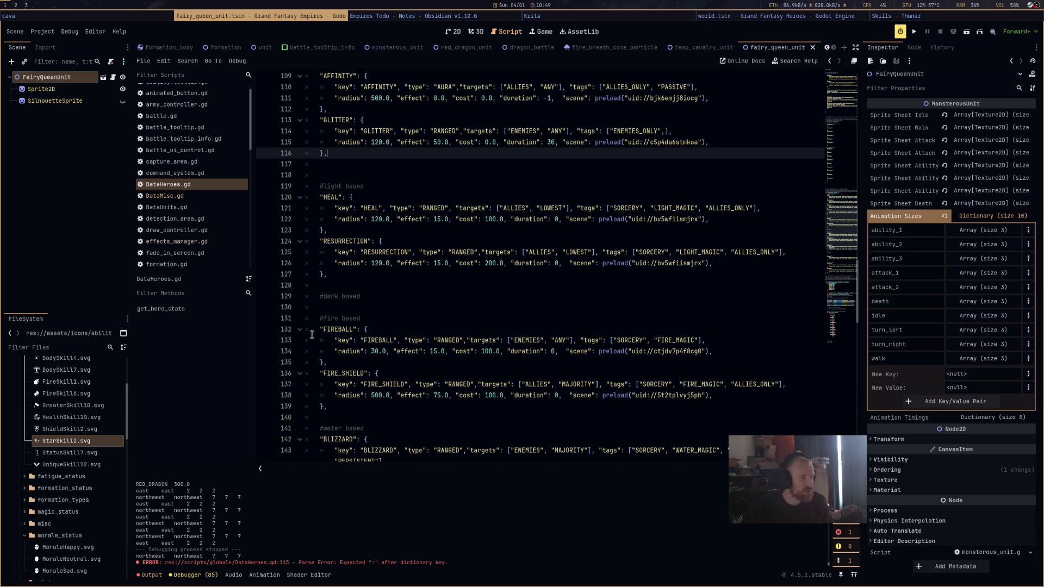
Replace GLITTER's scene preload with FIRE_SHIELD's preload from line 138
scroll(499, 350, down, 2)
scroll(500, 350, down, 4)
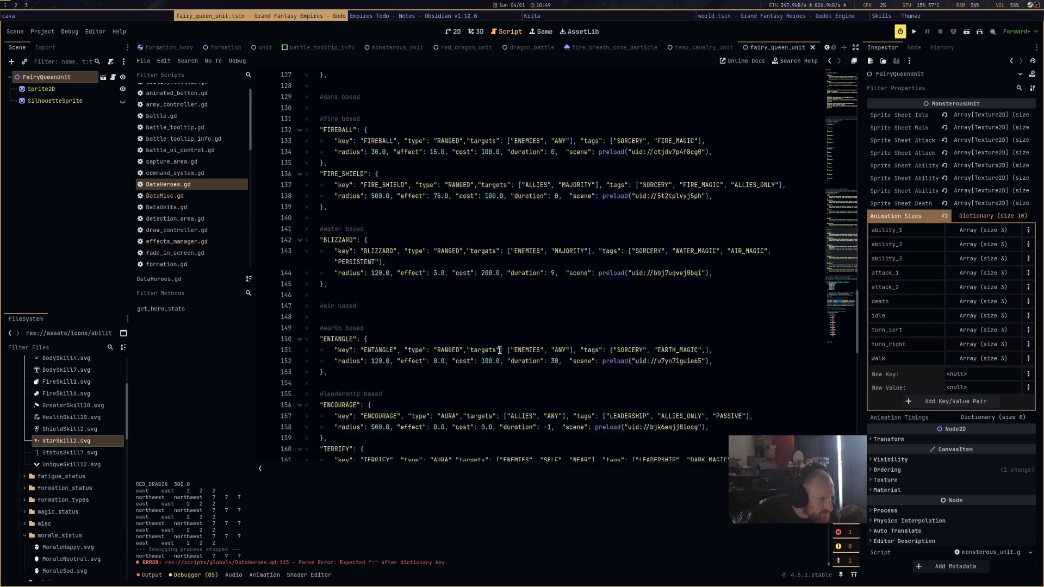
scroll(500, 351, up, 12)
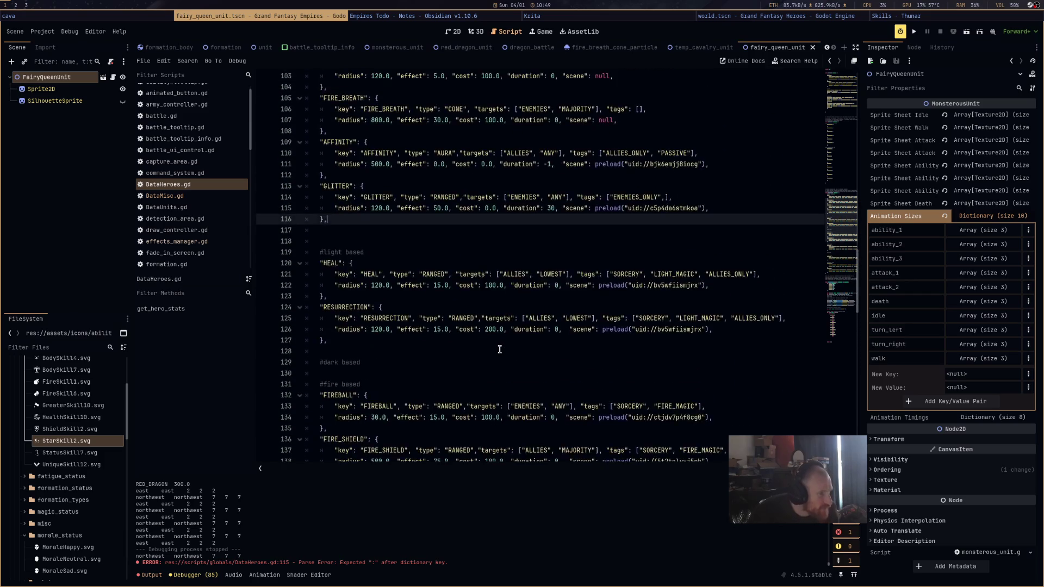
scroll(534, 278, down, 7)
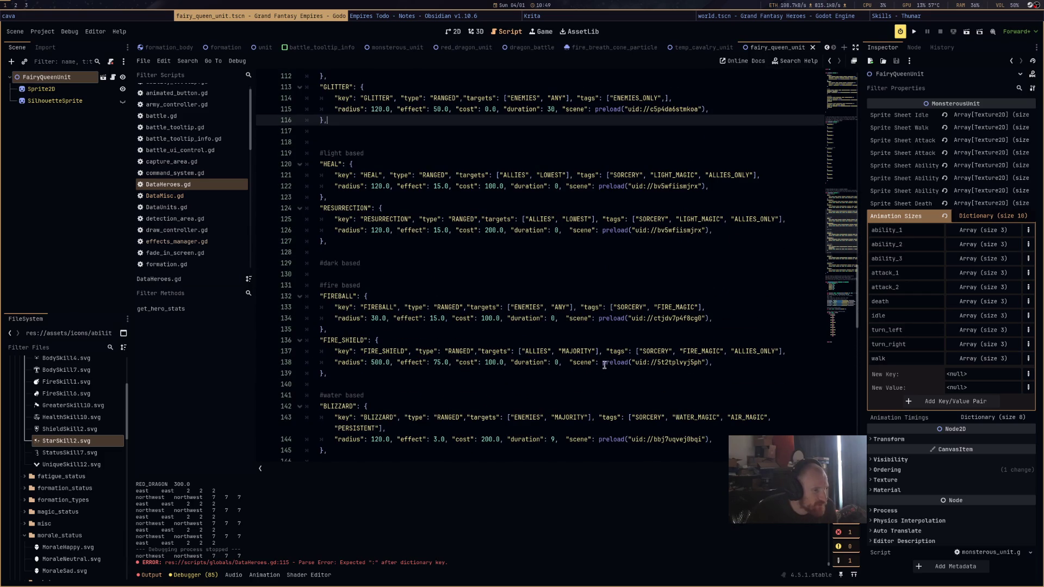
drag(603, 362, 709, 363)
key(ctrl+c)
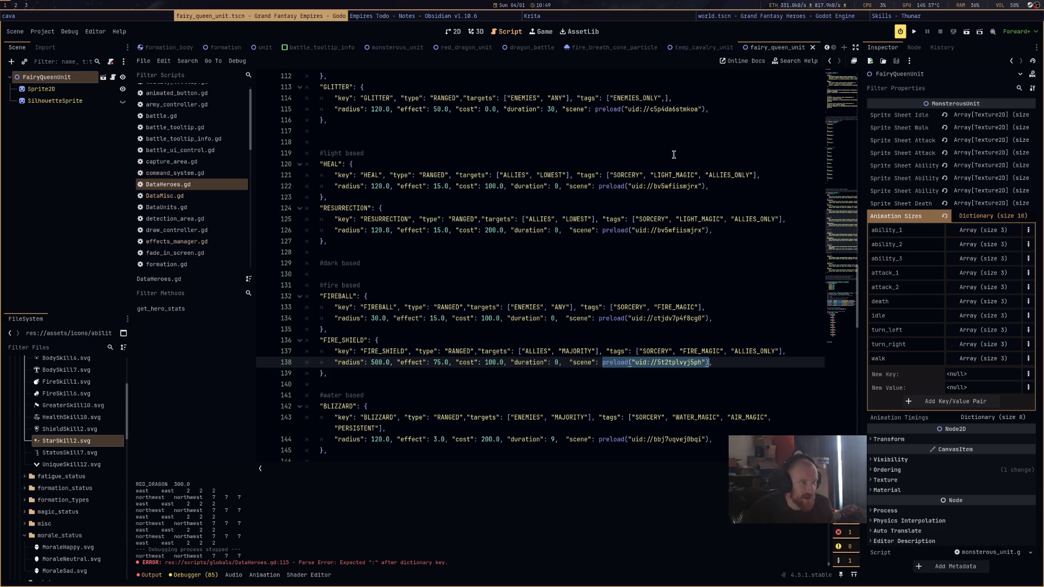
scroll(674, 154, up, 3)
drag(594, 208, 712, 212)
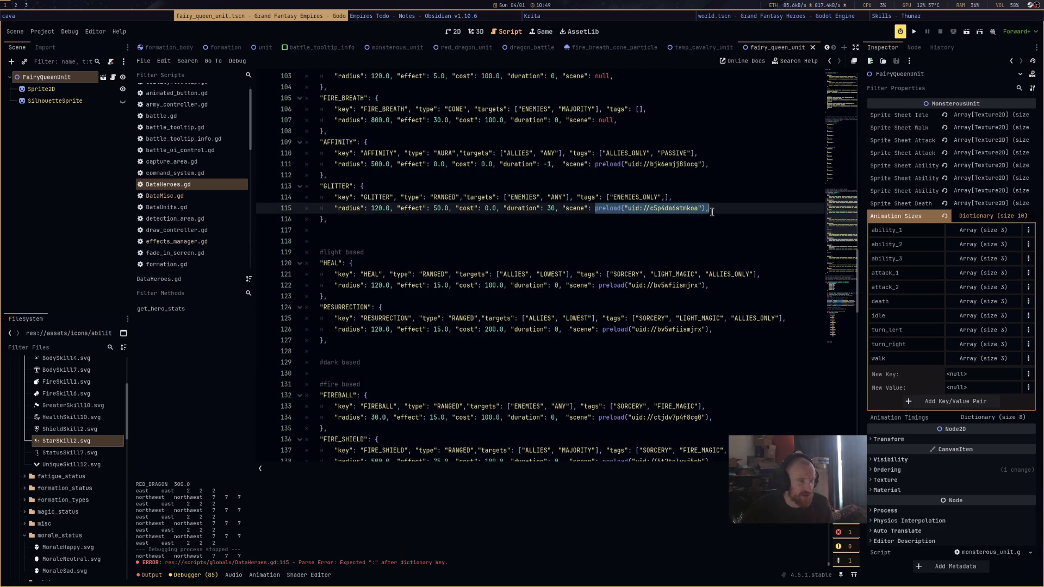
key(ctrl+v)
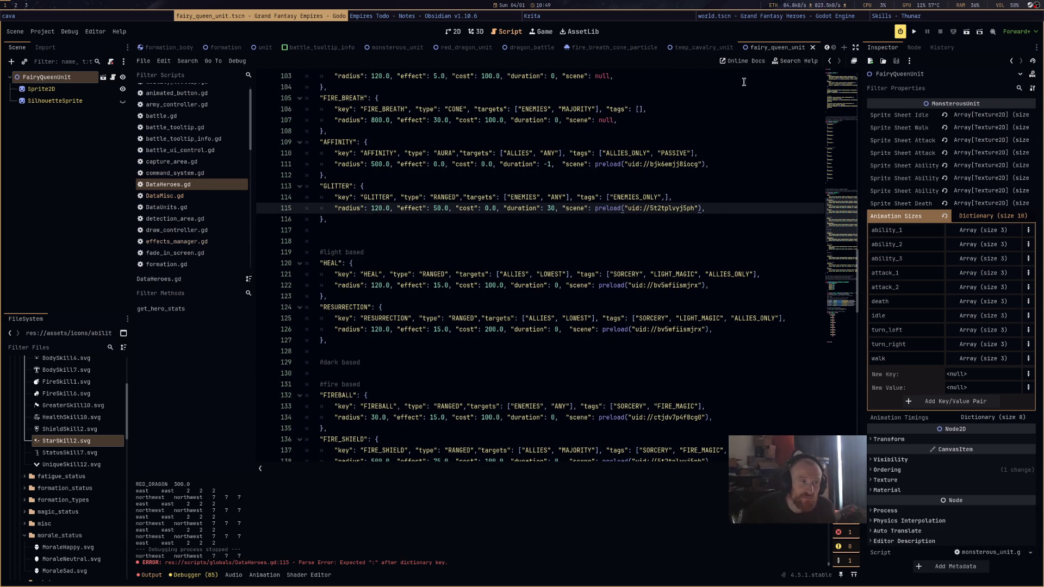
Select the GLITTER entry name to highlight its other occurrences
click(341, 185)
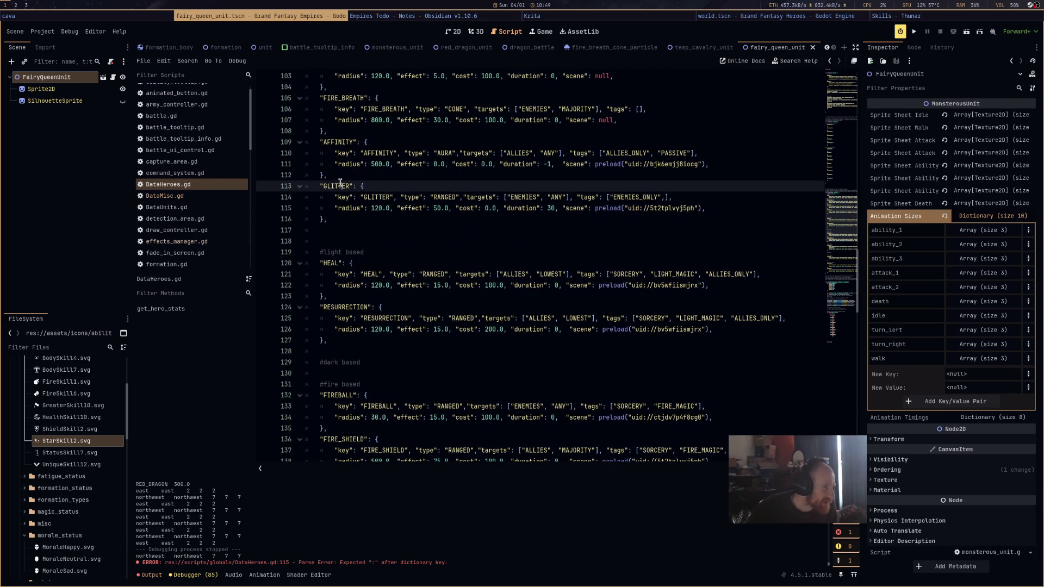
double_click(340, 185)
scroll(381, 245, down, 20)
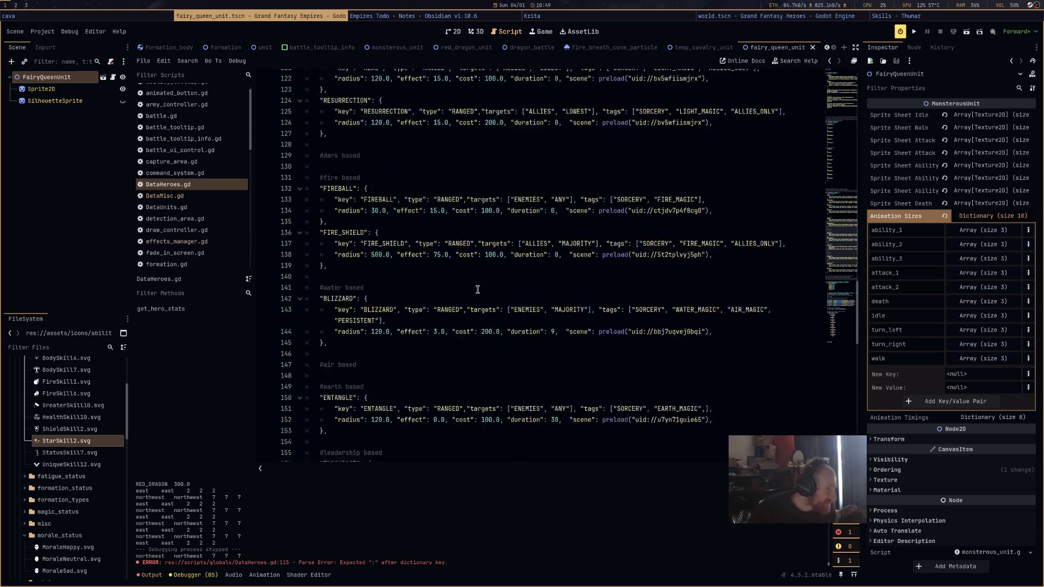
Open DataMisc.gd and scroll to the EFFECTS_DATA entries
click(169, 197)
drag(826, 165, 849, 230)
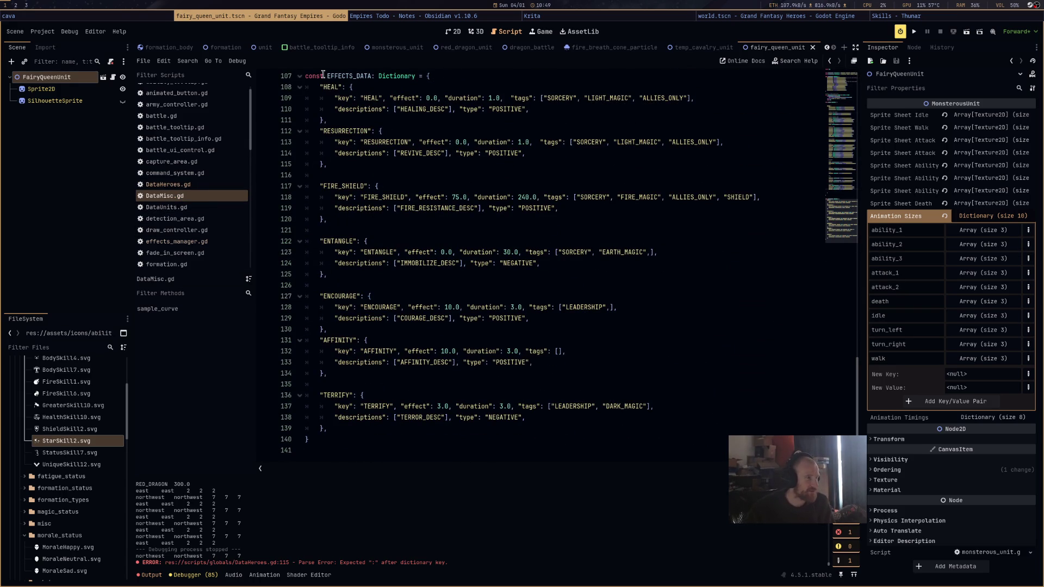
mouse_move(705, 429)
mouse_down()
mouse_move(381, 76)
mouse_move(388, 301)
mouse_move(389, 175)
mouse_up()
mouse_move(383, 307)
mouse_down()
mouse_move(392, 452)
mouse_move(381, 136)
mouse_move(750, 467)
mouse_up()
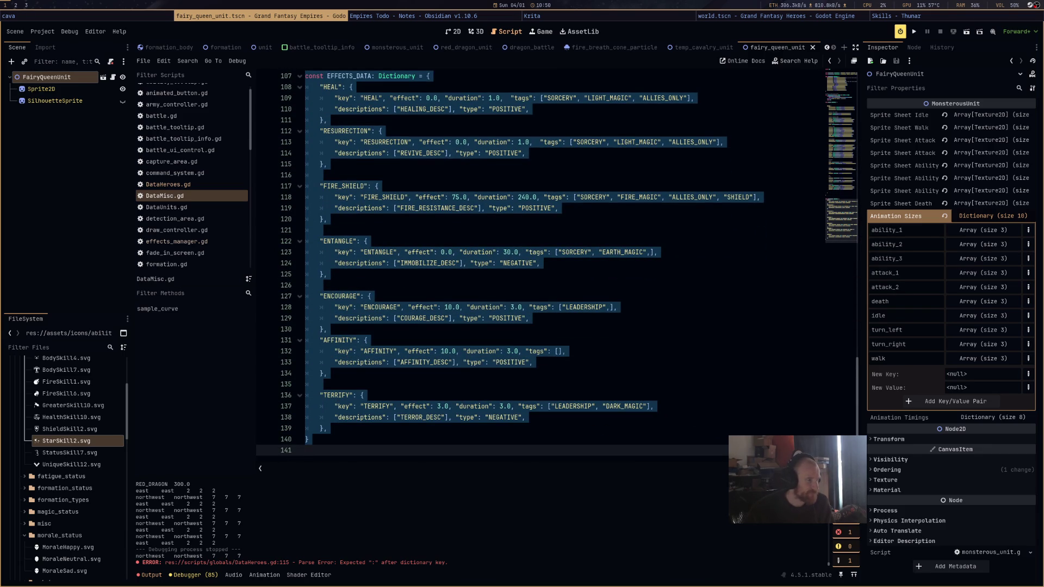
click(403, 374)
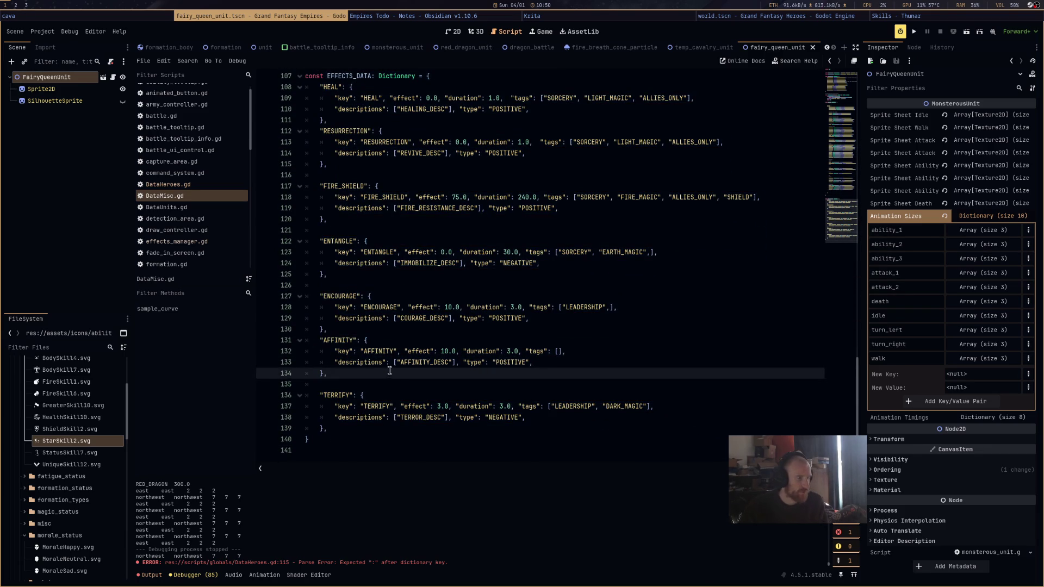
Copy the FIRE_SHIELD effect entry and paste a duplicate directly below it
drag(360, 215, 305, 188)
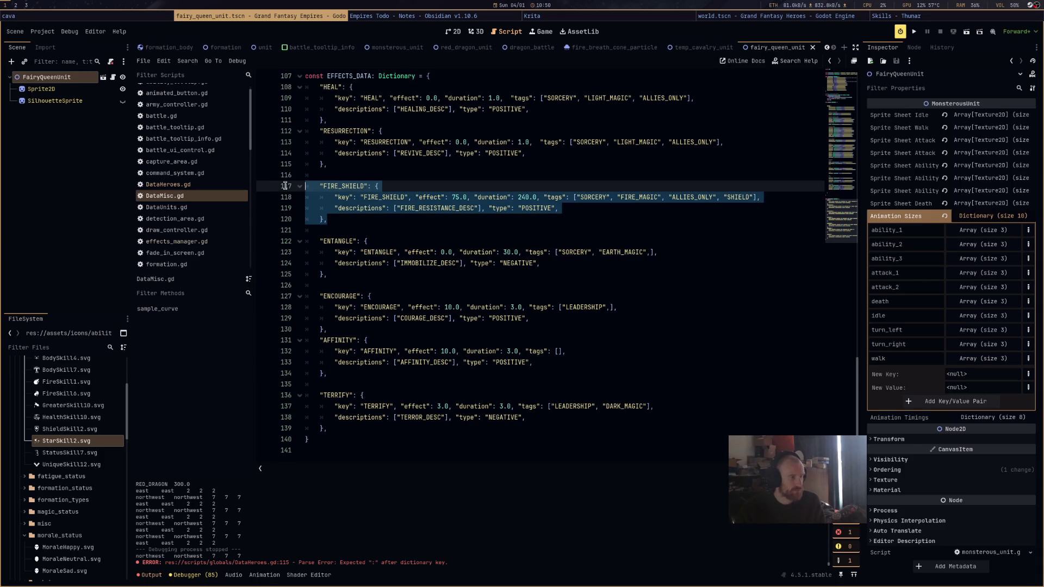
click(348, 222)
key(Return)
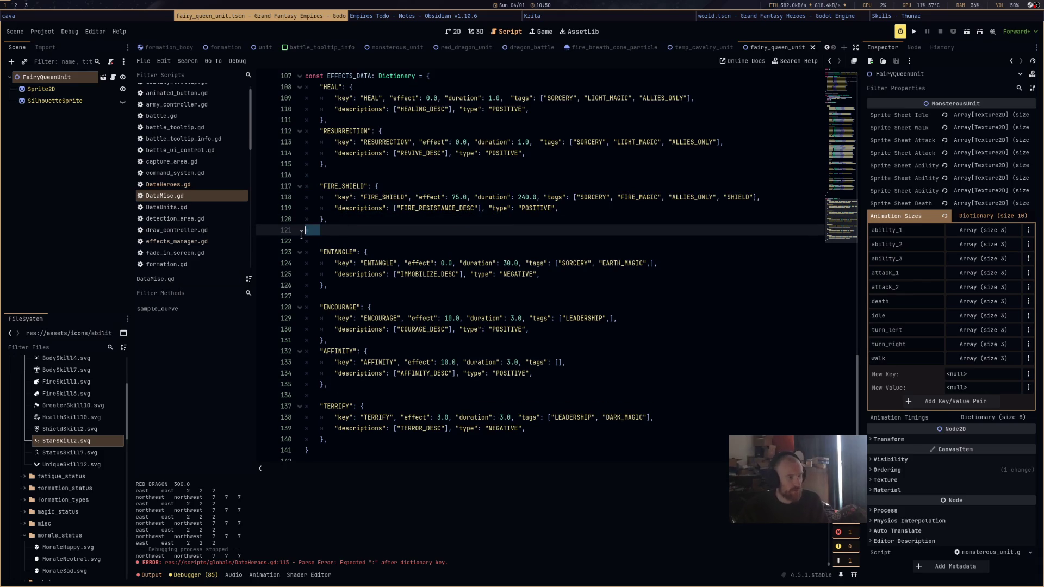
text("FIRE_SHIELD": { 		"key": "FIRE_SHIELD", "effect": 75.0, "duration": 240.0, "tags": ["SORCERY", "FIRE_MAGIC", "ALLIES_ONLY", "SHIELD"], 		"descriptions": ["FIRE_RESISTANCE_DESC"], "type": "POSITIVE", 	},)
double_click(328, 230)
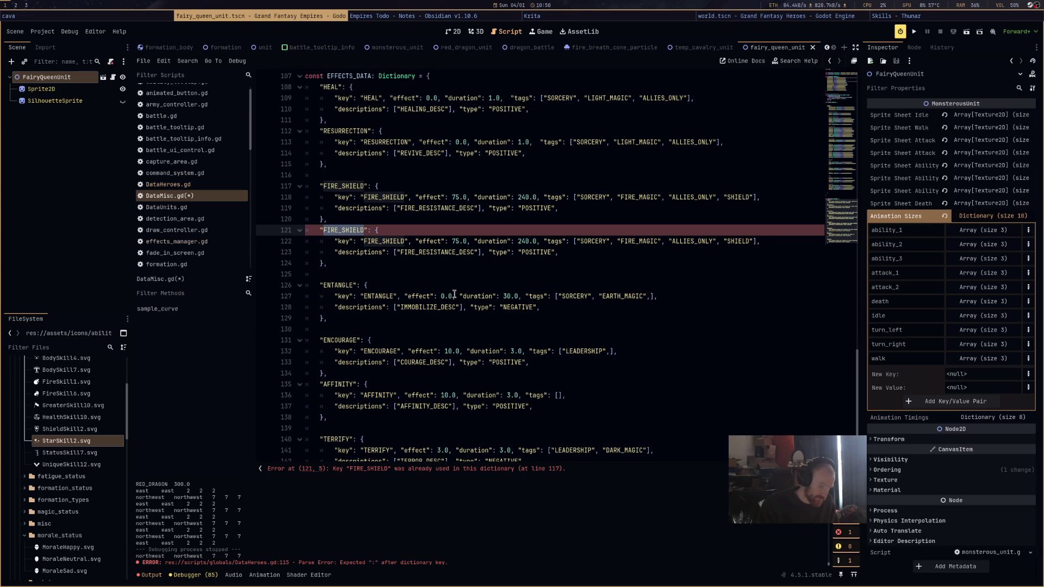
Rename the copied entry and its key to GLITTER, with duration 30
text(GLITTER)
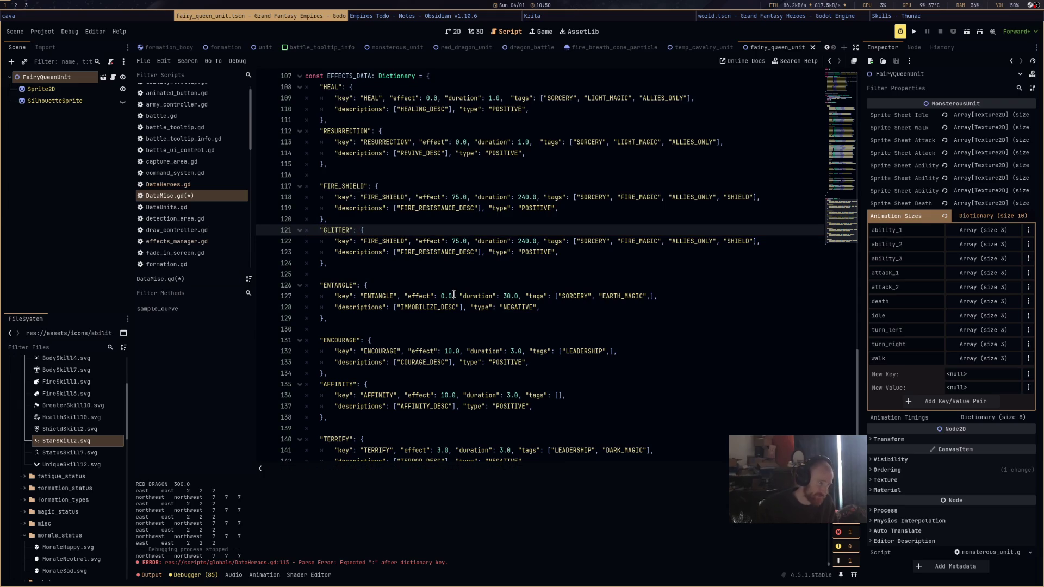
double_click(326, 229)
key(ctrl+c)
double_click(382, 241)
key(ctrl+v)
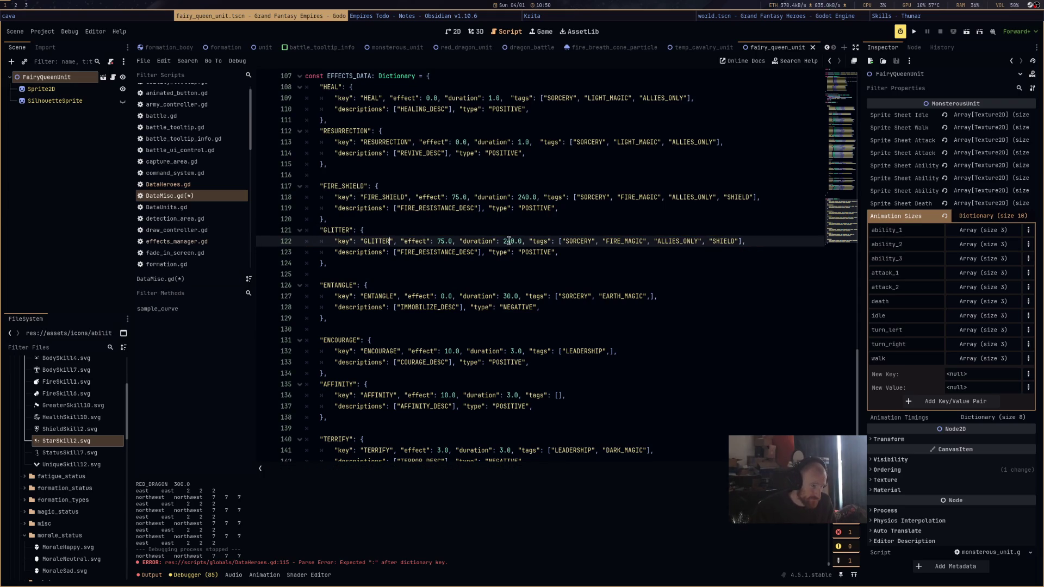
double_click(509, 241)
text(30)
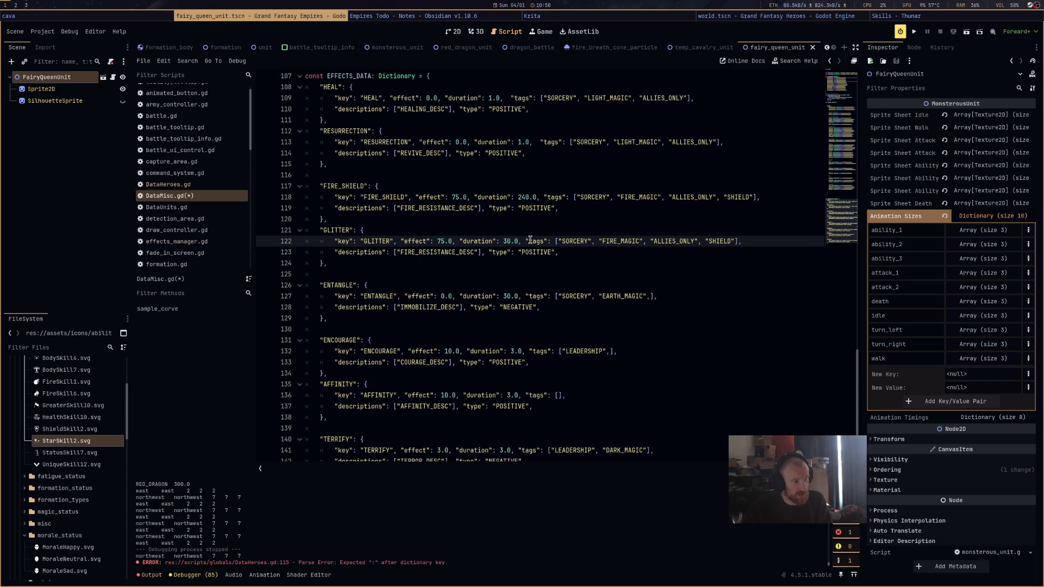
Replace the FIRE_MAGIC, ALLIES_ONLY and SHIELD tags with ENEMIES_ONLY and save
double_click(722, 242)
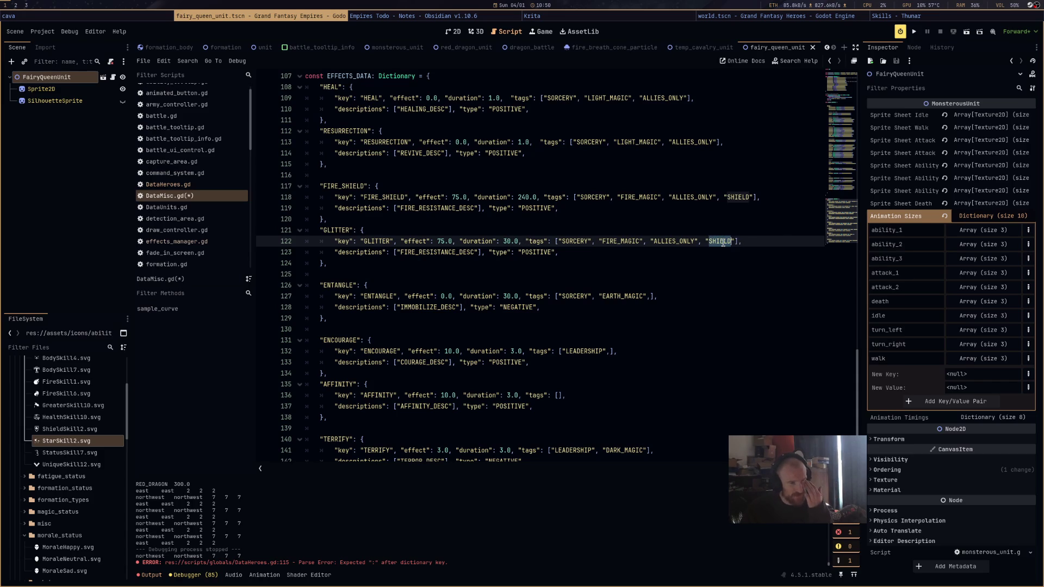
double_click(674, 242)
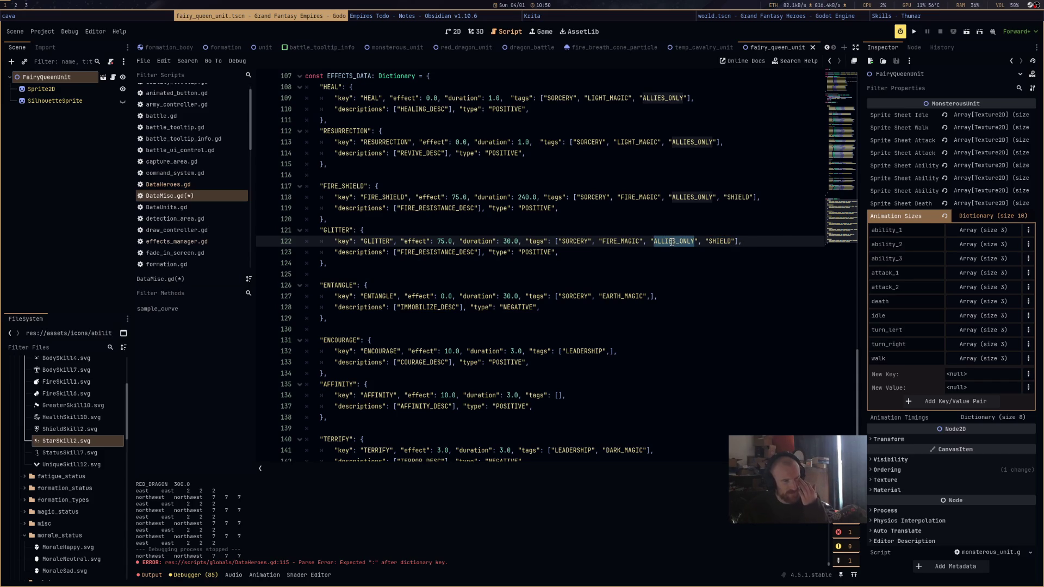
double_click(625, 242)
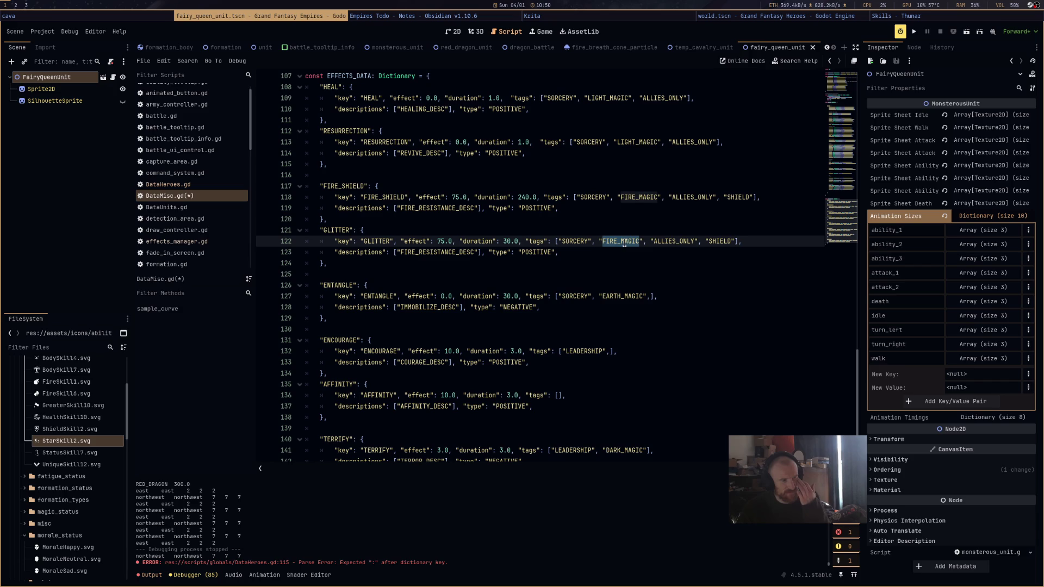
drag(734, 242, 558, 243)
text("ENEM)
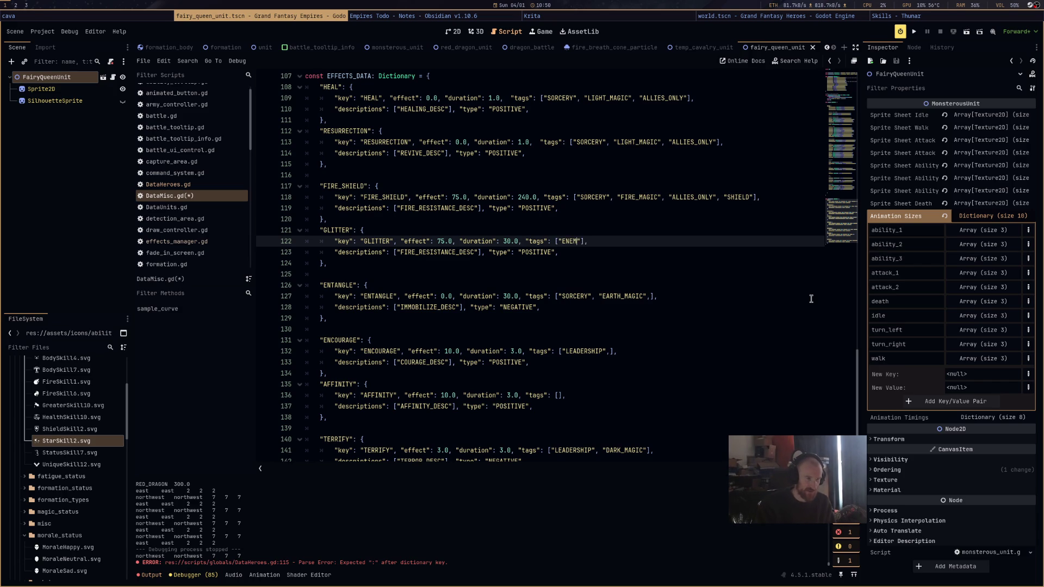
text(IES_ONLY)
key(ctrl+s)
Set GLITTER's effect to 50 and its type to NEGATIVE
double_click(439, 242)
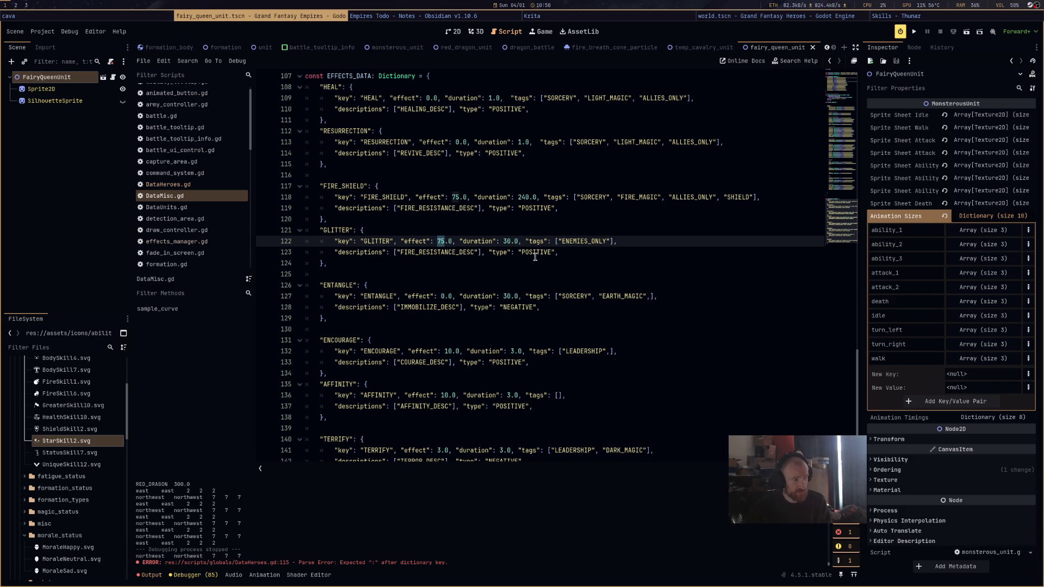
text(50)
double_click(525, 252)
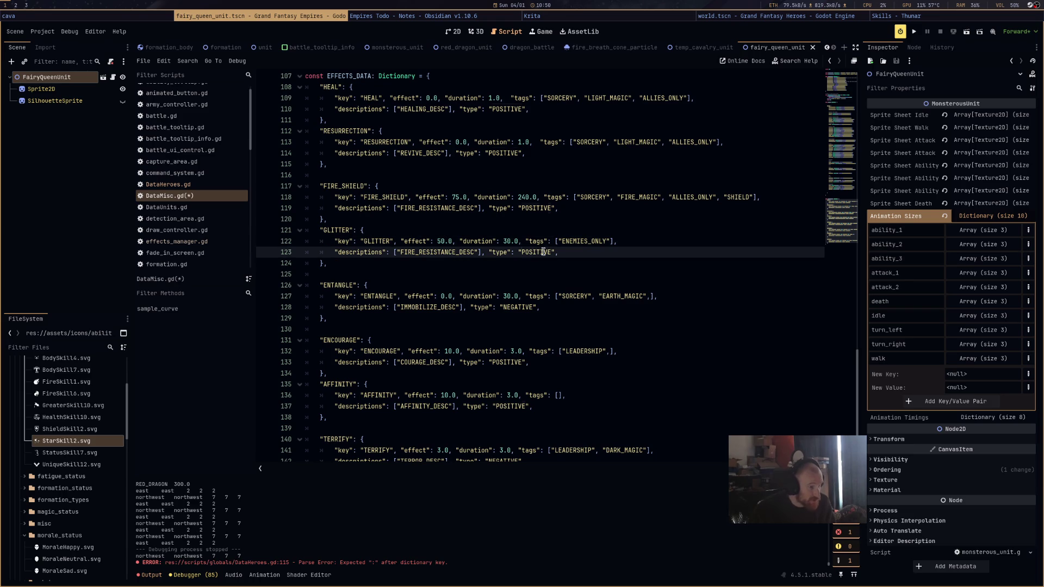
text(NEGATIV)
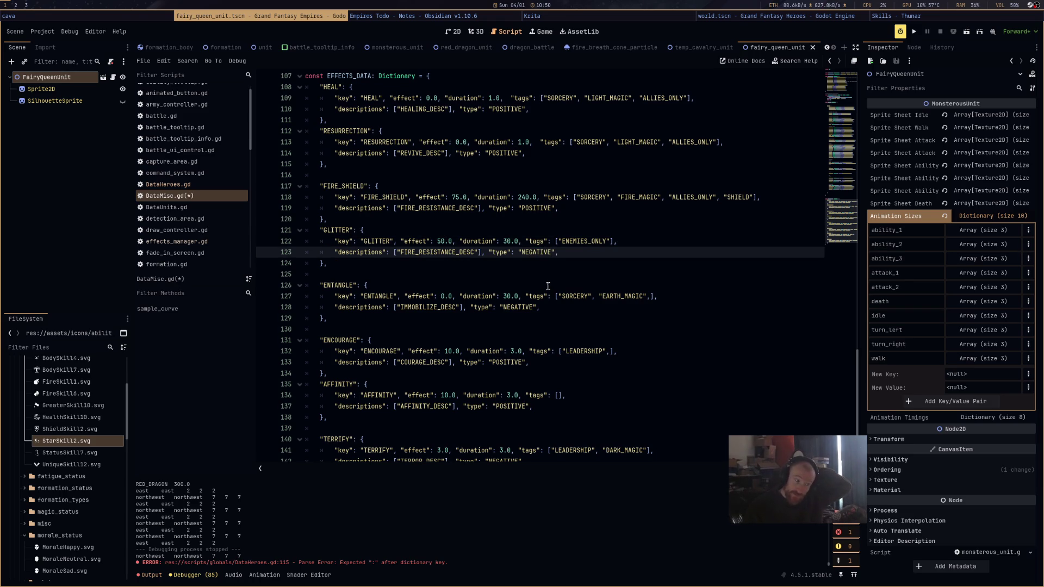
Replace FIRE_RESISTANCE_DESC with GLITTER_DESC on line 123 and save DataMisc.gd
scroll(549, 286, down, 2)
scroll(550, 289, up, 2)
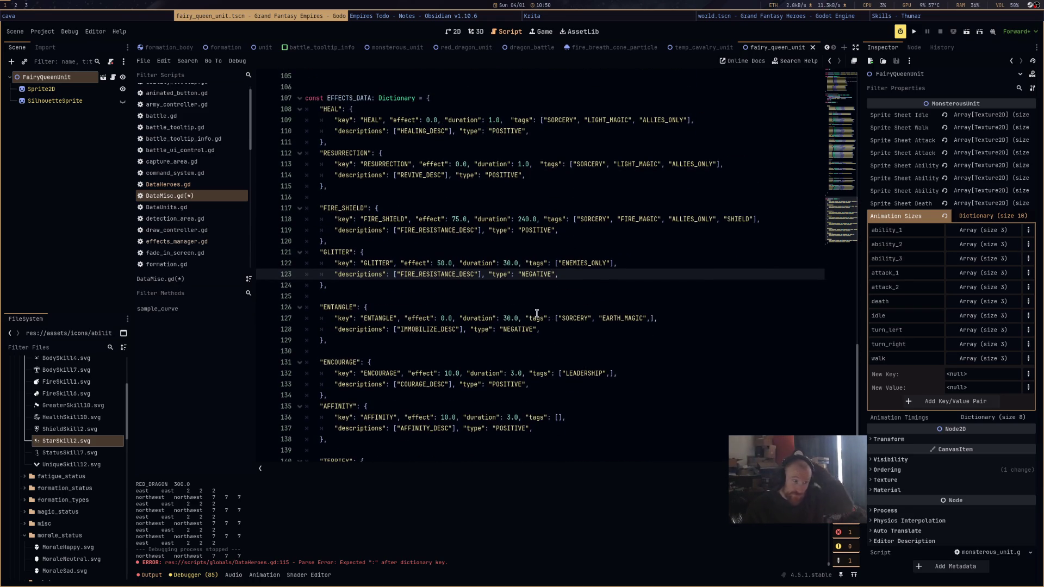
double_click(444, 274)
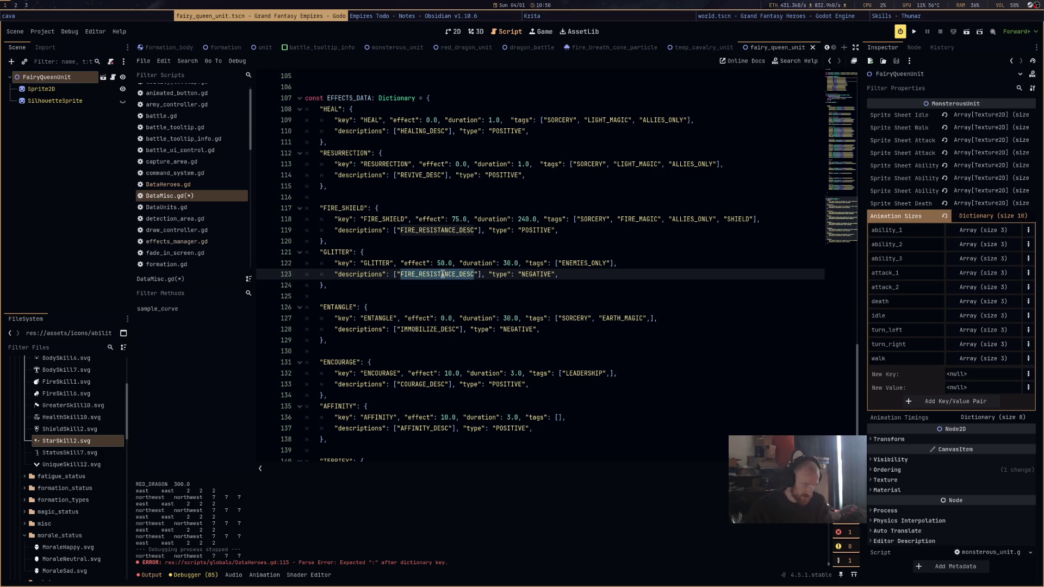
text(GLITTER_DESC)
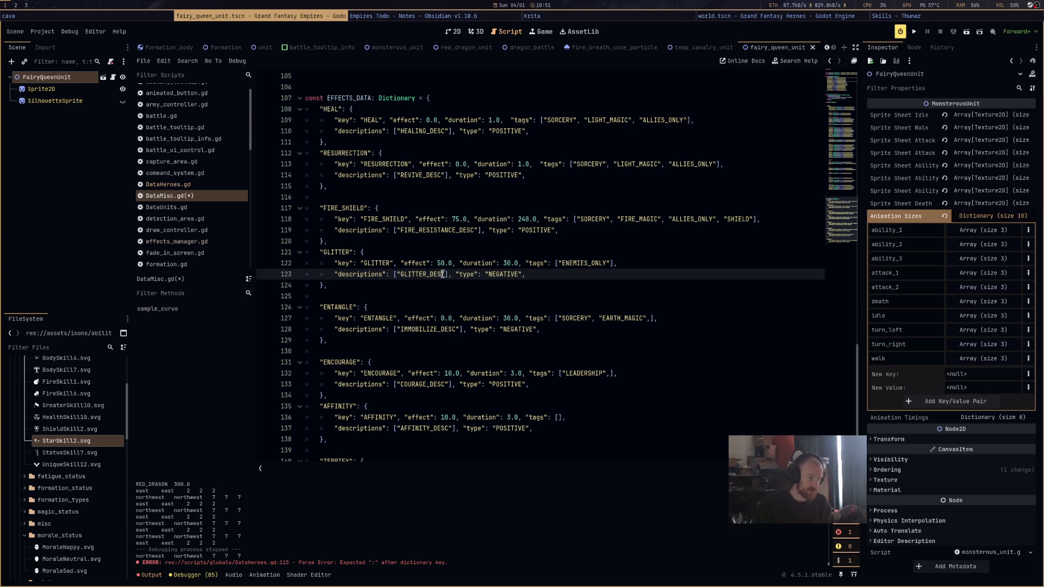
key(ctrl+s)
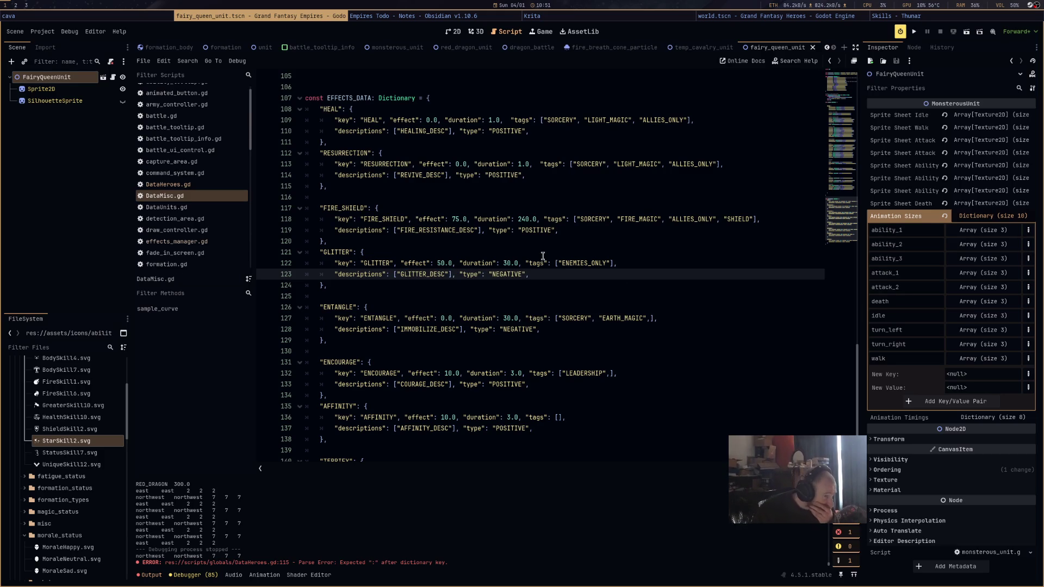
Select GLITTER's descriptions line and compare it with the HEAL entry's descriptions line
double_click(414, 274)
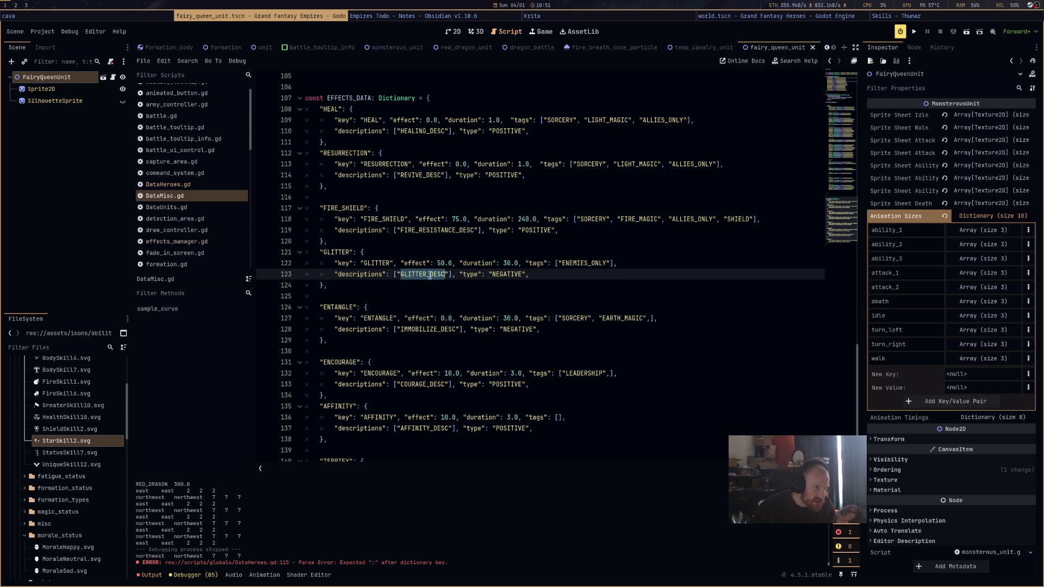
drag(448, 275, 319, 274)
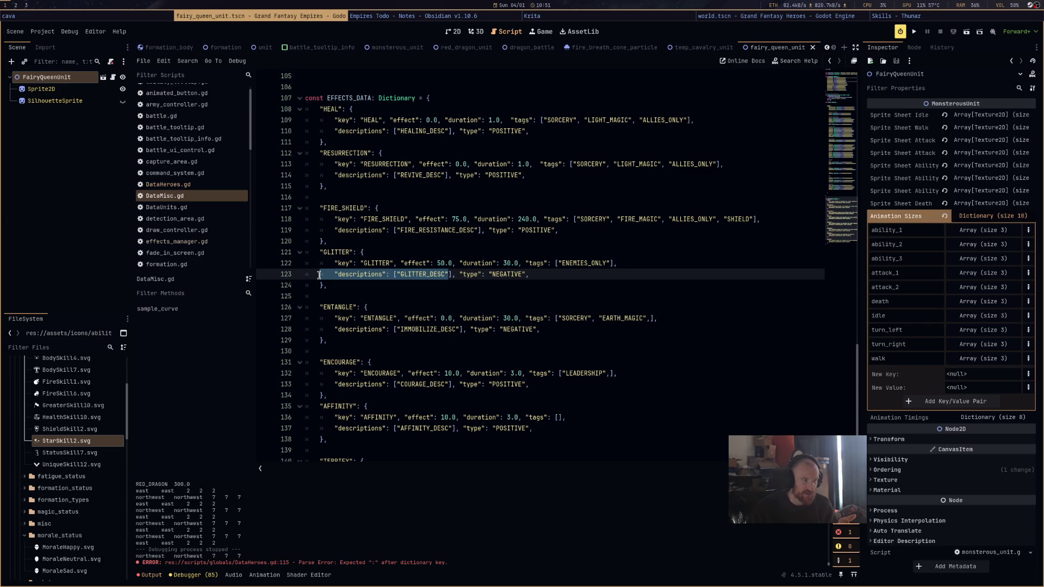
scroll(460, 278, down, 2)
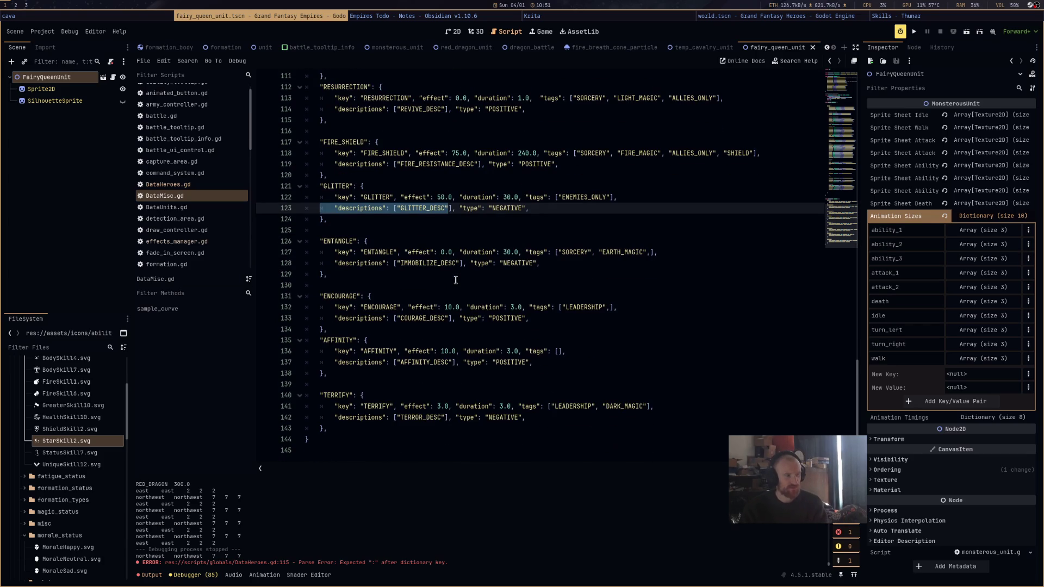
drag(455, 208, 298, 208)
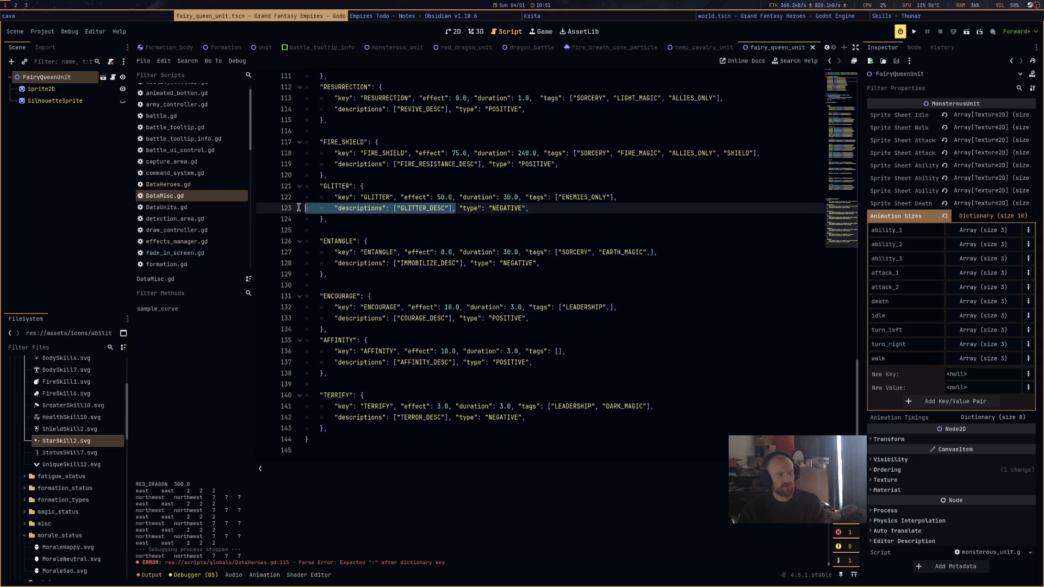
click(347, 189)
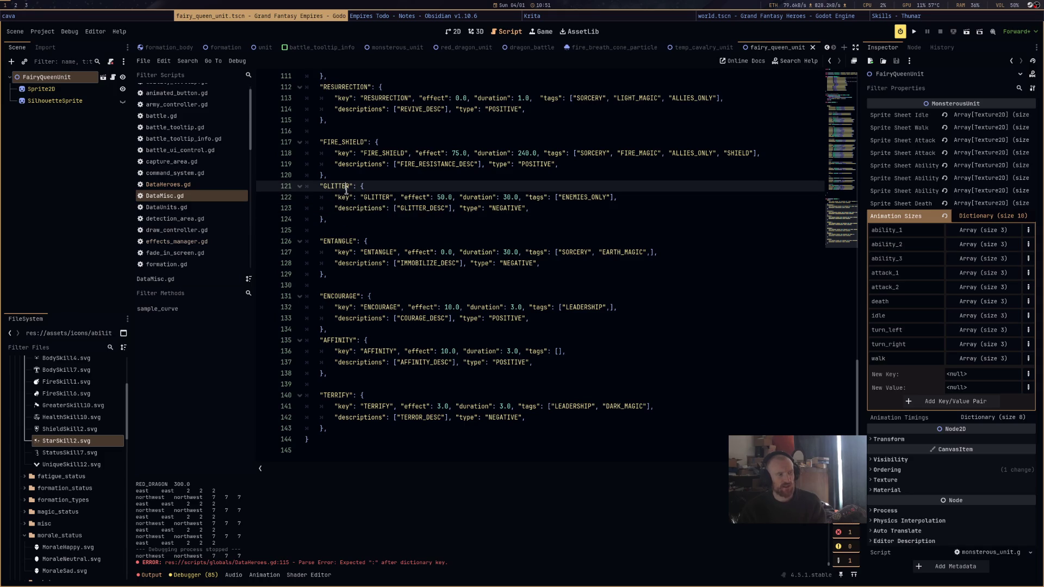
mouse_move(429, 208)
mouse_down()
mouse_move(442, 207)
mouse_move(294, 210)
mouse_up()
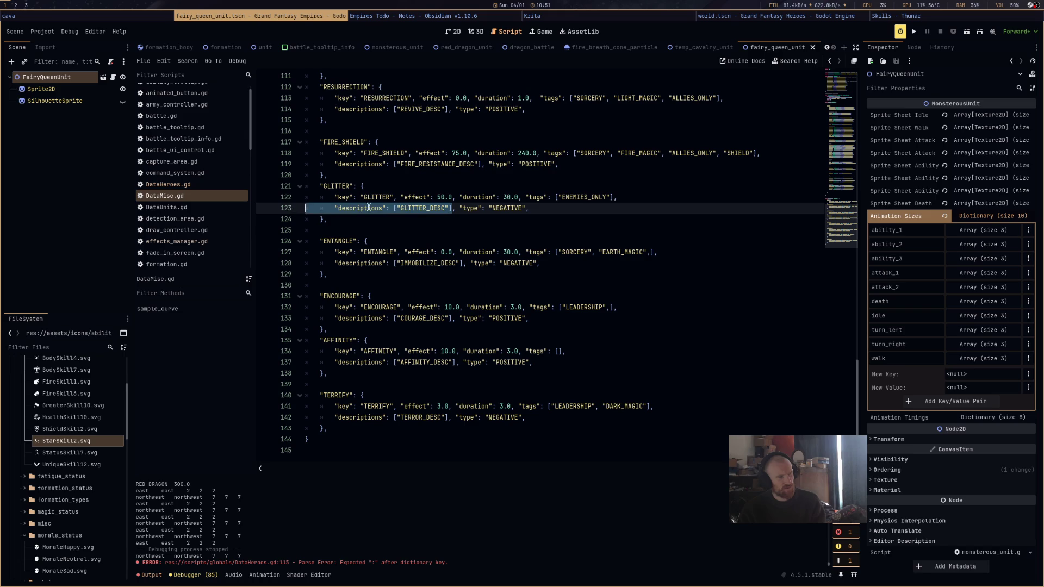
shift+click(333, 209)
drag(333, 209, 275, 208)
scroll(404, 145, up, 3)
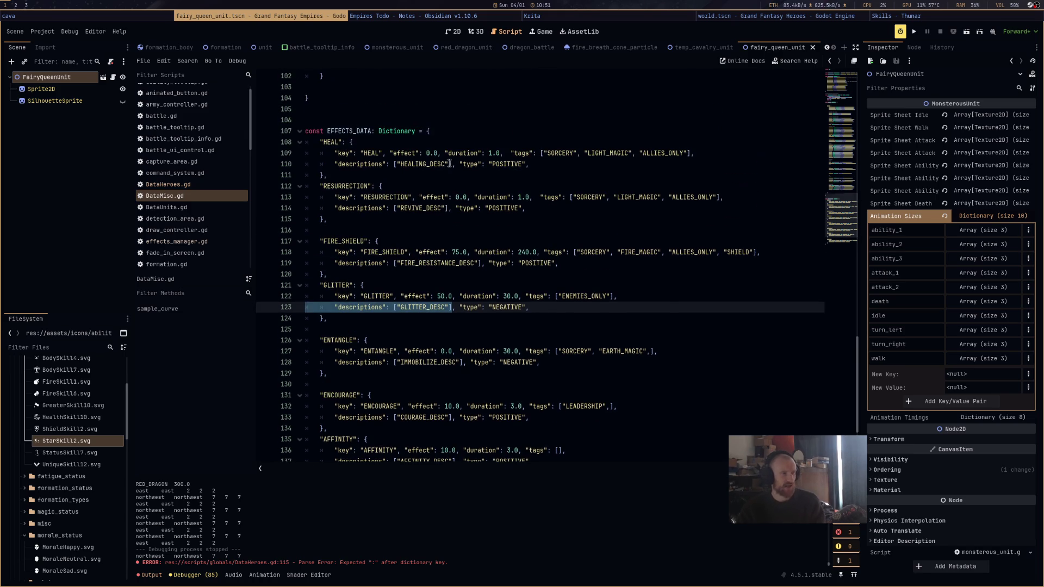
drag(453, 164, 714, 153)
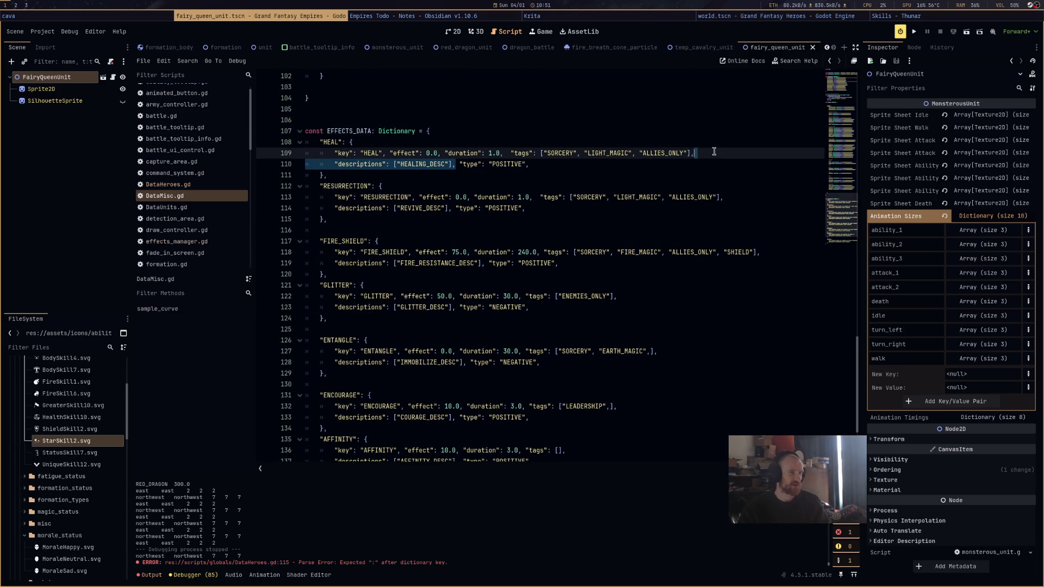
Multi-select the quoted "descriptions" keys in EFFECTS_DATA and extend each selection through its _DESC value
key(Down)
key(Down)
key(Down)
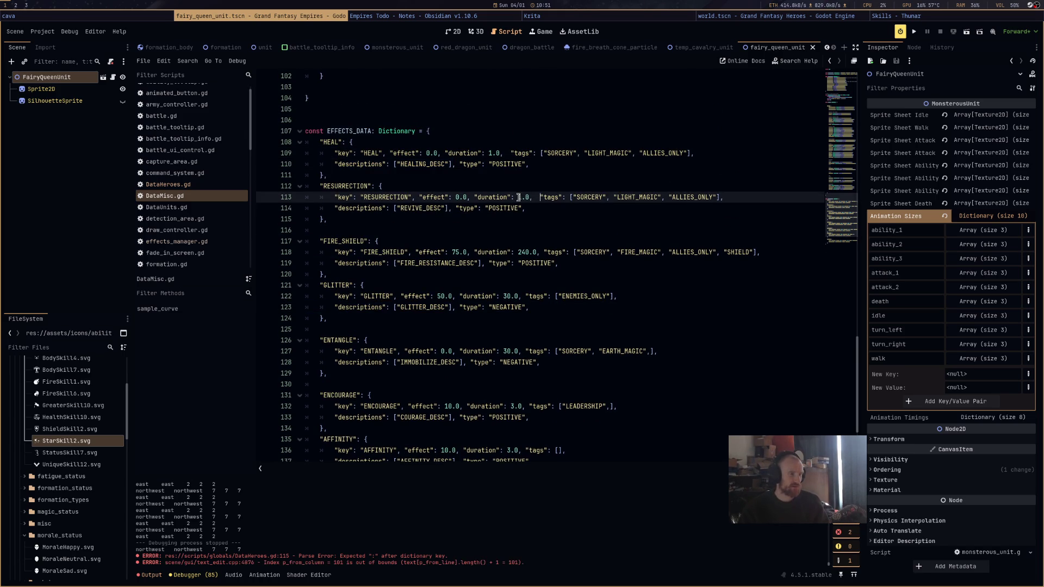
key(Up)
key(Up)
key(Up)
key(ctrl+d)
key(ctrl+d)
key(ctrl+d)
key(ctrl+d)
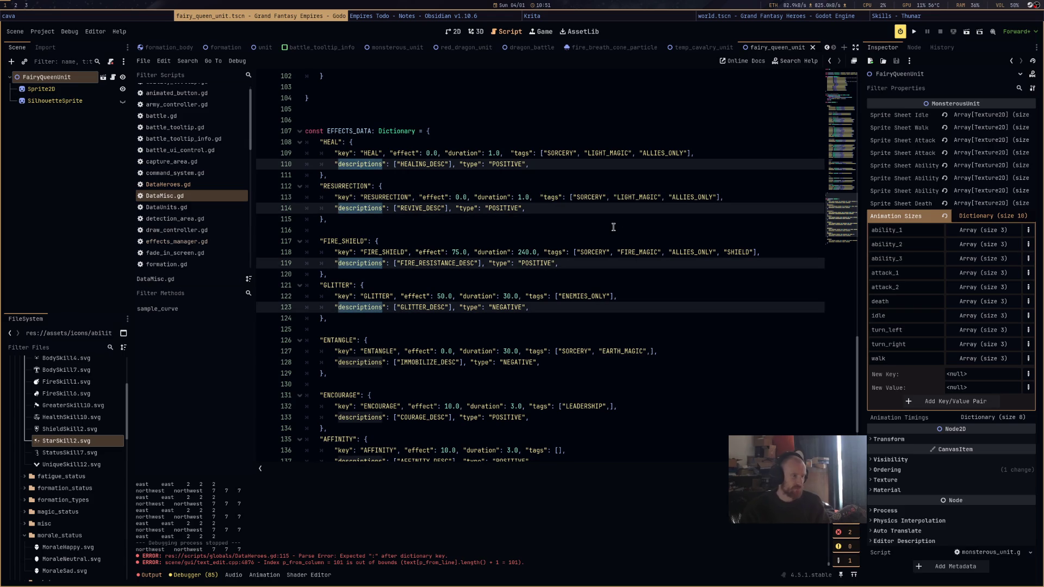
click(531, 208)
click(335, 164)
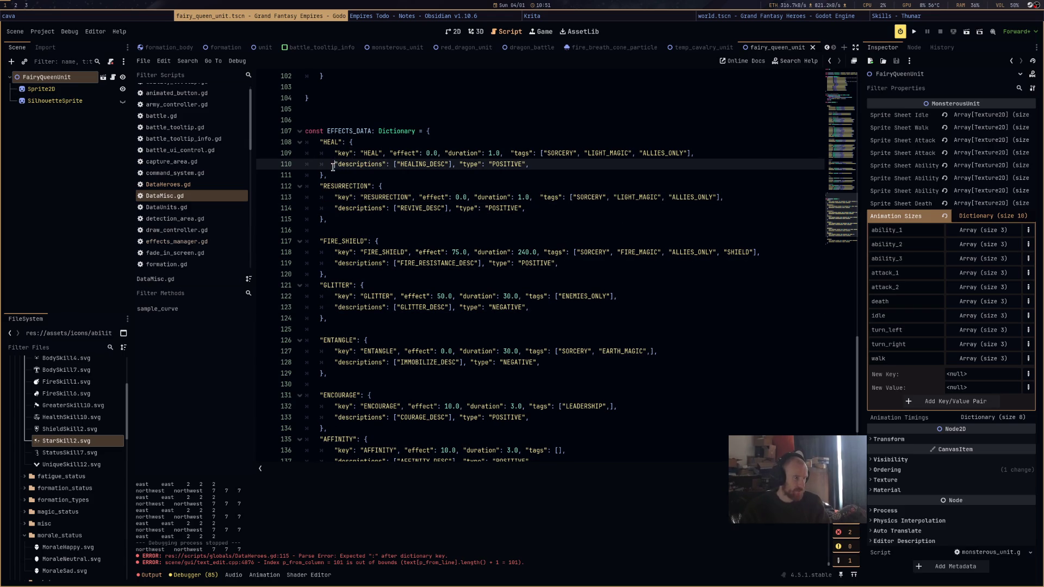
drag(335, 164, 384, 164)
drag(380, 162, 386, 163)
key(ctrl+d)
key(ctrl+d)
key(ctrl+d)
key(ctrl+d)
key(ctrl+d)
key(ctrl+d)
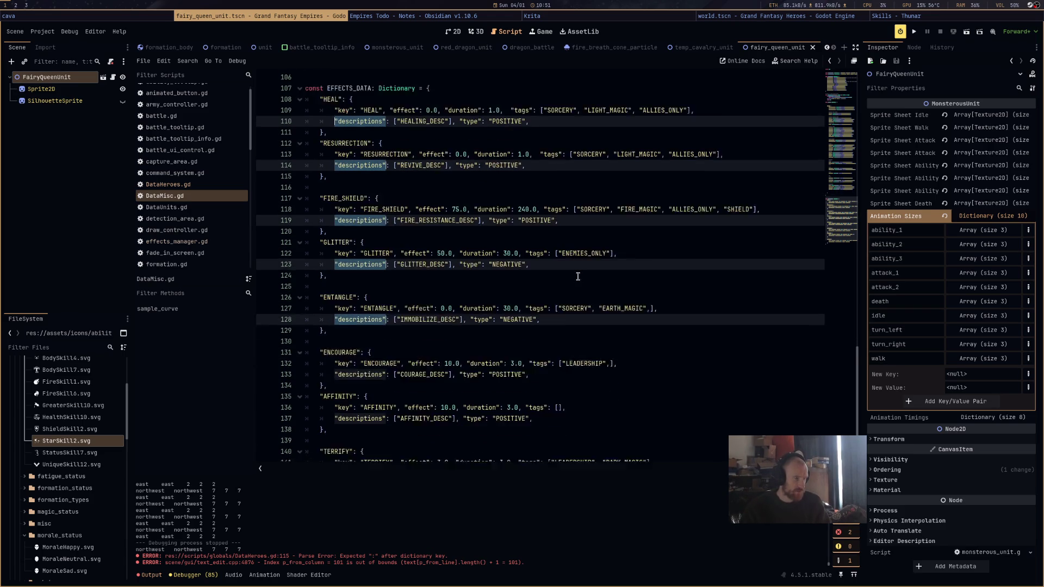
key(ctrl+shift+Right)
key(ctrl+shift+Right)
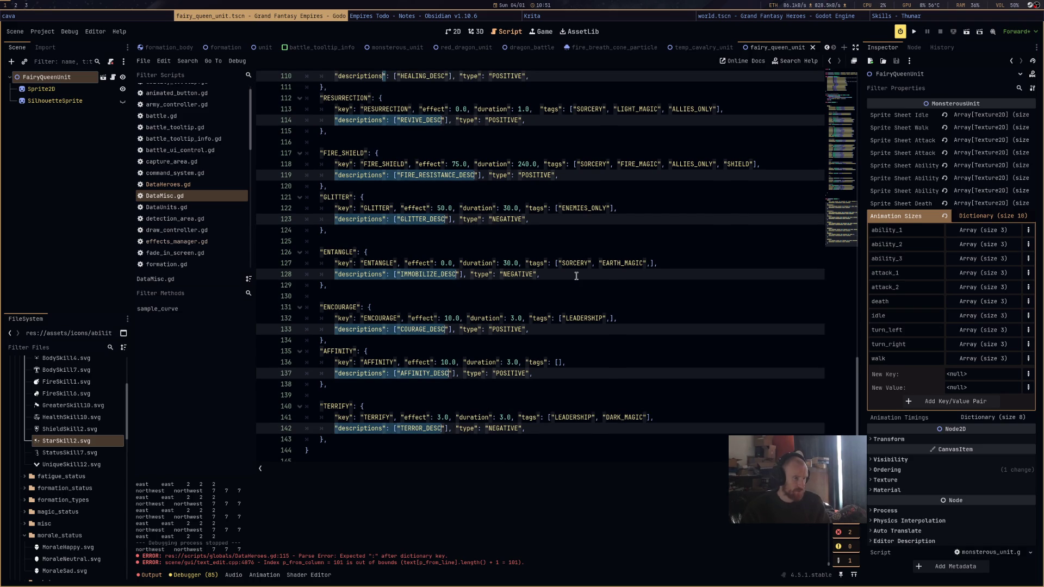
key(ctrl+shift+Right)
key(ctrl+shift+Left)
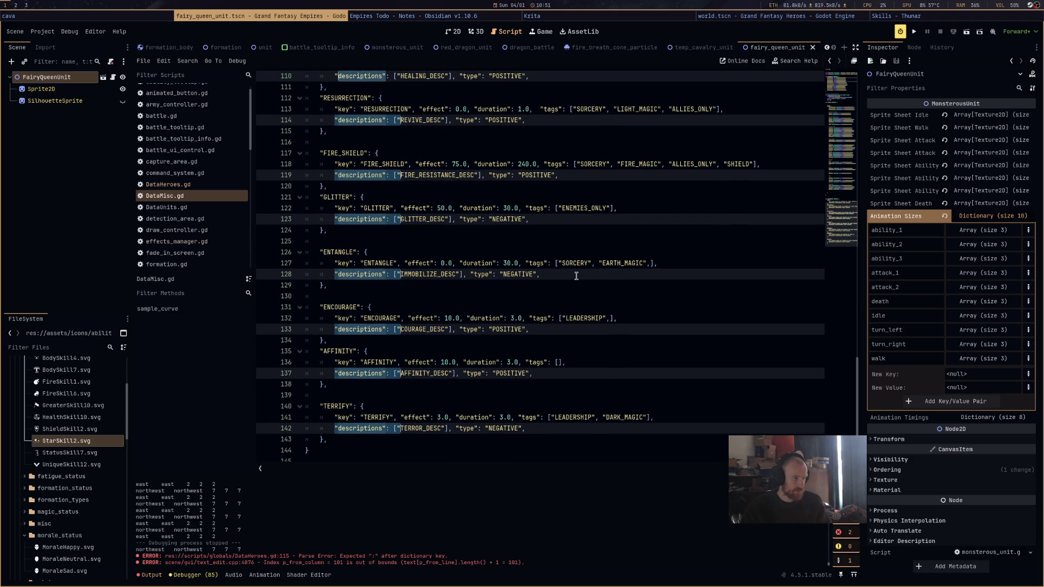
scroll(576, 275, up, 3)
Reselect every descriptions entry, delete them all, and join each type entry onto its key line
click(442, 210)
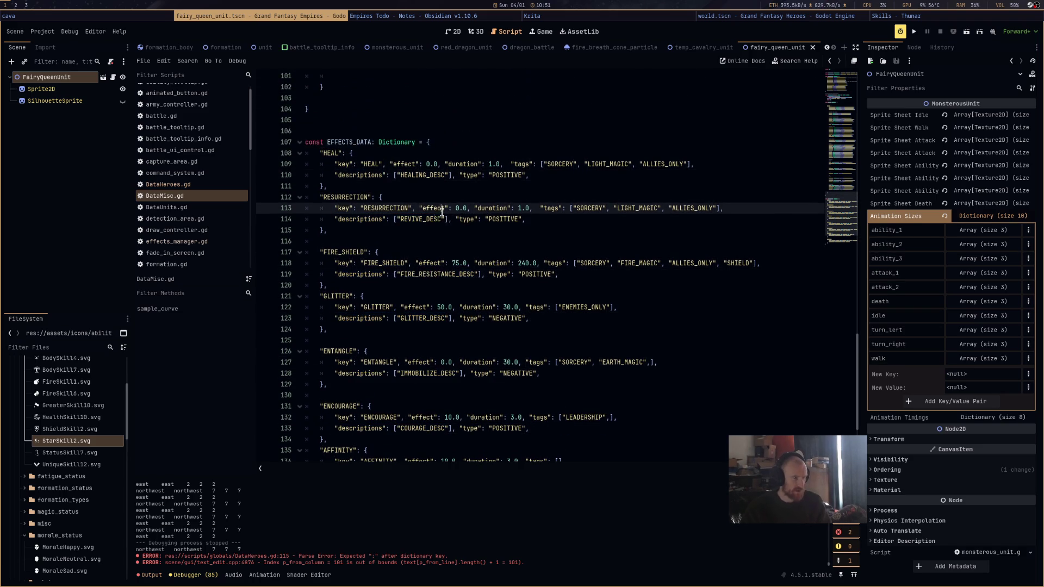
drag(334, 175, 385, 175)
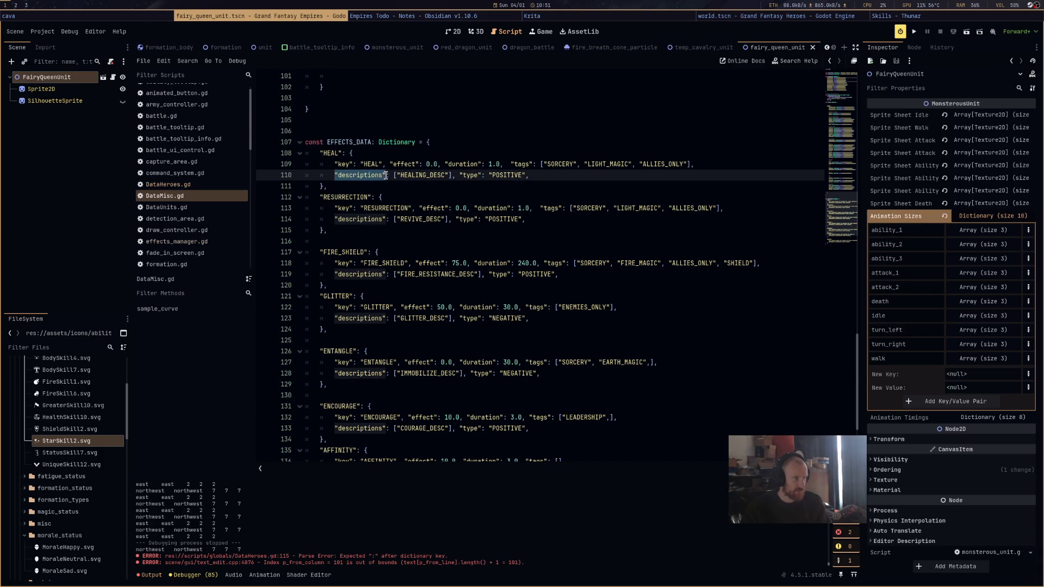
key(ctrl+d)
key(ctrl+d)
key(ctrl+d)
key(ctrl+d)
key(ctrl+d)
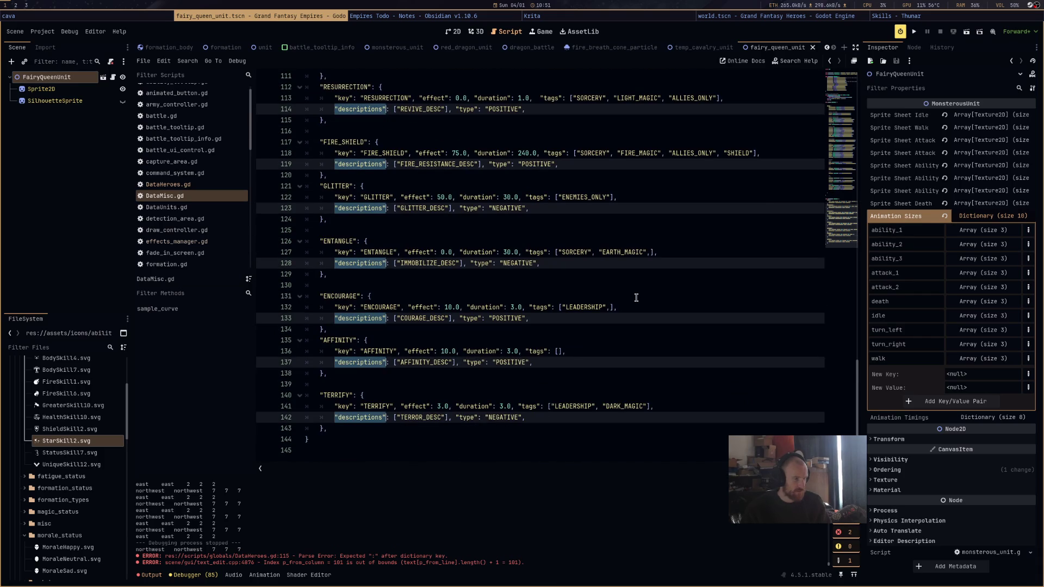
scroll(637, 297, up, 4)
key(ctrl+shift+Right)
key(ctrl+shift+Right)
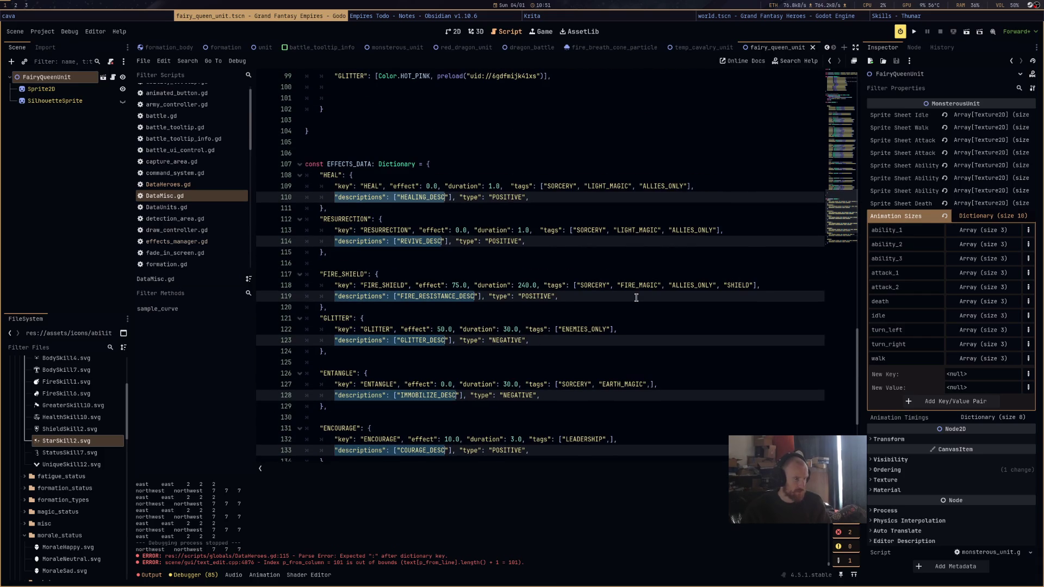
key(ctrl+shift+Right)
key(ctrl+shift+Right)
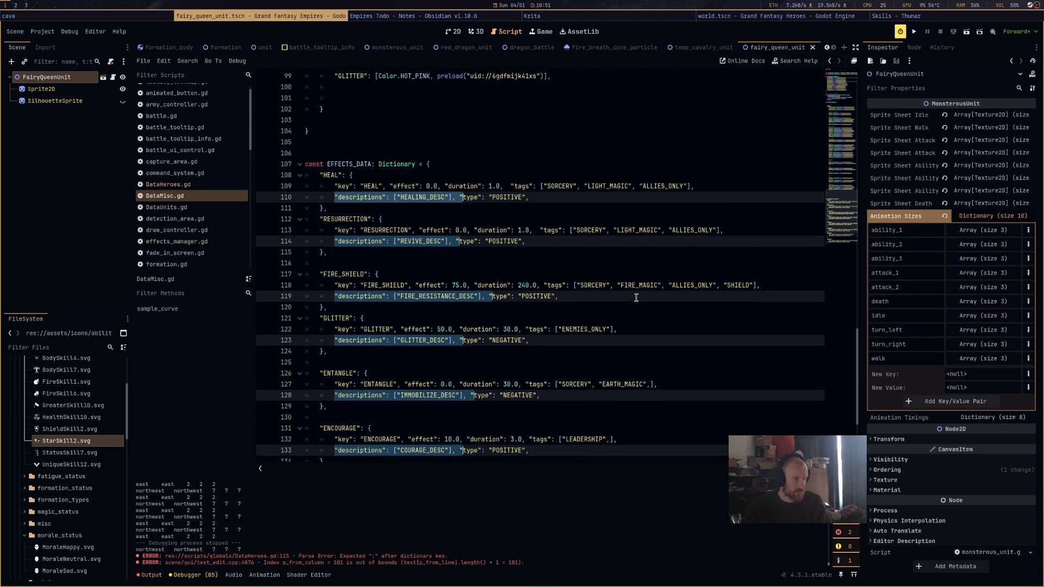
key(ctrl+shift+Left)
key(ctrl+shift+Left)
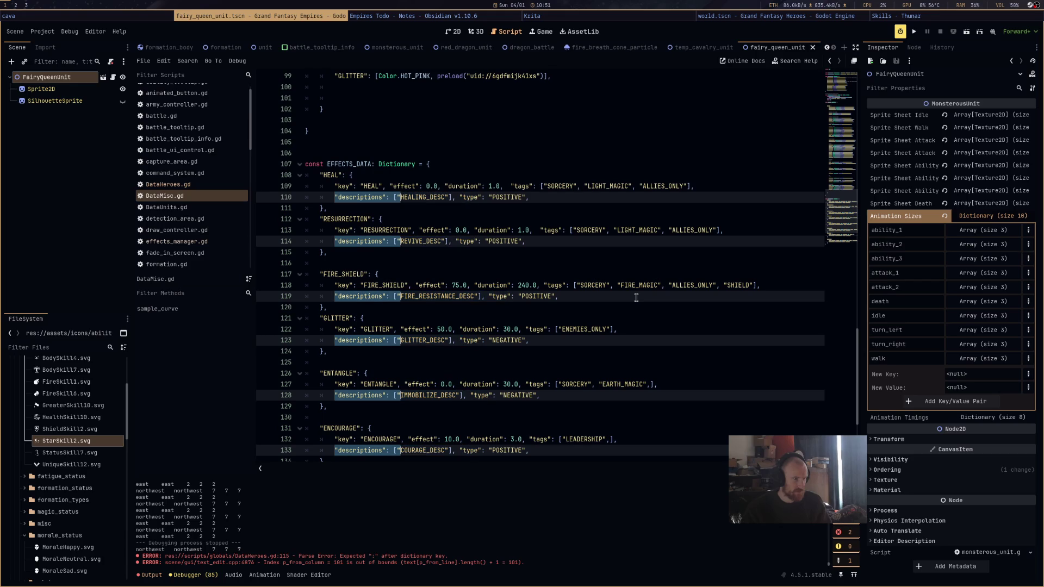
key(ctrl+shift+Left)
key(shift+Right)
key(shift+Right)
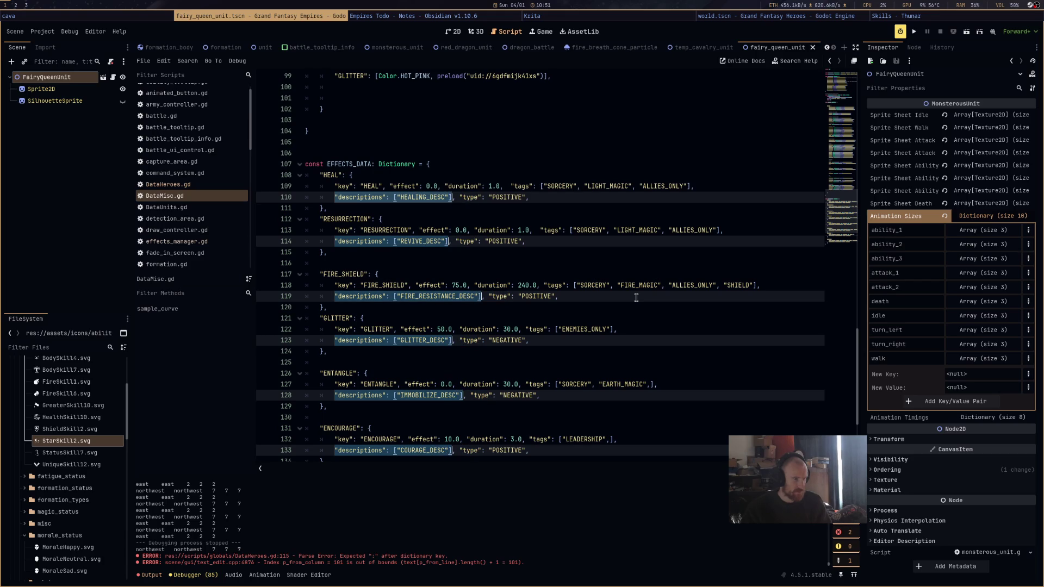
key(BackSpace)
key(BackSpace)
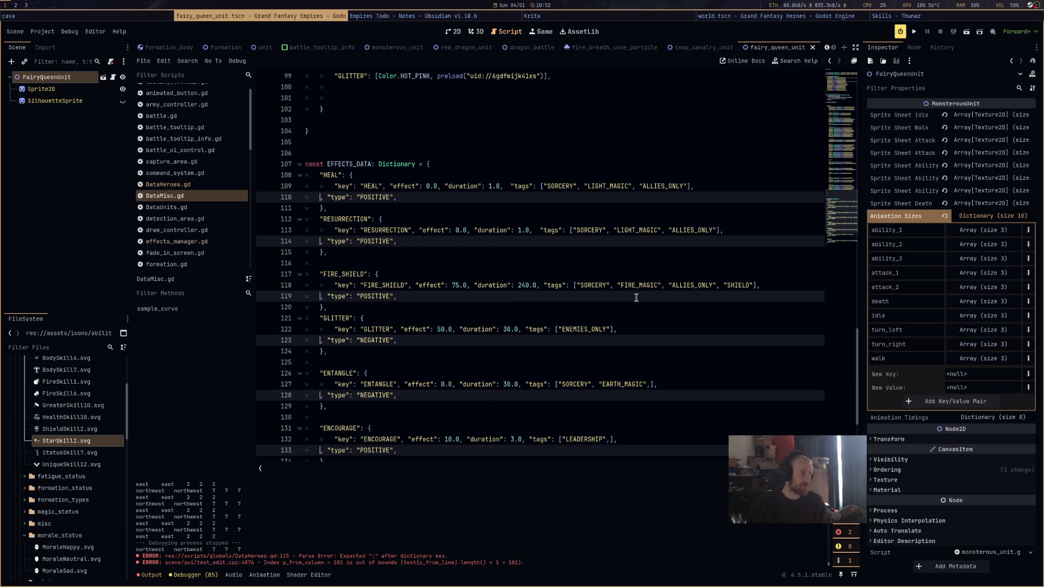
key(BackSpace)
key(Left)
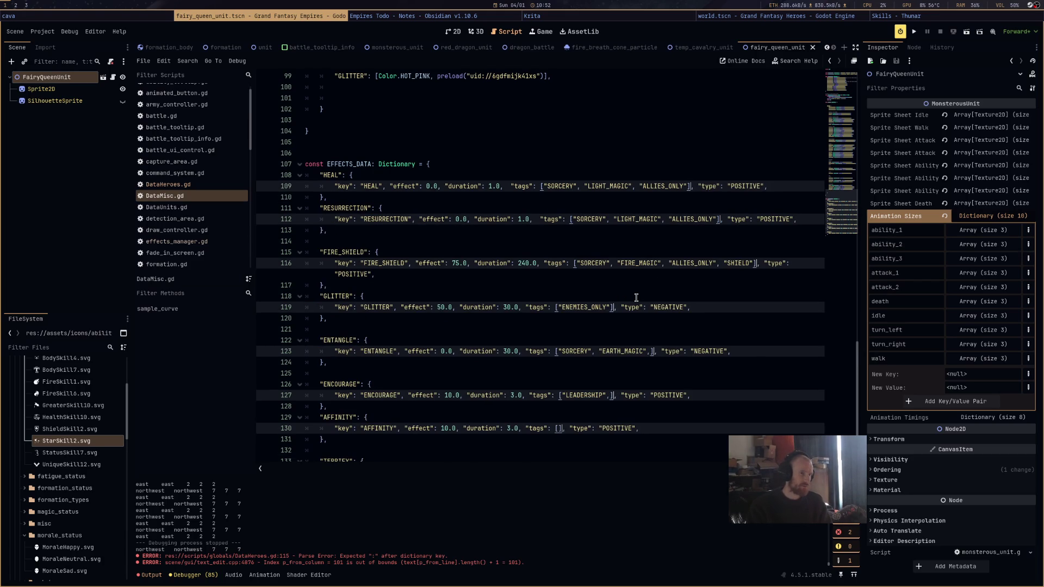
click(633, 285)
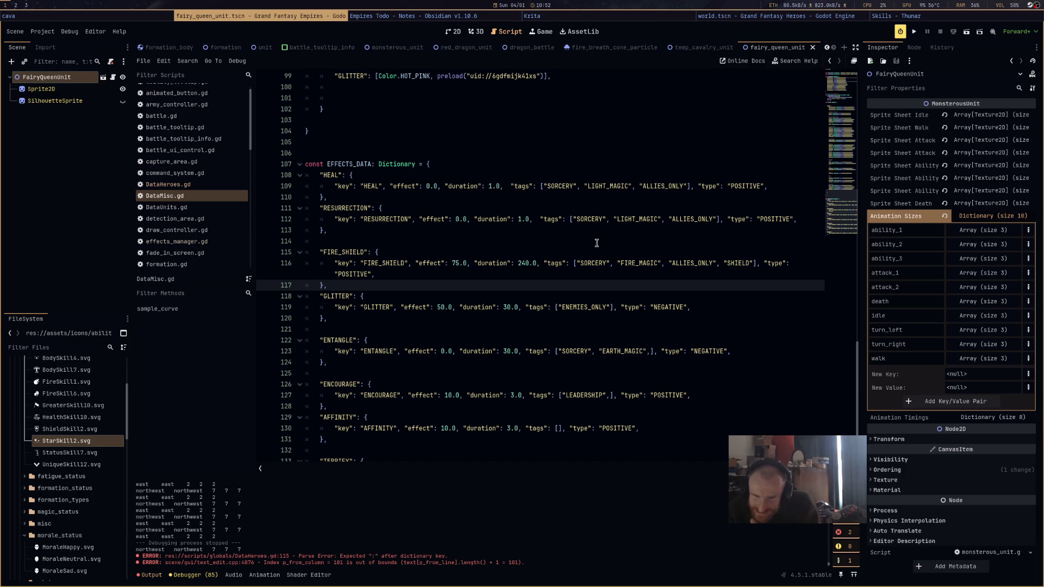
Glance over DataHeroes.gd and DataUnits.gd, then return to DataMisc.gd and scroll through the script list
scroll(597, 243, down, 2)
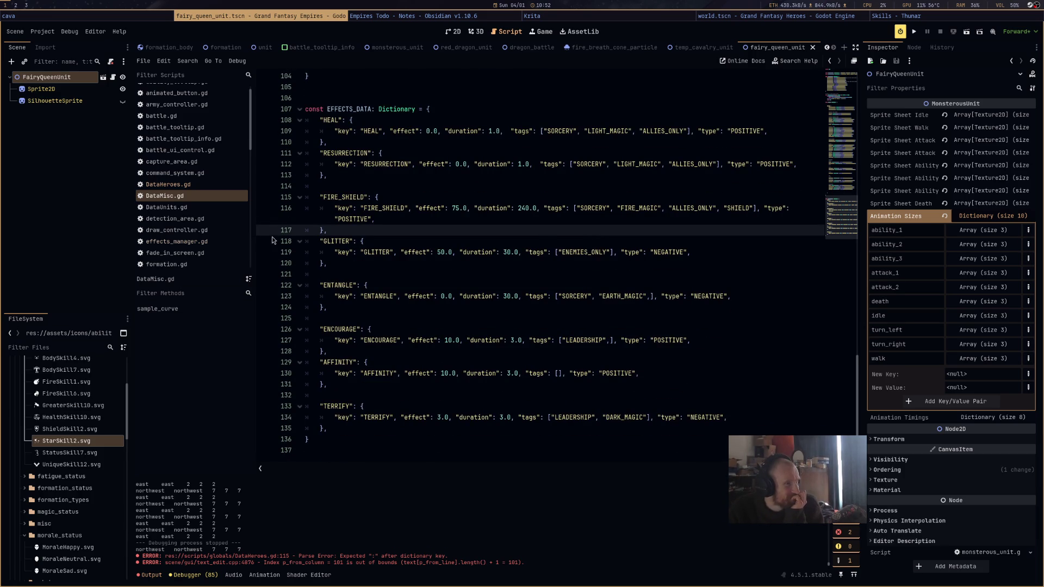
click(199, 187)
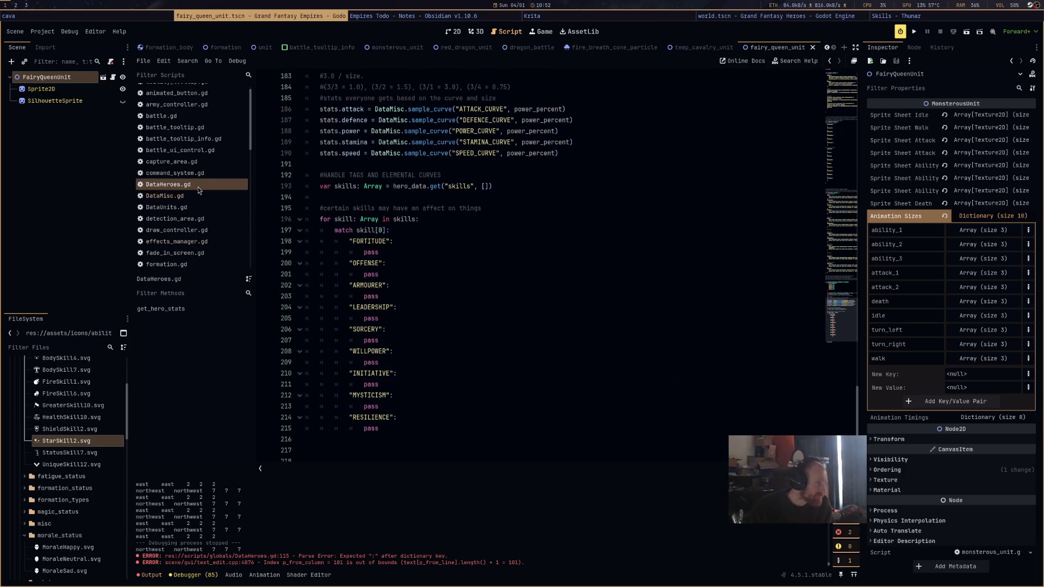
click(203, 208)
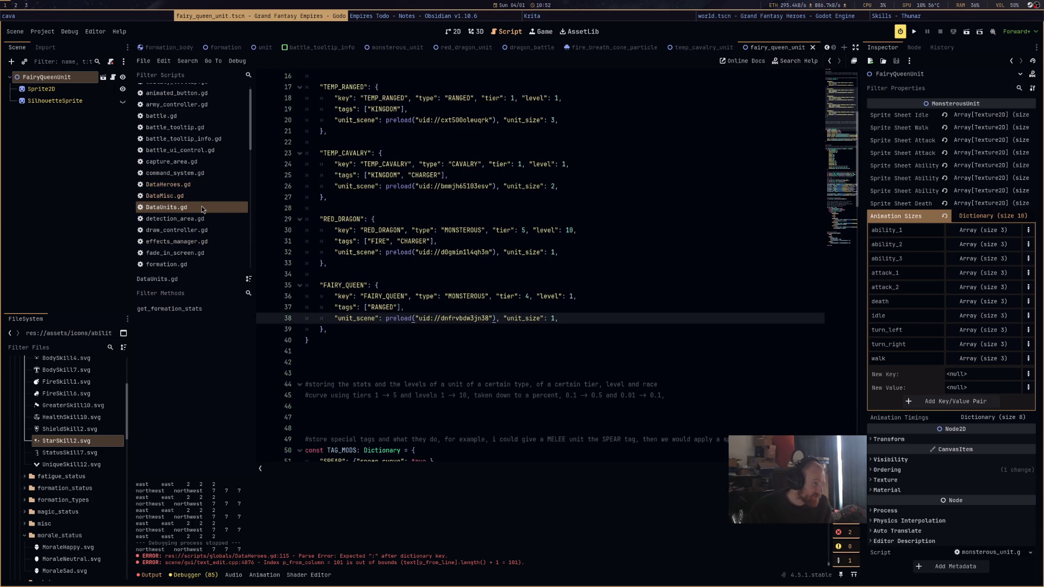
click(203, 196)
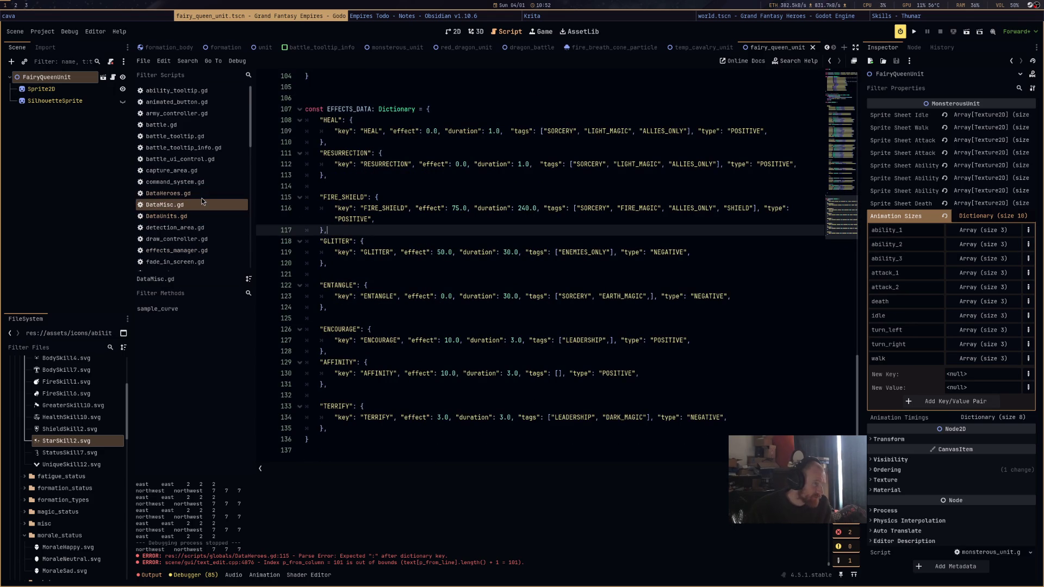
scroll(201, 198, down, 3)
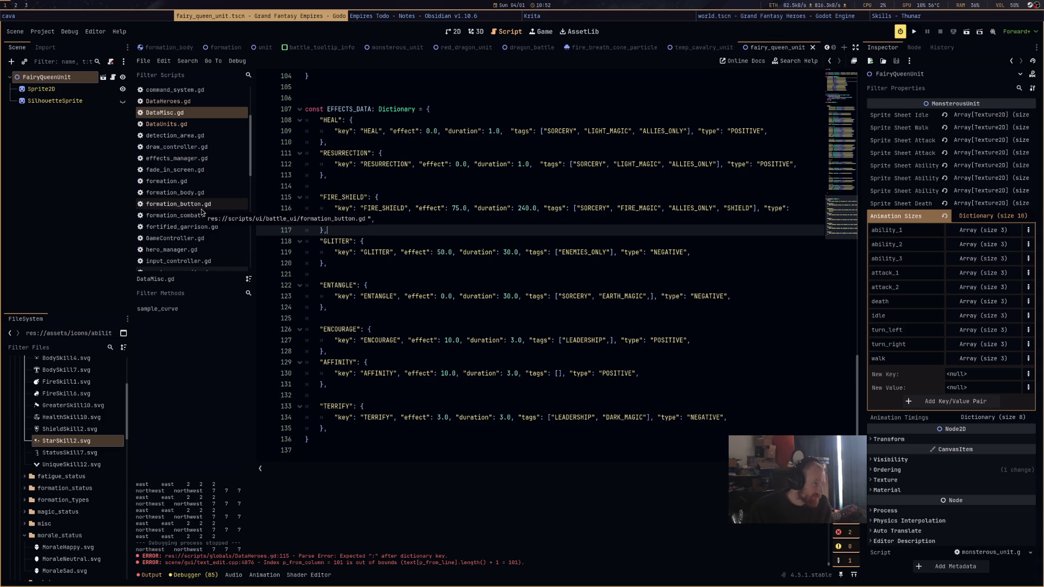
scroll(201, 208, down, 10)
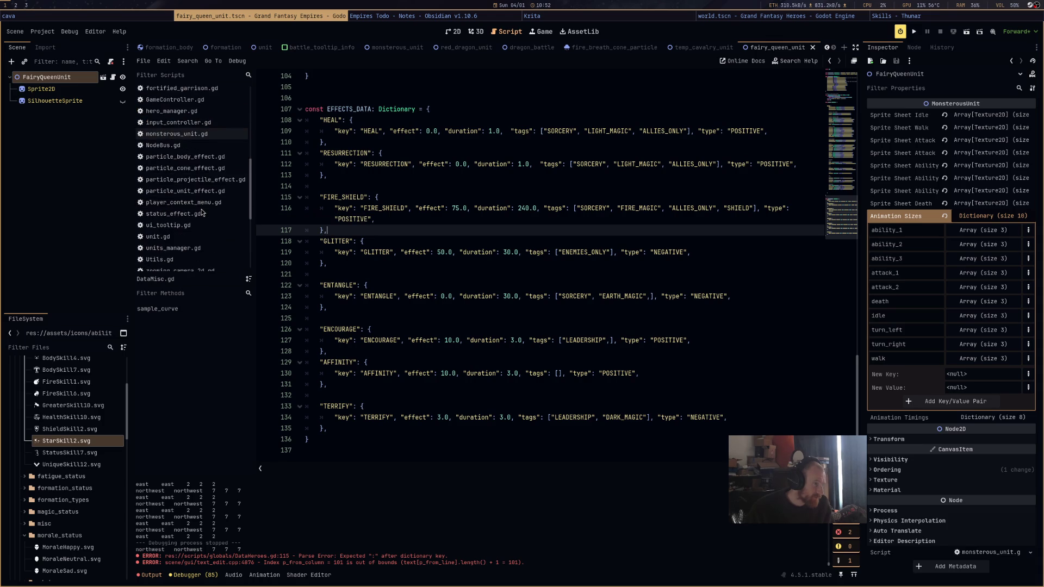
scroll(201, 212, down, 3)
scroll(202, 212, up, 3)
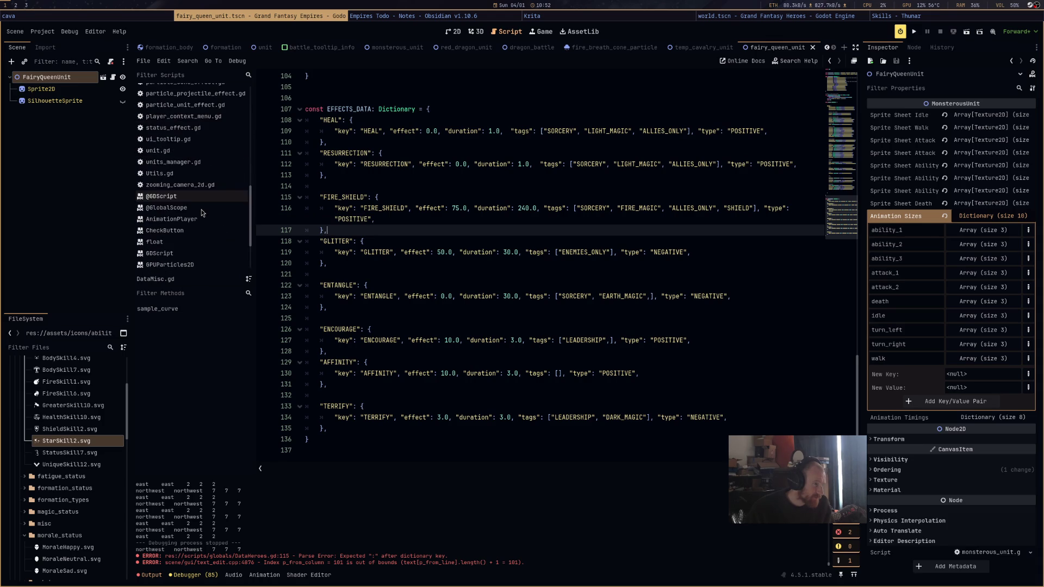
scroll(201, 212, up, 2)
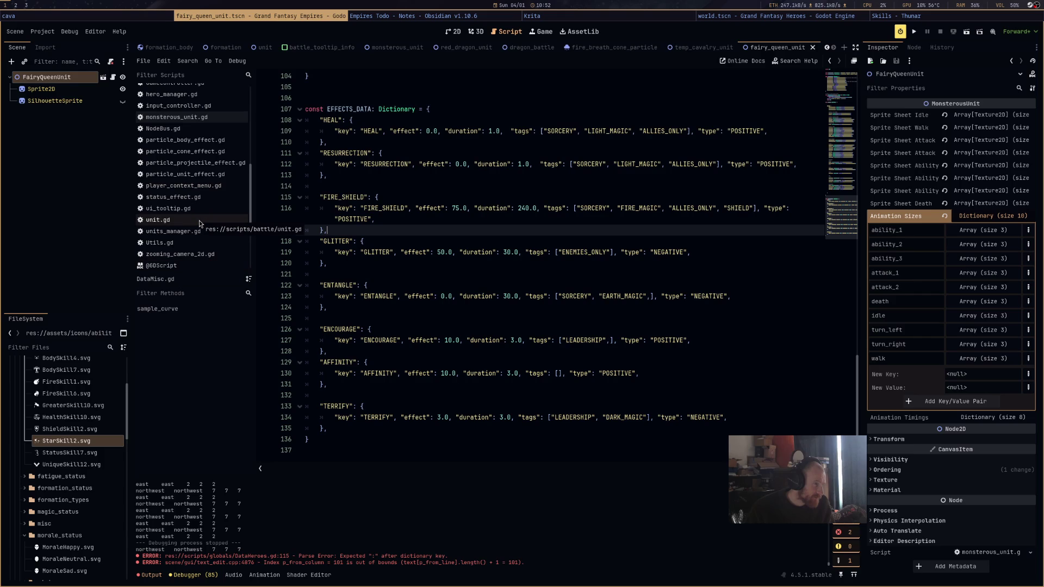
scroll(199, 223, up, 5)
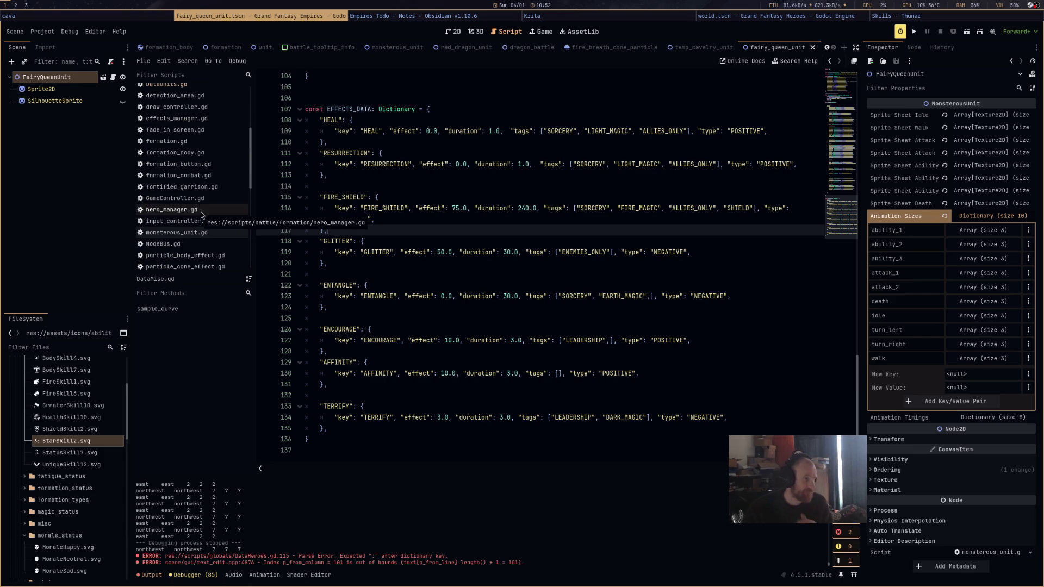
scroll(203, 213, down, 8)
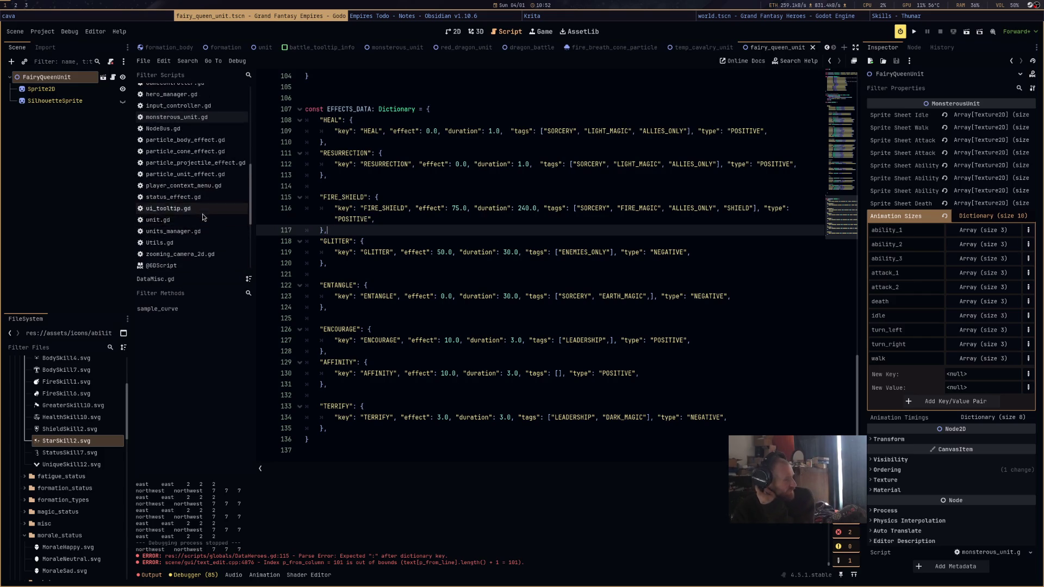
scroll(203, 220, down, 2)
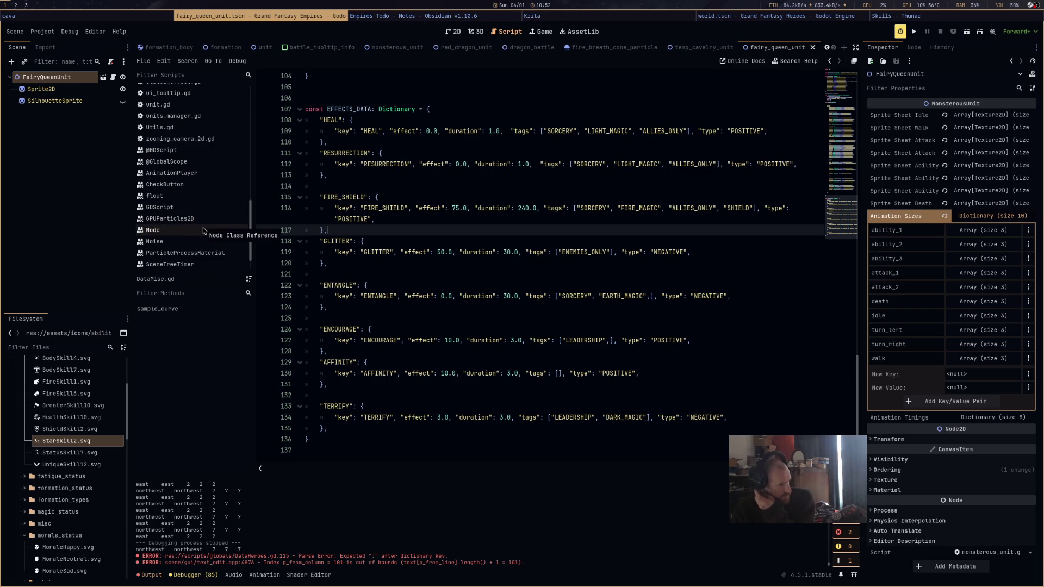
scroll(207, 217, up, 4)
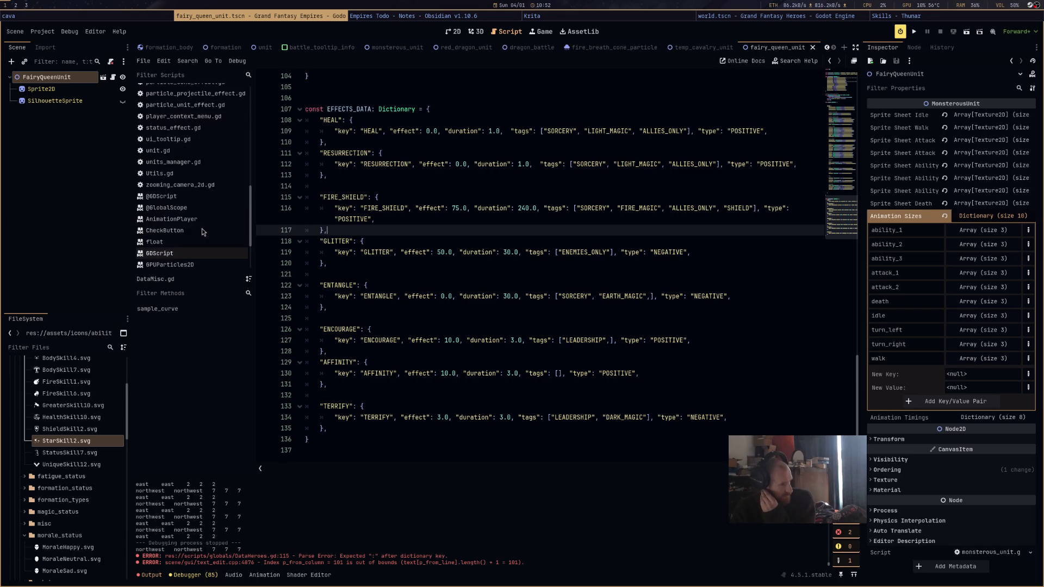
In status_effect.gd, duplicate the AFFINITY match block and rename the copy GLITTER
click(215, 174)
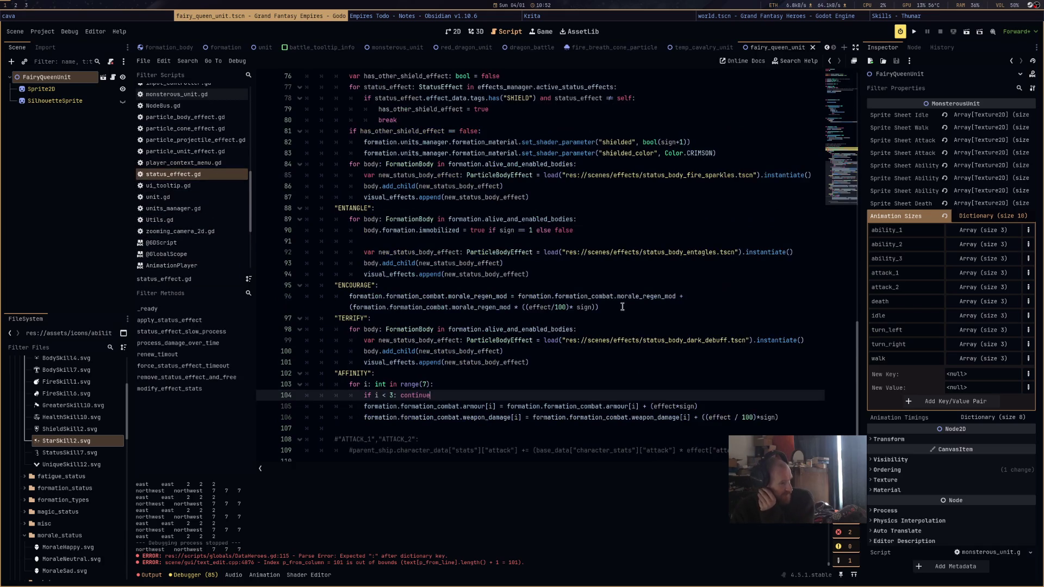
scroll(624, 318, down, 2)
scroll(559, 252, up, 3)
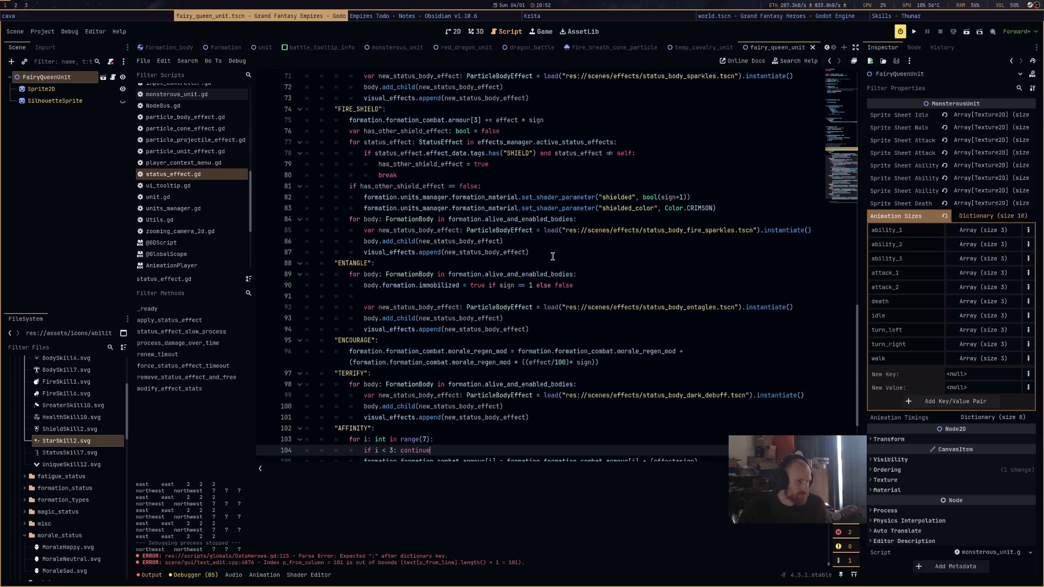
scroll(551, 257, down, 3)
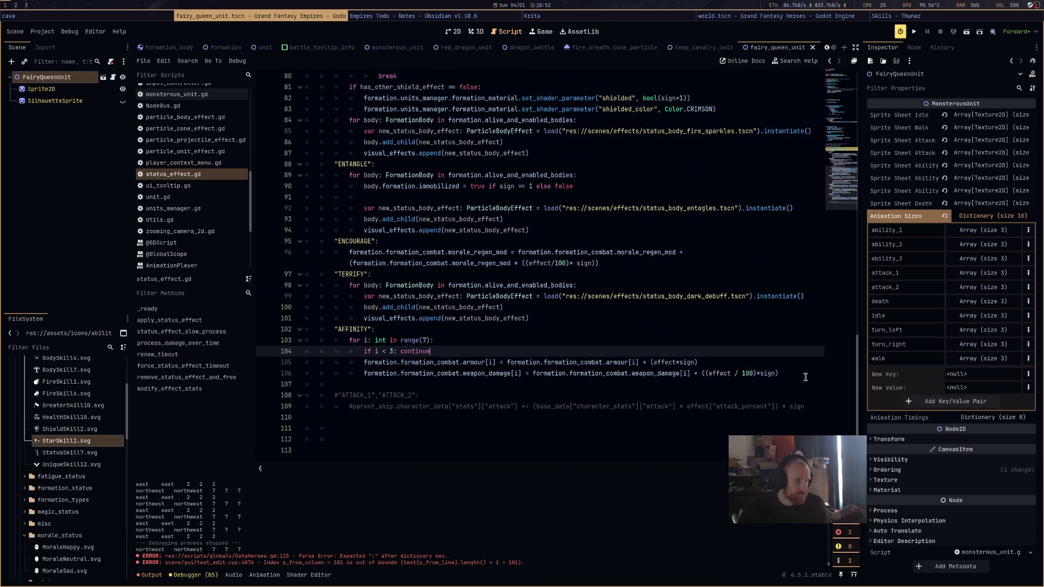
drag(805, 376, 275, 328)
key(ctrl+c)
click(387, 386)
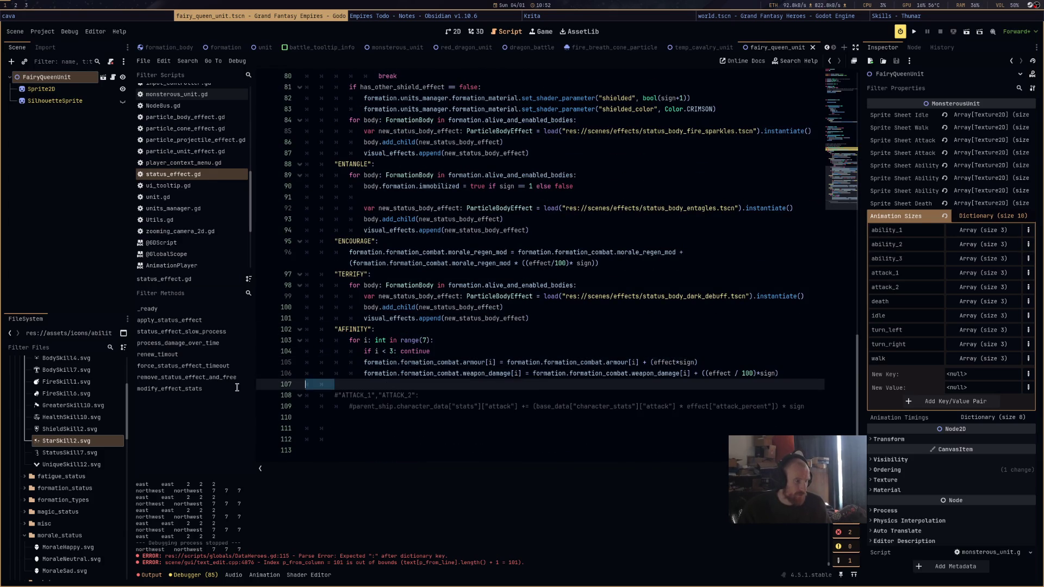
key(ctrl+v)
double_click(352, 384)
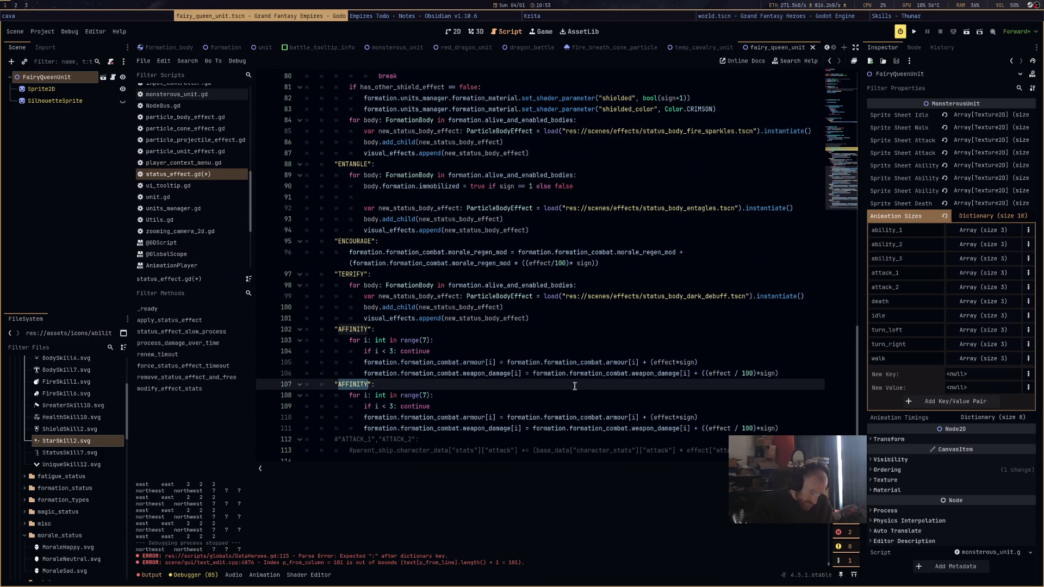
text(GLITTER)
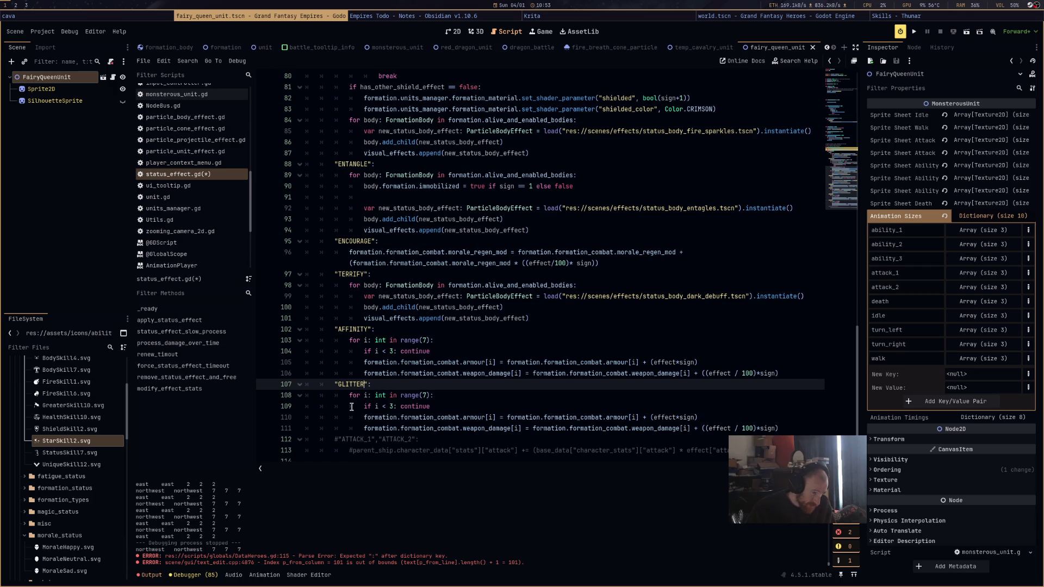
Replace the copied loop body with a formation.formation_combat.attack assignment
drag(786, 429, 349, 399)
key(BackSpace)
text(formati)
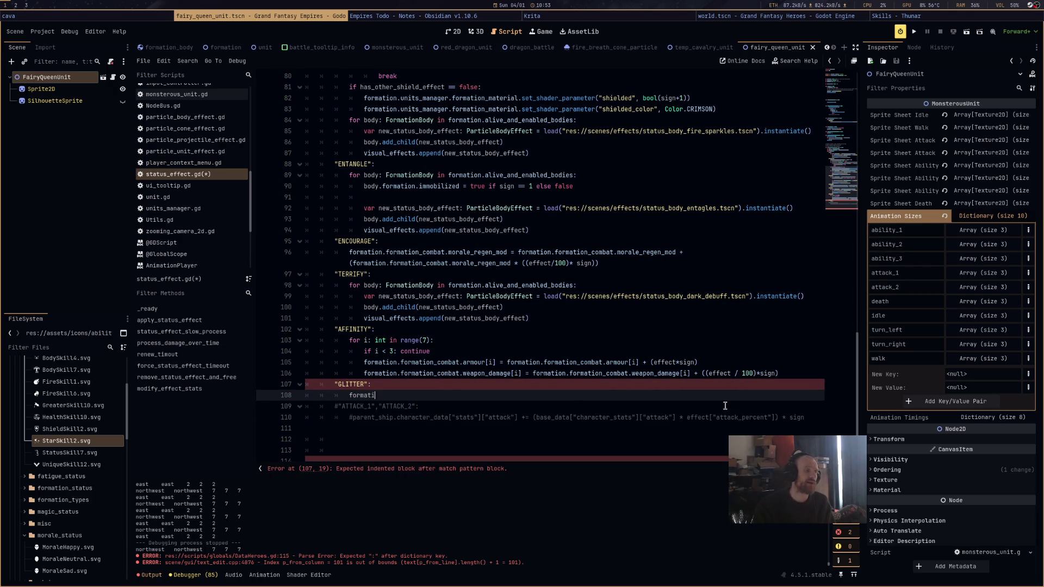
text(on.form)
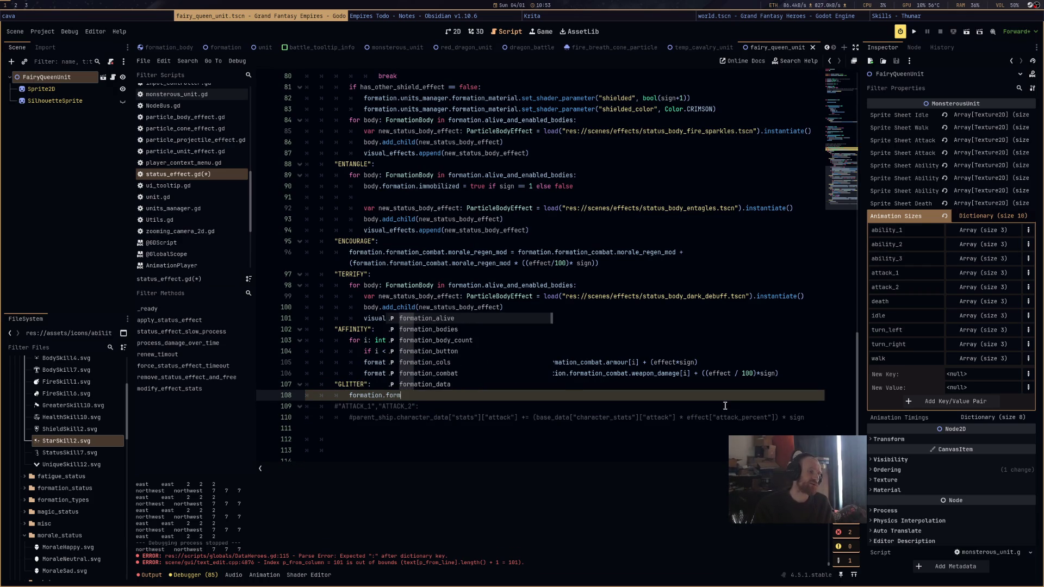
key(Down)
key(Down)
key(Down)
key(Return)
text(=)
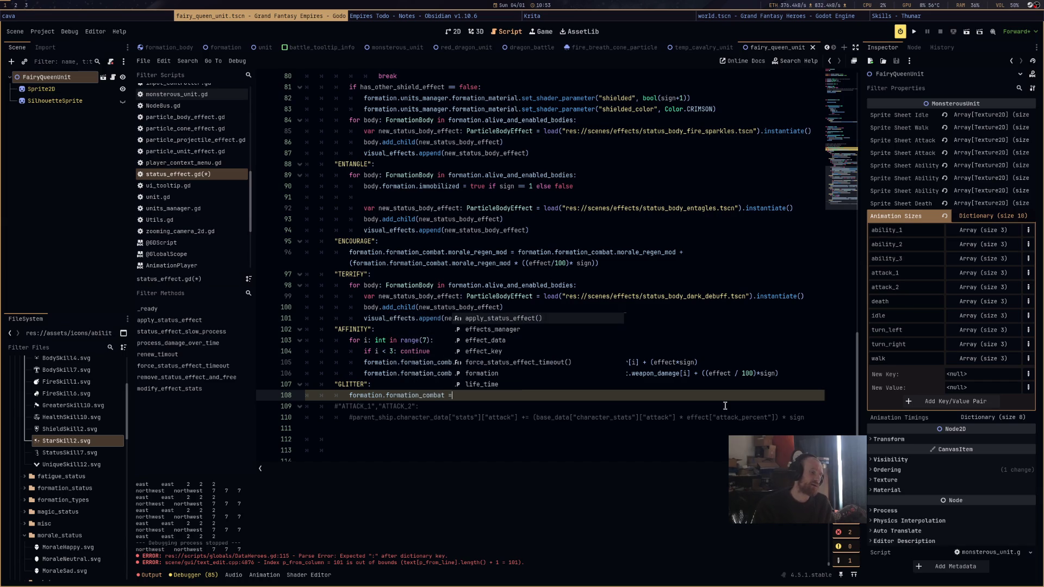
key(BackSpace)
key(BackSpace)
text(attack)
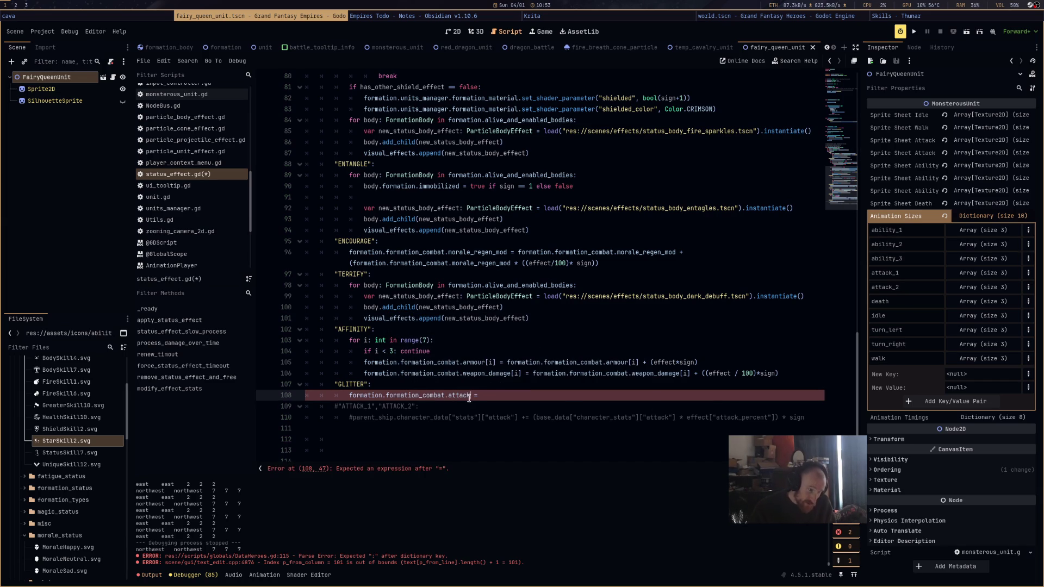
Make the GLITTER line multiply attack by (1.0 - ((effect/100) * sign)) and save
drag(471, 395, 350, 399)
key(ctrl+c)
click(560, 397)
key(ctrl+v)
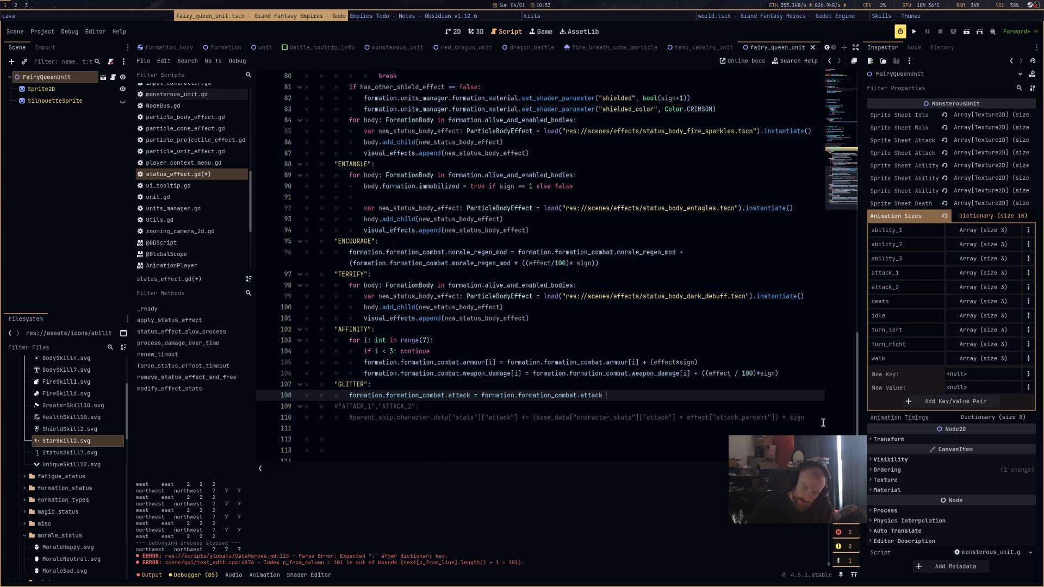
text(*)
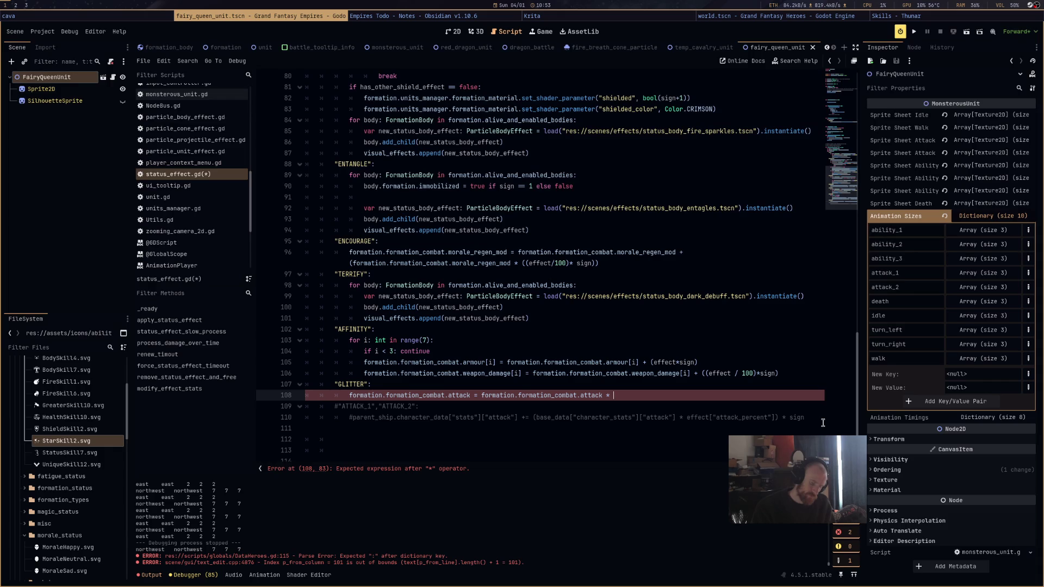
text(()
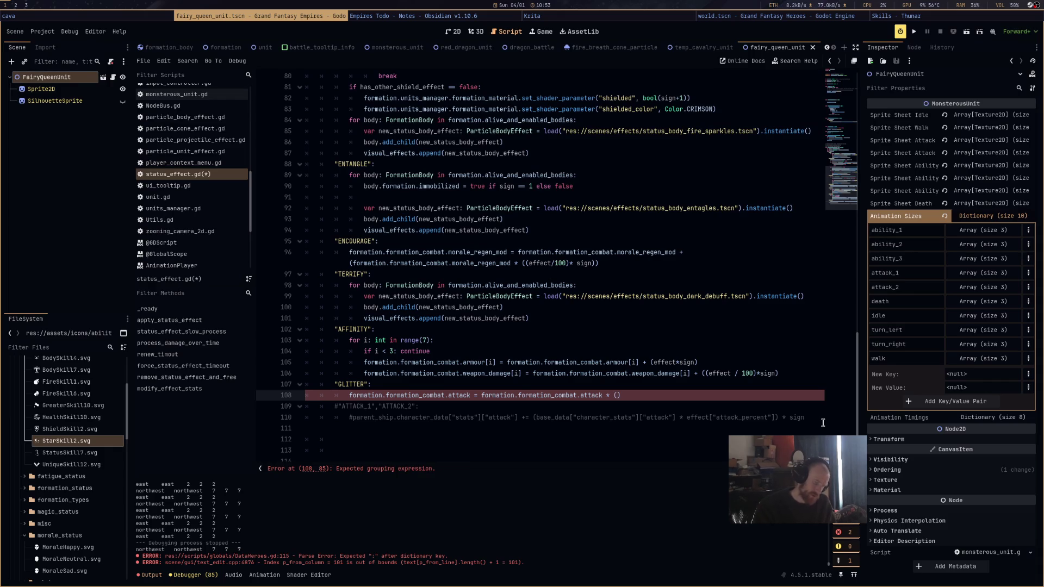
text(1.0 -)
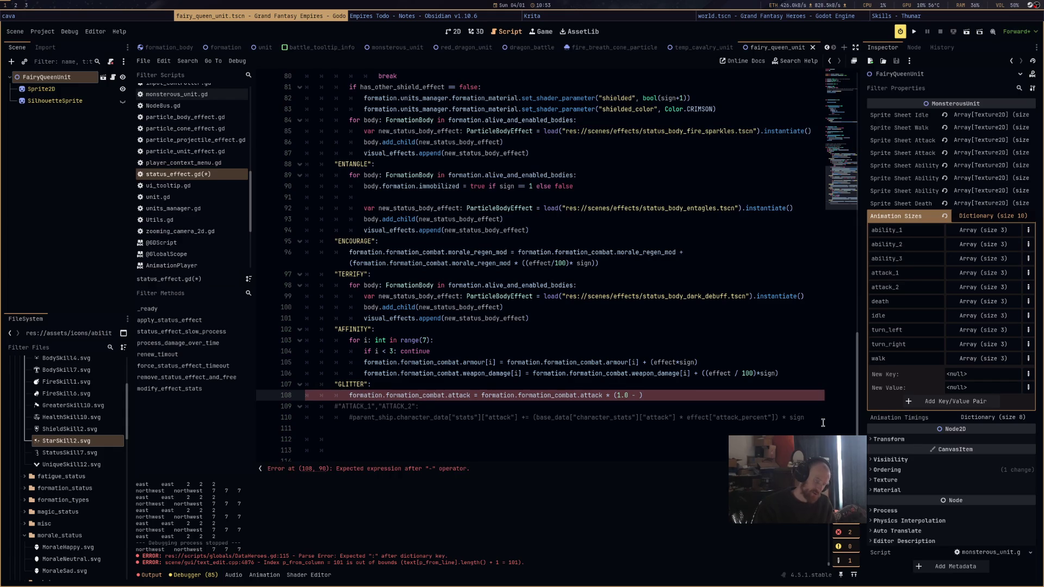
text(effect)
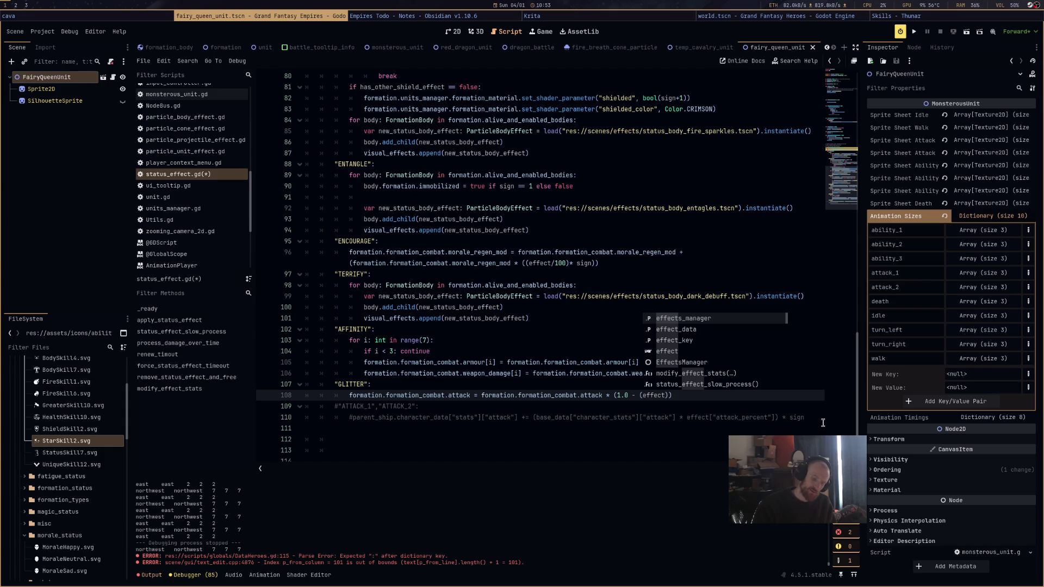
text(/100) * )
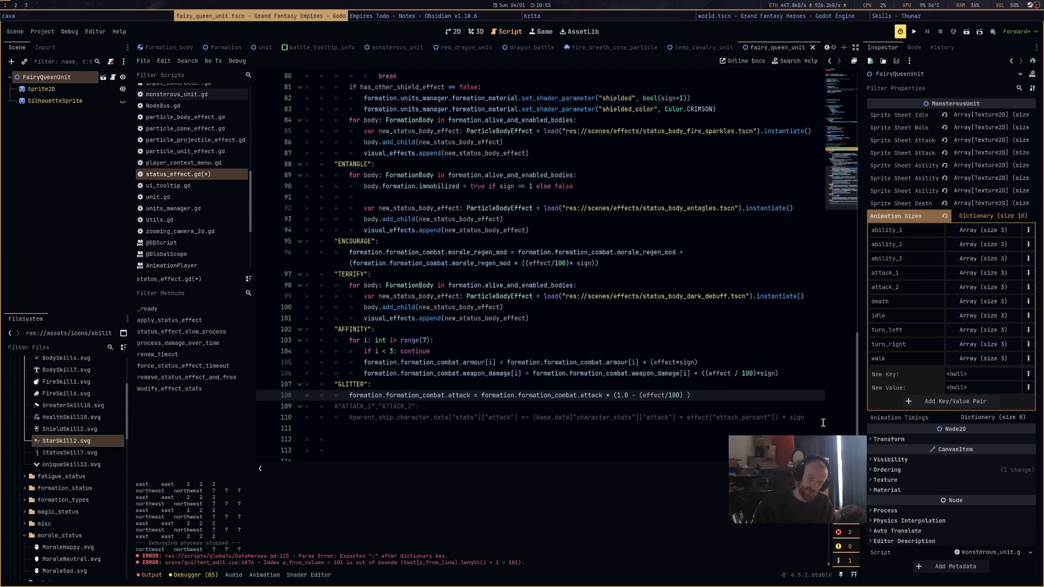
text(sign)
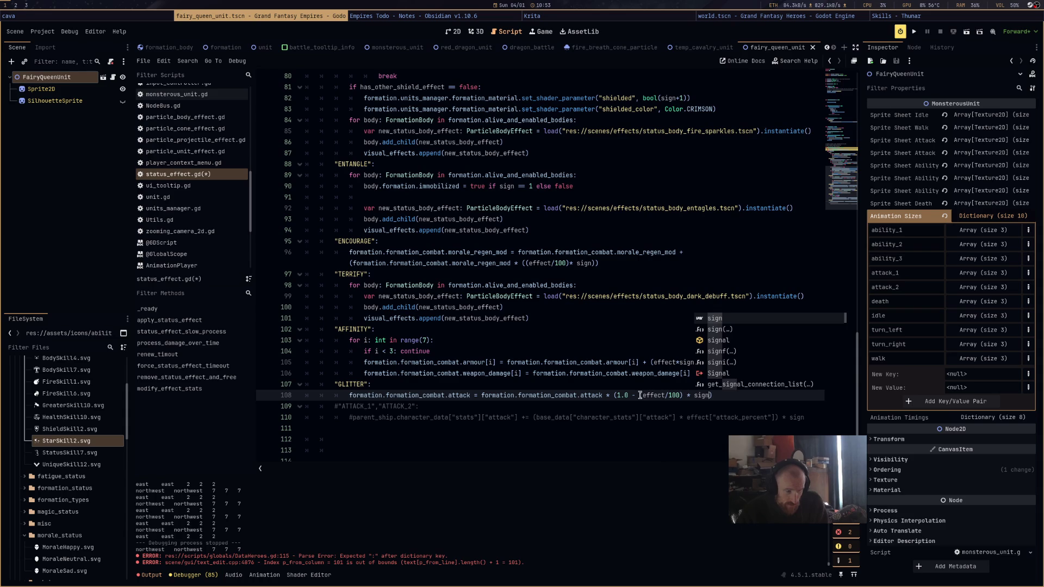
drag(640, 396, 711, 394)
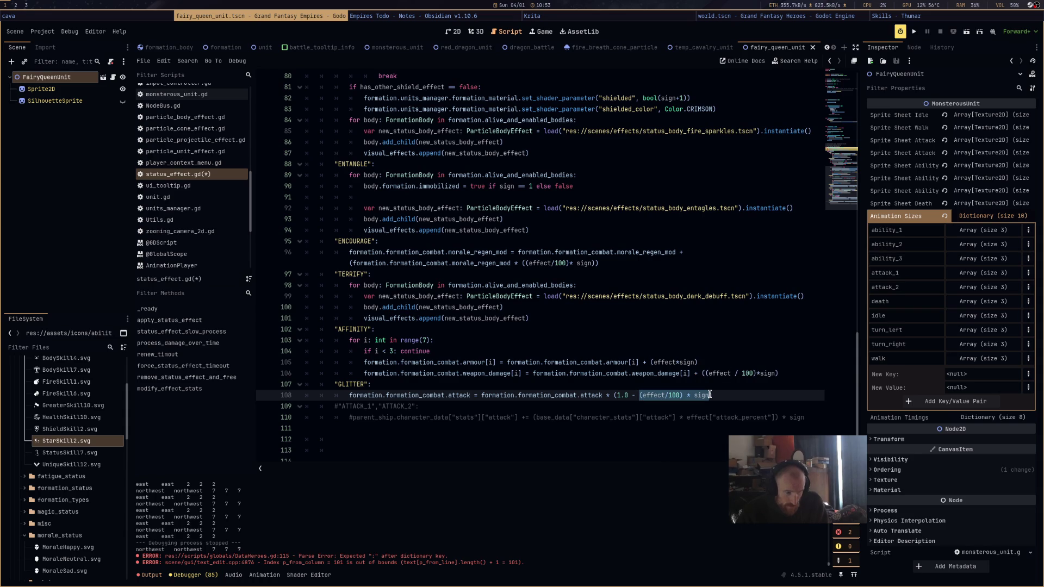
key(BackSpace)
key(ctrl+z)
click(683, 396)
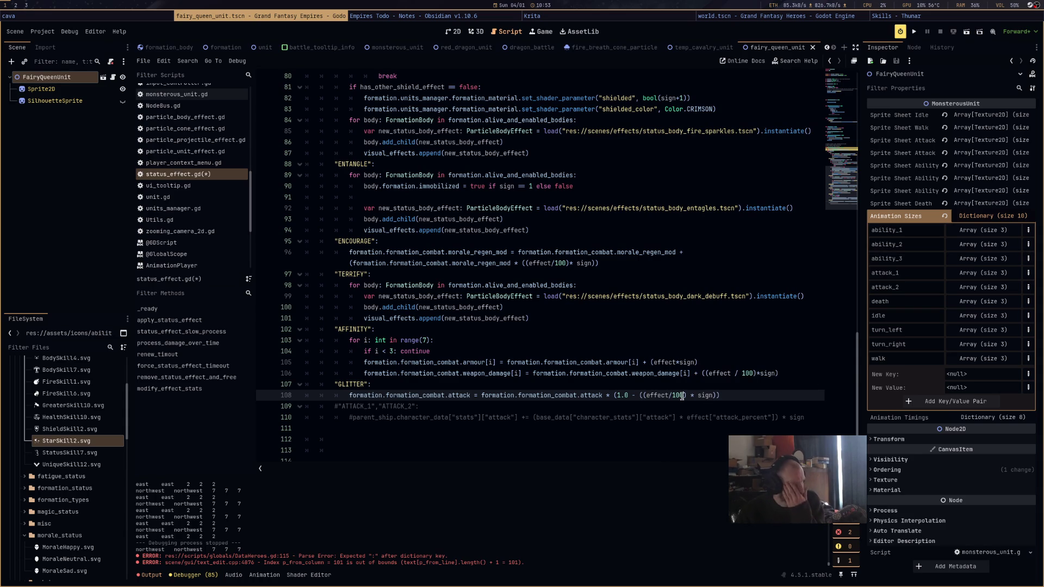
key(ctrl+s)
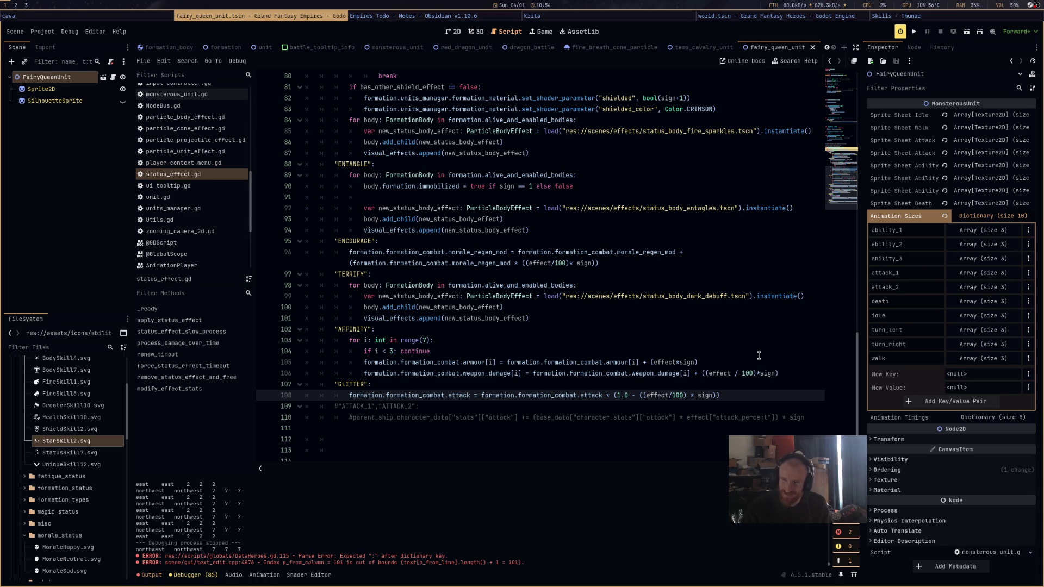
Add a matching defence line below the attack line, then launch the game with F5
click(778, 392)
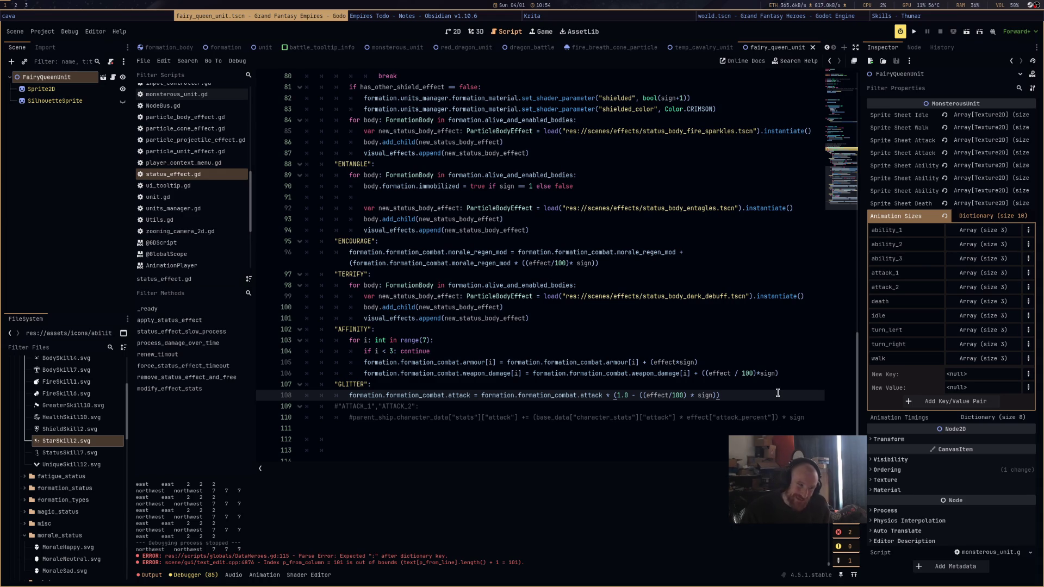
scroll(777, 392, down, 1)
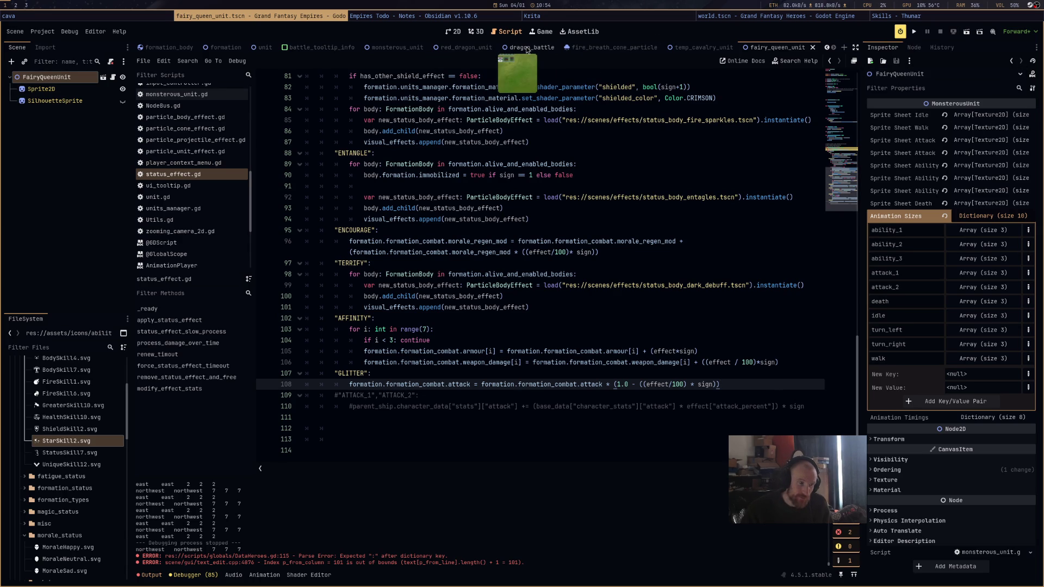
key(ctrl+shift+Left)
key(ctrl+shift+Left)
key(ctrl+shift+Left)
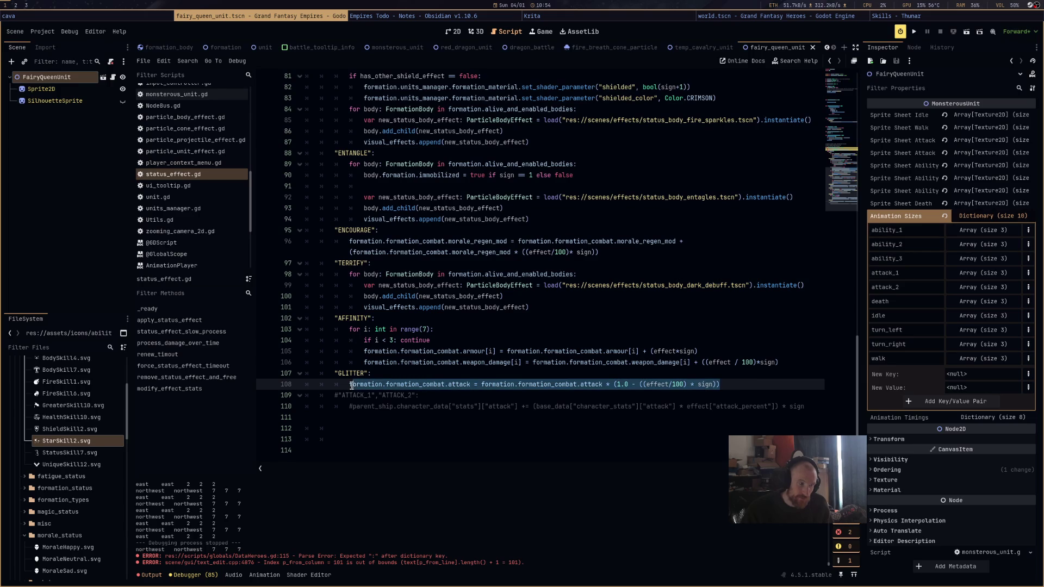
key(ctrl+c)
key(End)
key(Return)
key(ctrl+v)
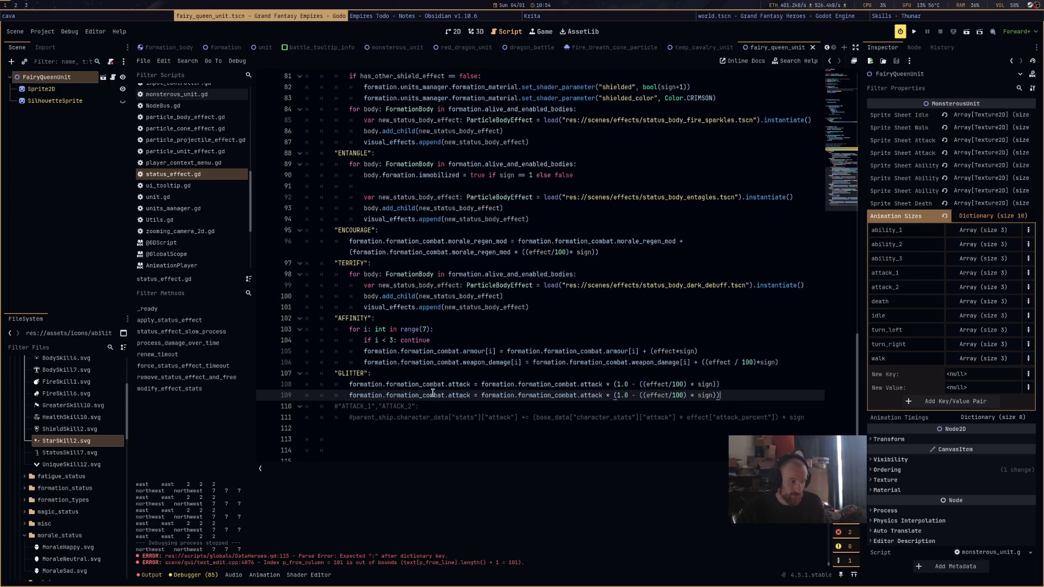
double_click(459, 395)
text(defe)
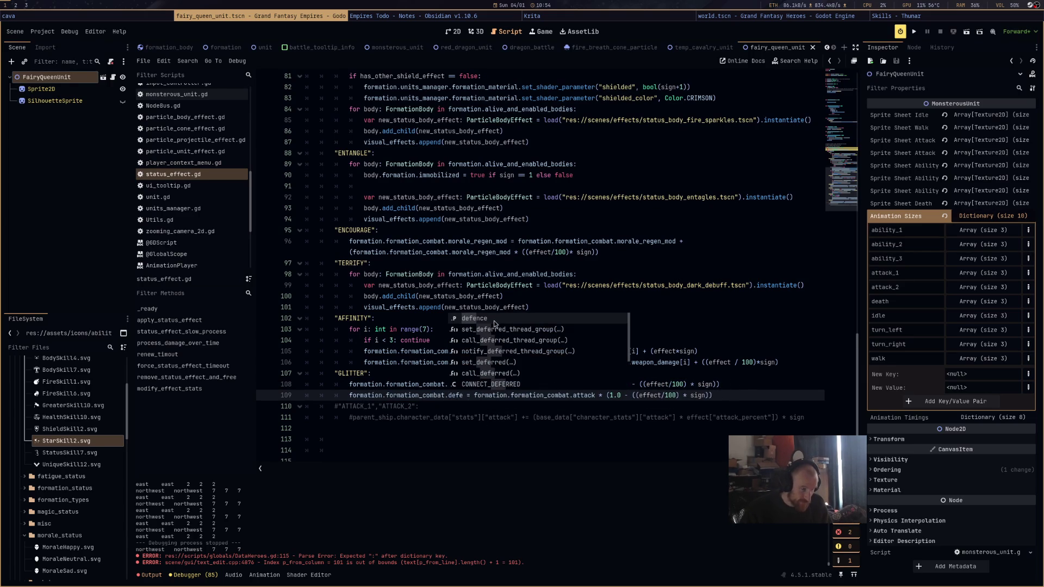
key(Return)
double_click(460, 394)
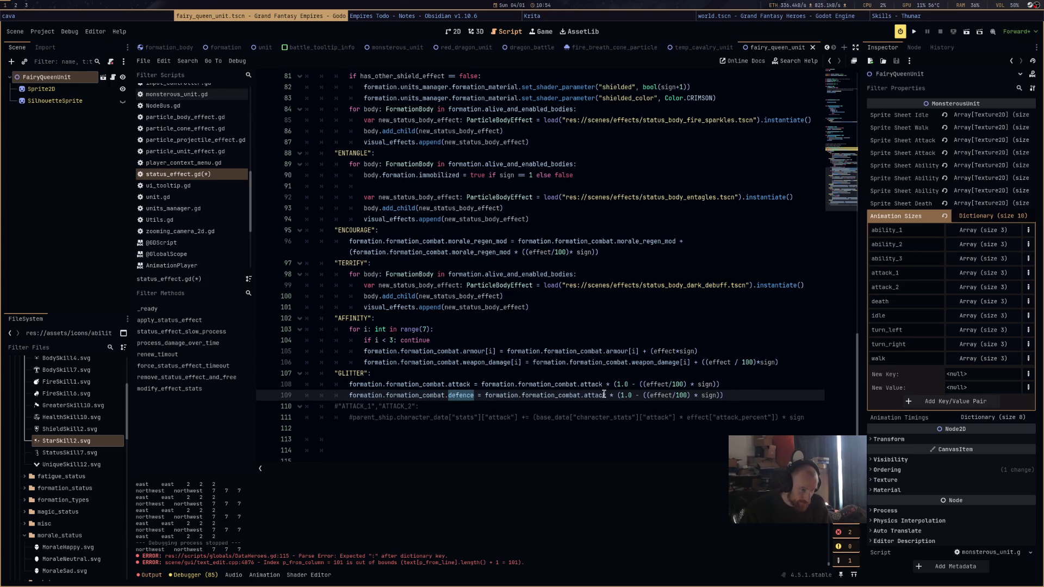
key(ctrl+c)
double_click(598, 394)
key(ctrl+v)
key(F5)
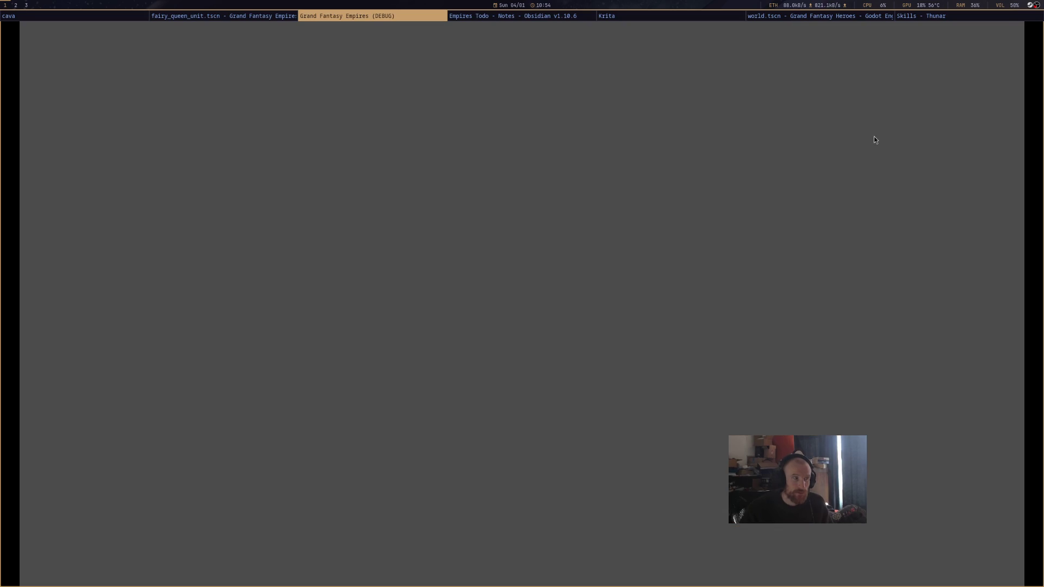
Close the game, run the dragon_battle scene, and select the fairy queen's unit
key(super+shift+q)
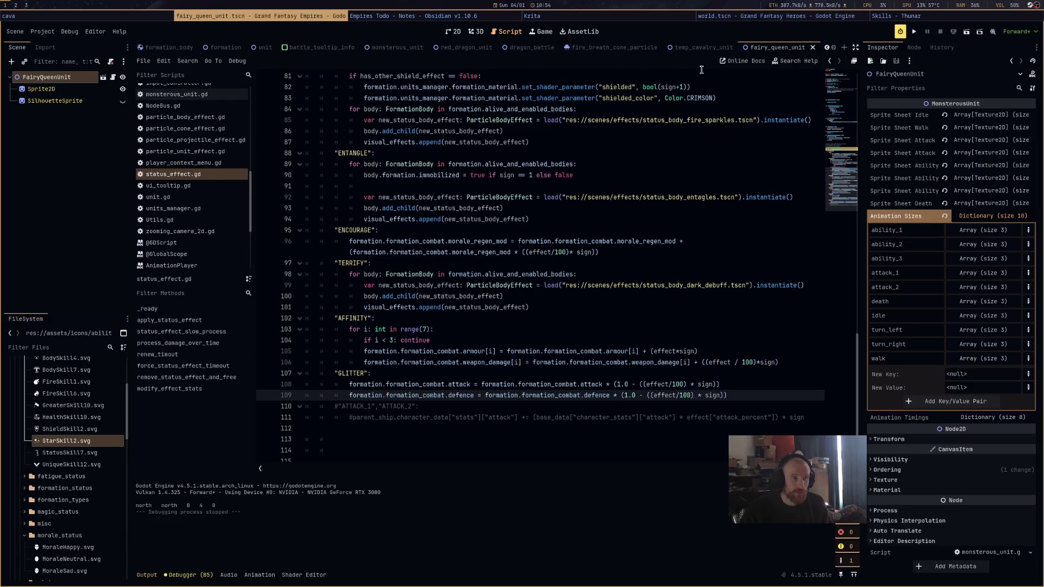
click(511, 50)
click(966, 32)
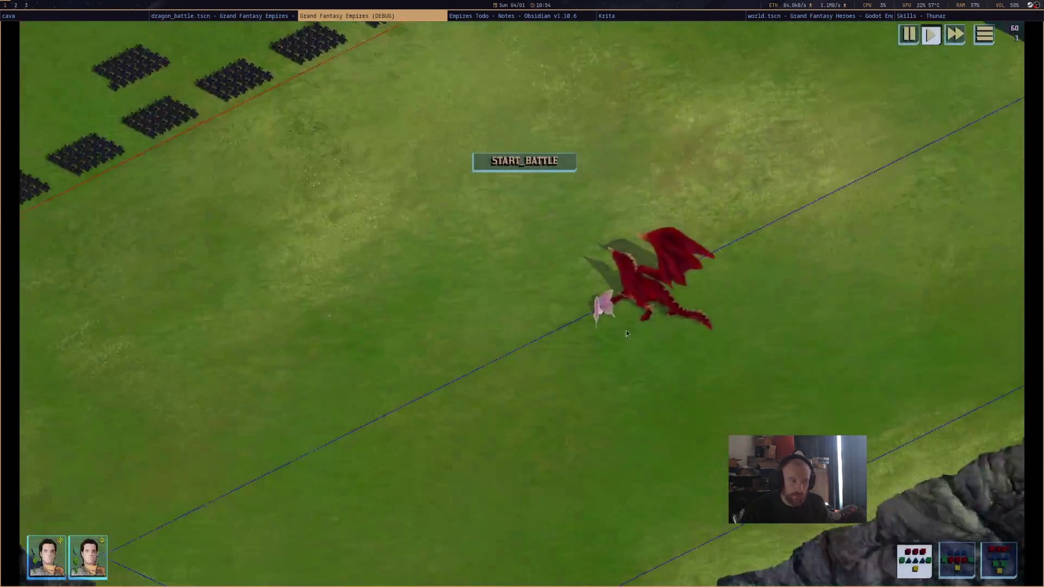
mouse_move(597, 307)
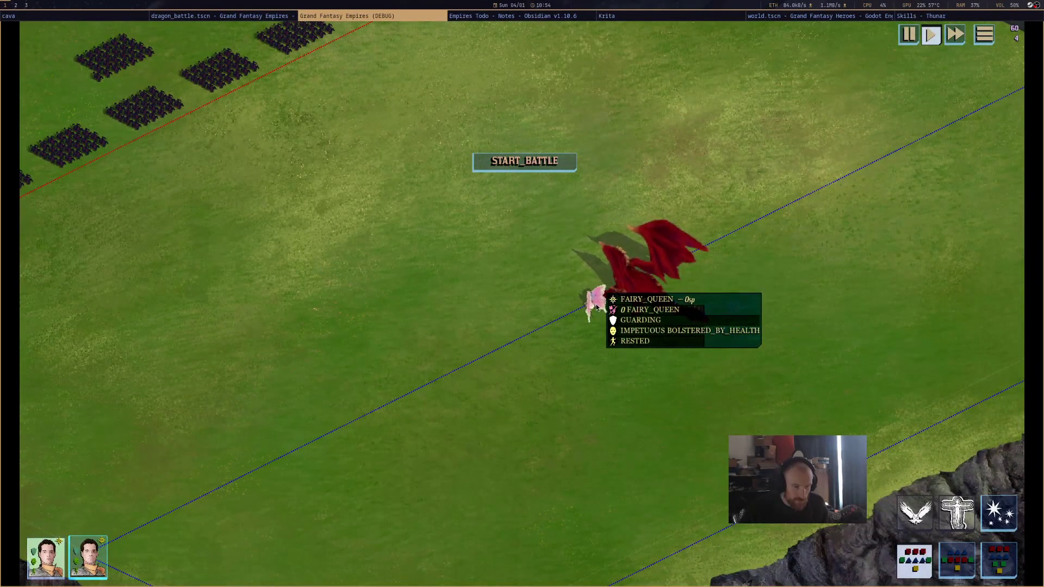
drag(596, 307, 525, 242)
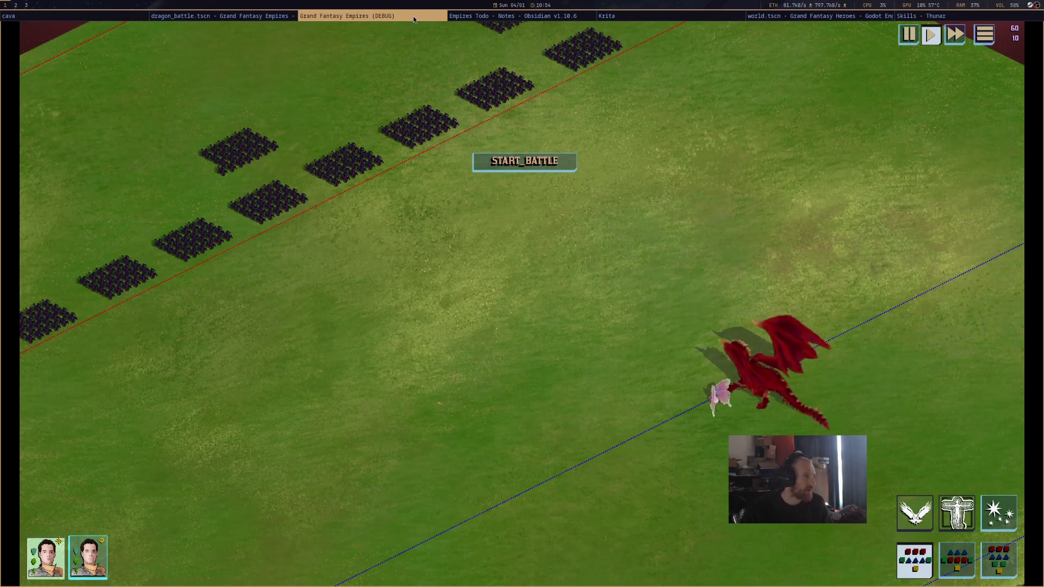
Stop the game and change GLITTER's cost in DataHeroes.gd to 100.0
key(F8)
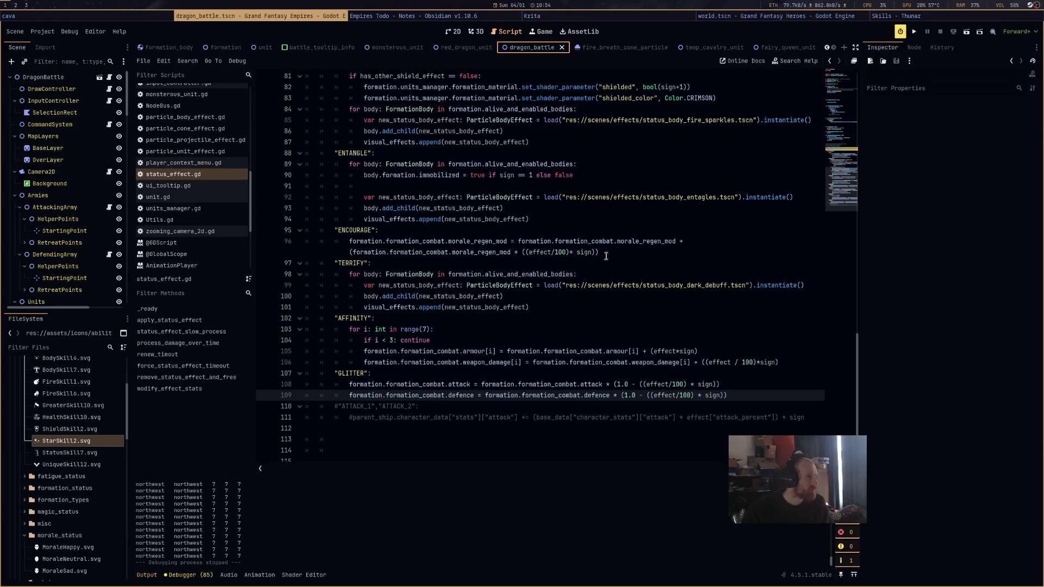
scroll(221, 215, up, 5)
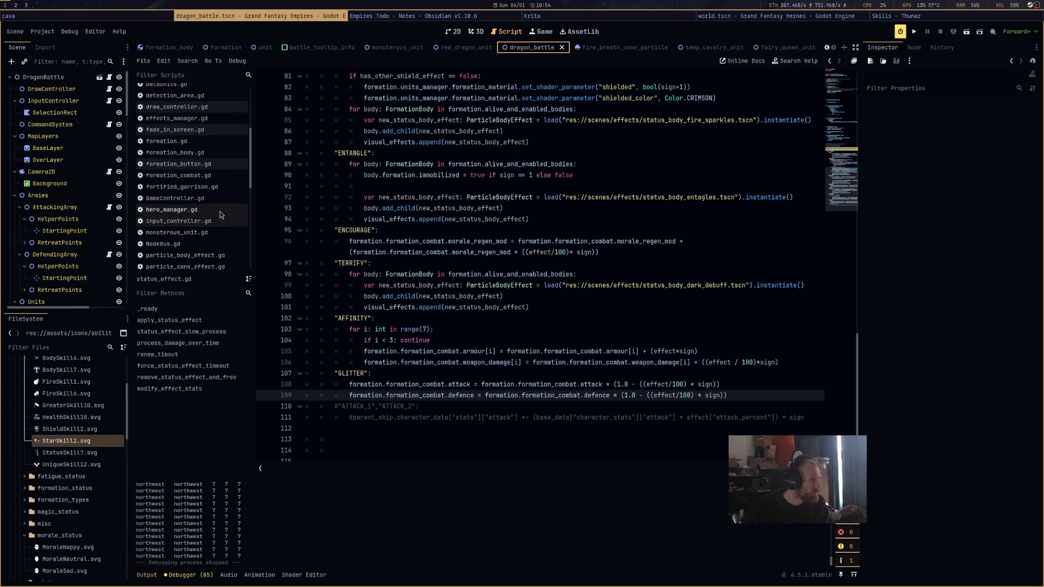
click(168, 131)
scroll(506, 244, up, 10)
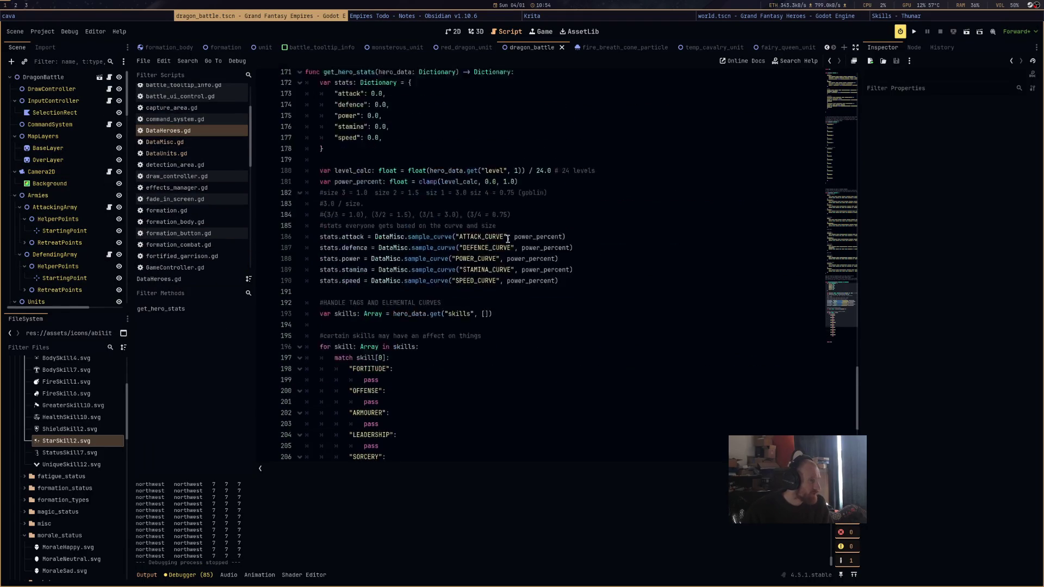
scroll(482, 246, up, 8)
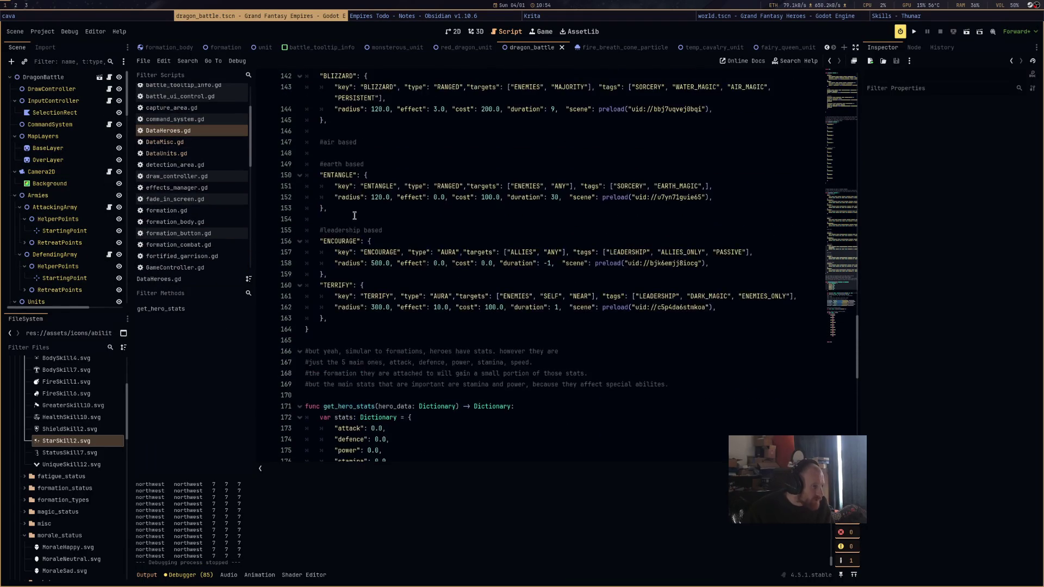
scroll(343, 188, up, 5)
double_click(343, 187)
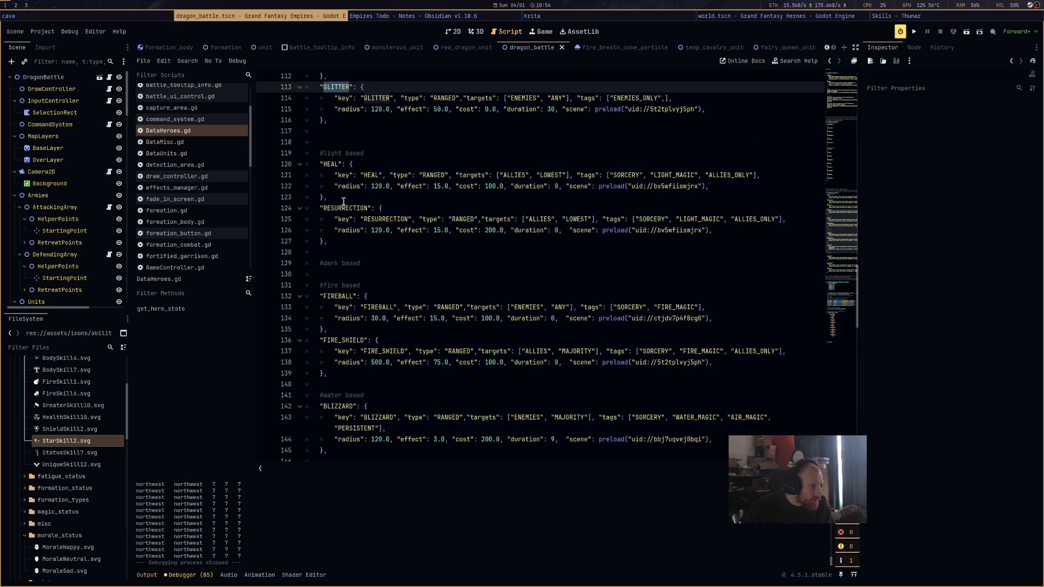
click(486, 208)
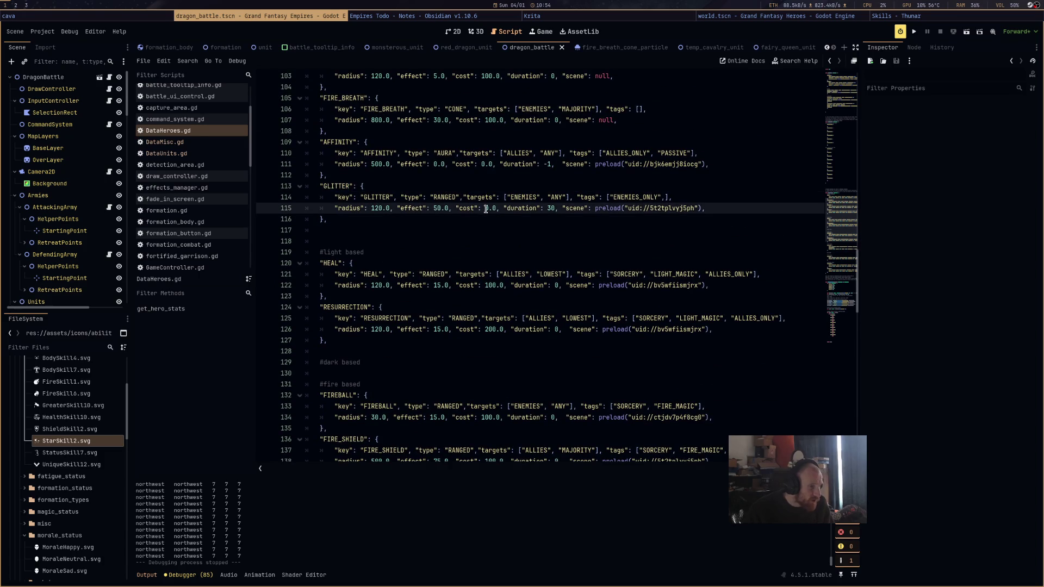
text(10)
click(691, 241)
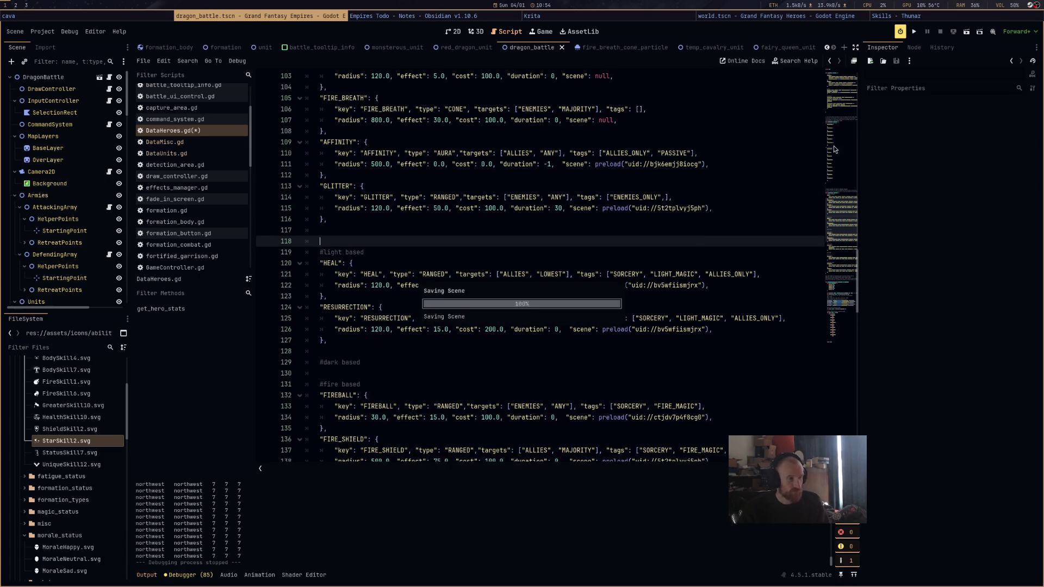
Rerun the dragon battle scene and select the red dragon, triggering the formation_combat.gd error
click(967, 33)
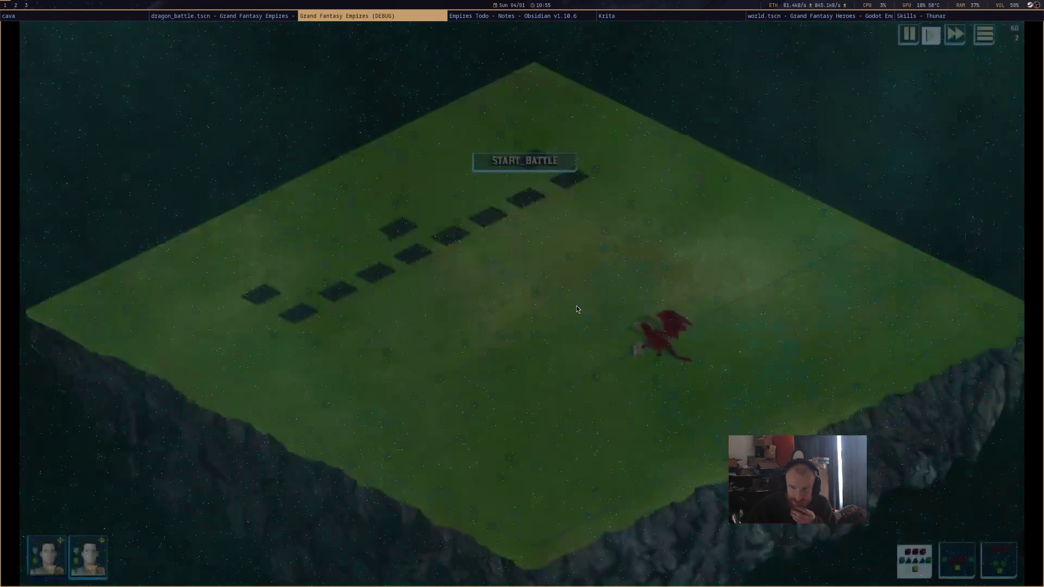
scroll(531, 269, up, 3)
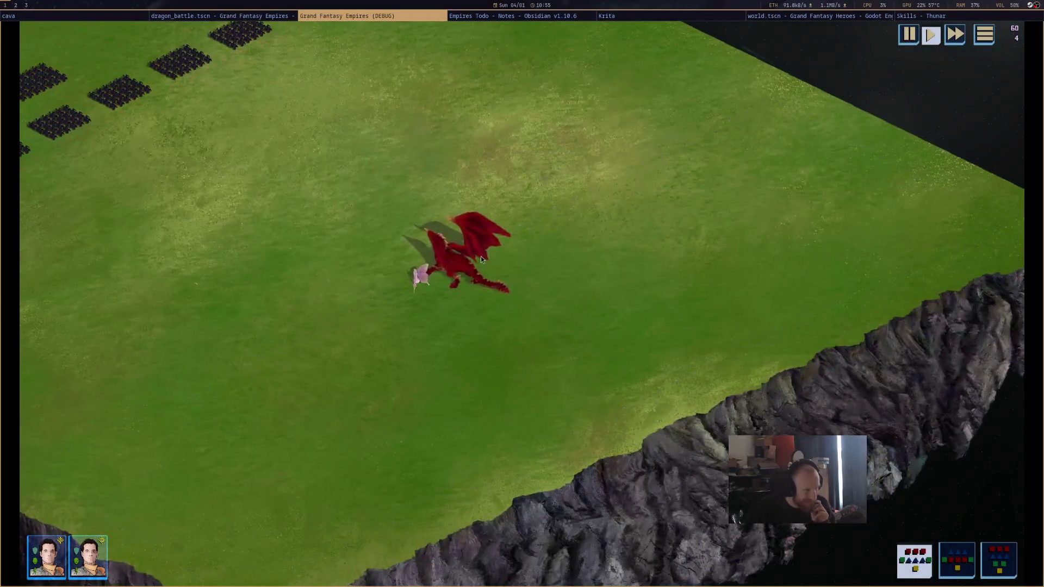
click(480, 256)
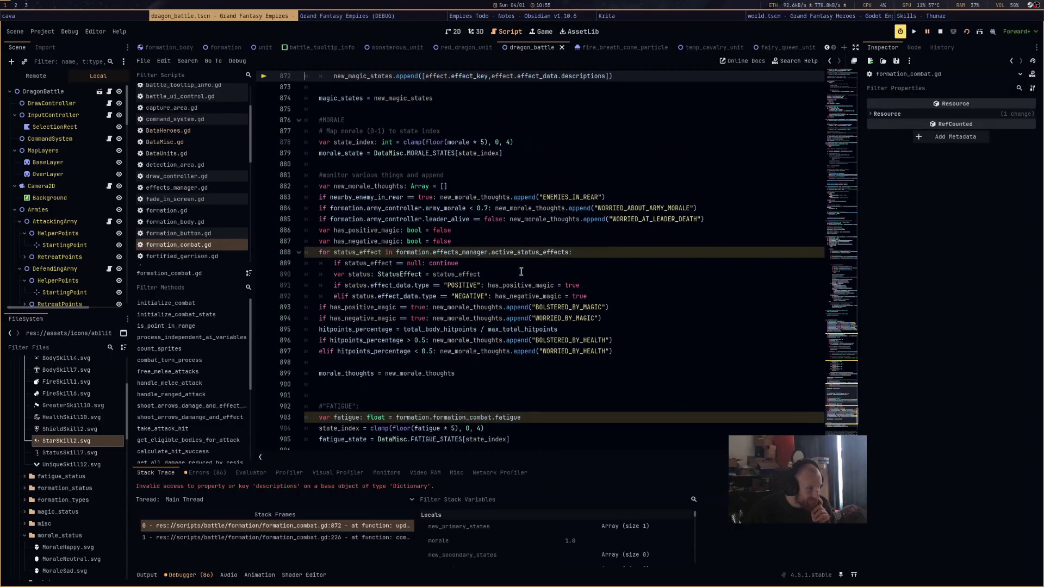
Inspect line 872 of formation_combat.gd where the debugger halted
mouse_move(545, 299)
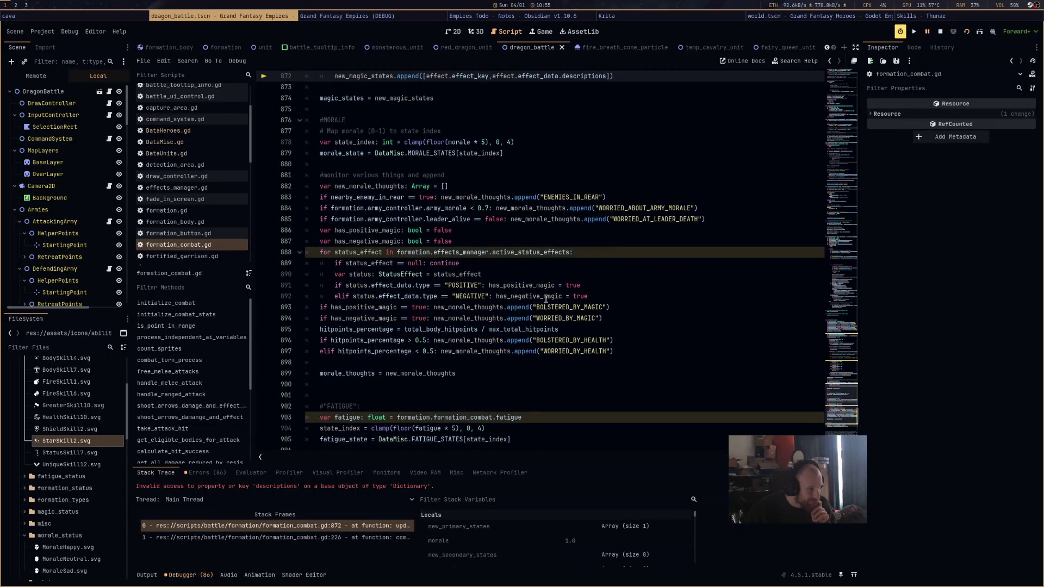
scroll(545, 298, up, 1)
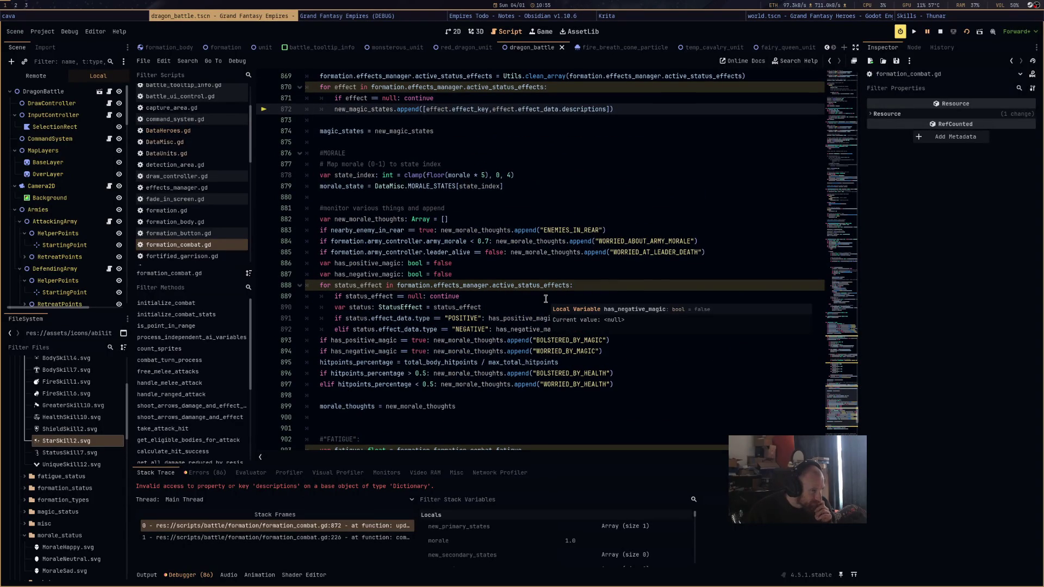
scroll(545, 299, up, 2)
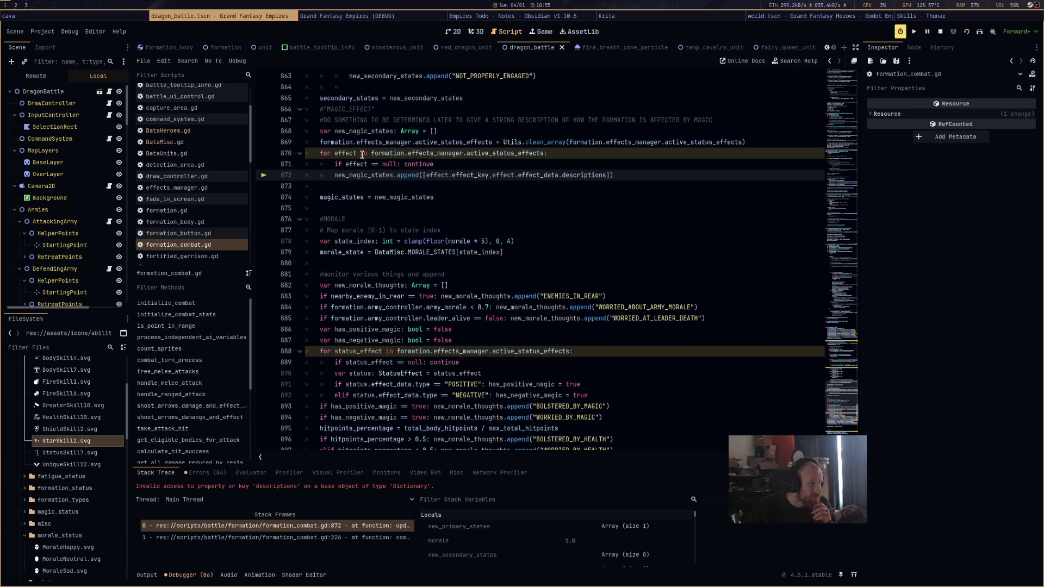
double_click(376, 179)
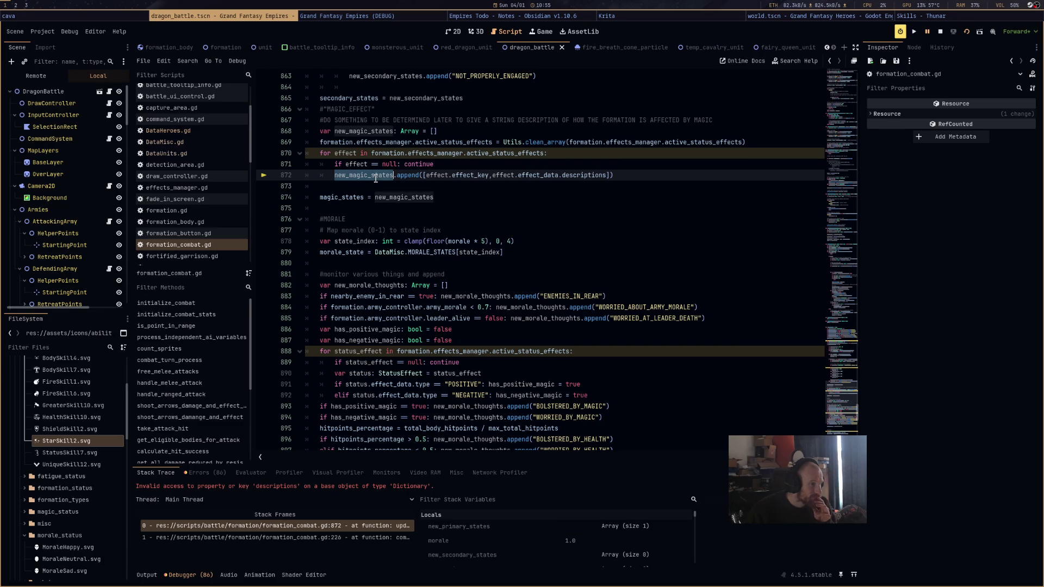
click(701, 224)
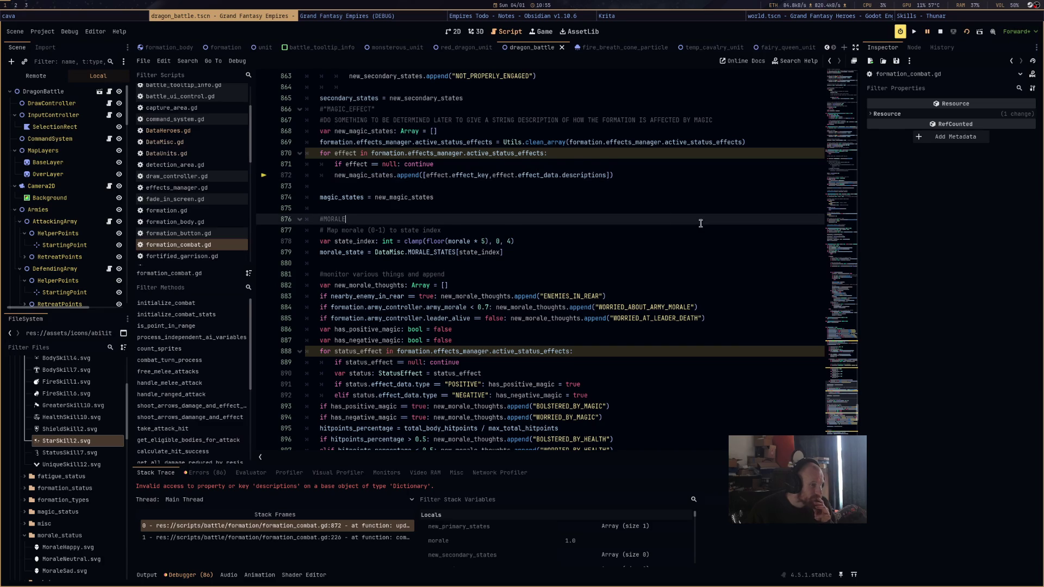
click(541, 176)
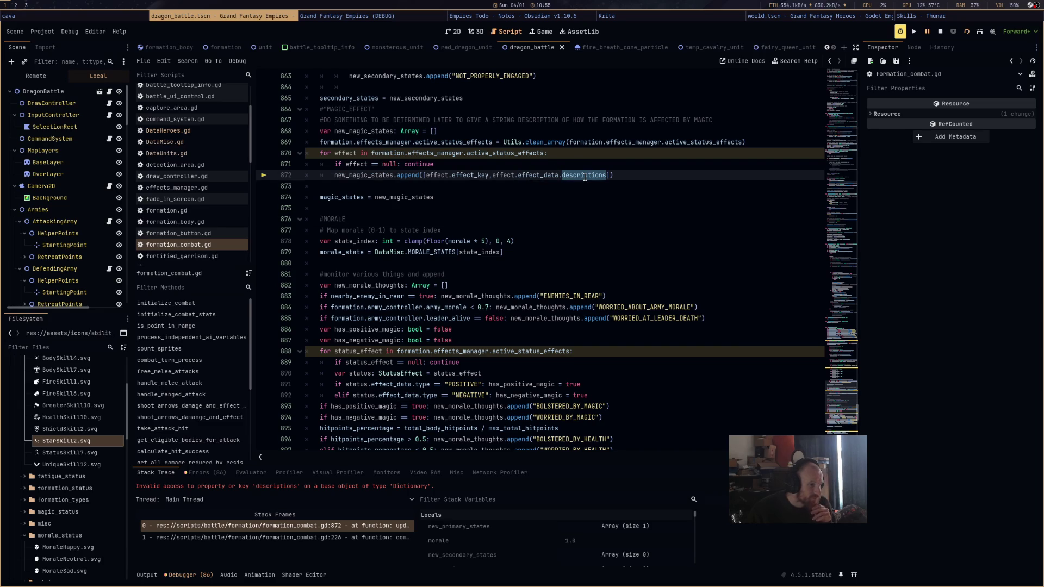
scroll(731, 242, down, 4)
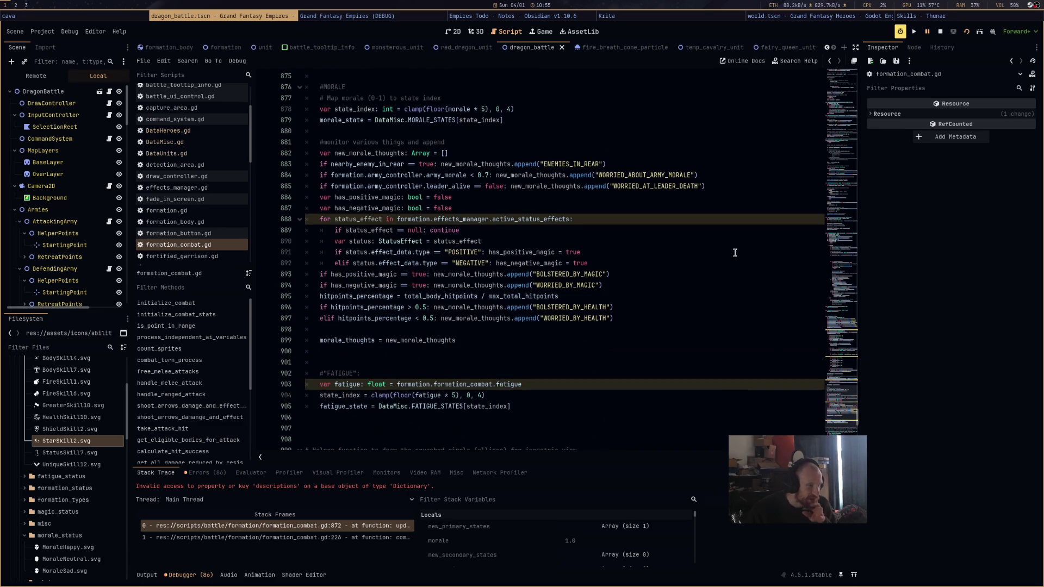
scroll(735, 253, up, 5)
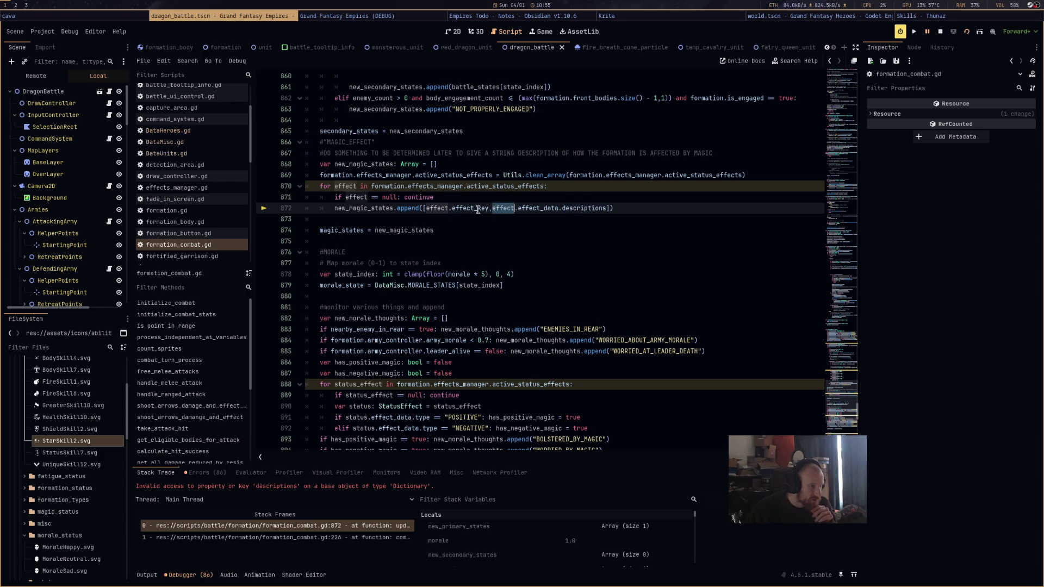
scroll(435, 228, down, 12)
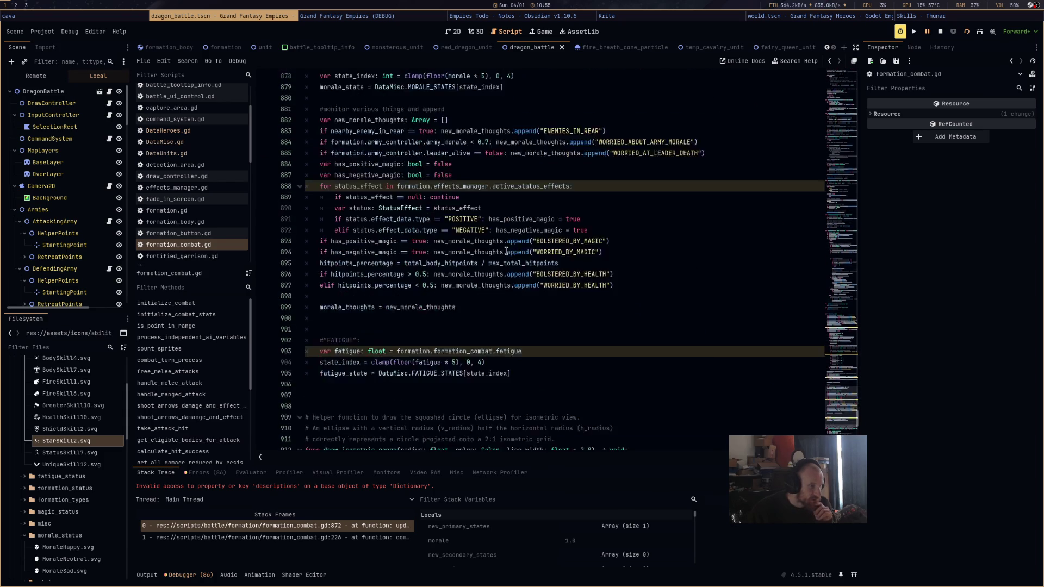
scroll(506, 251, up, 5)
scroll(506, 251, up, 8)
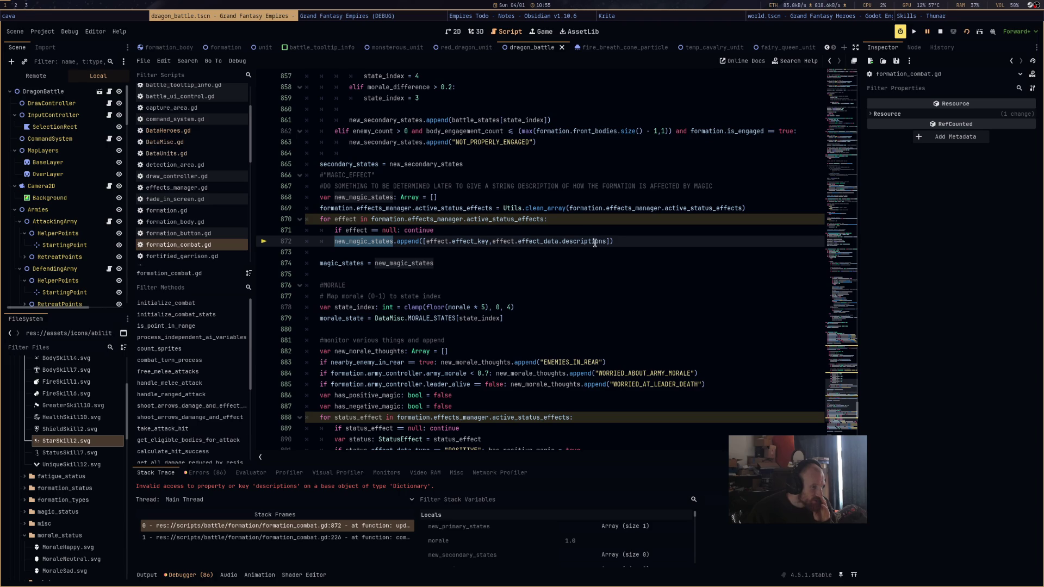
Replace effect.effect_data.descriptions with effect.effect_key and relaunch the battle scene
drag(492, 243, 607, 244)
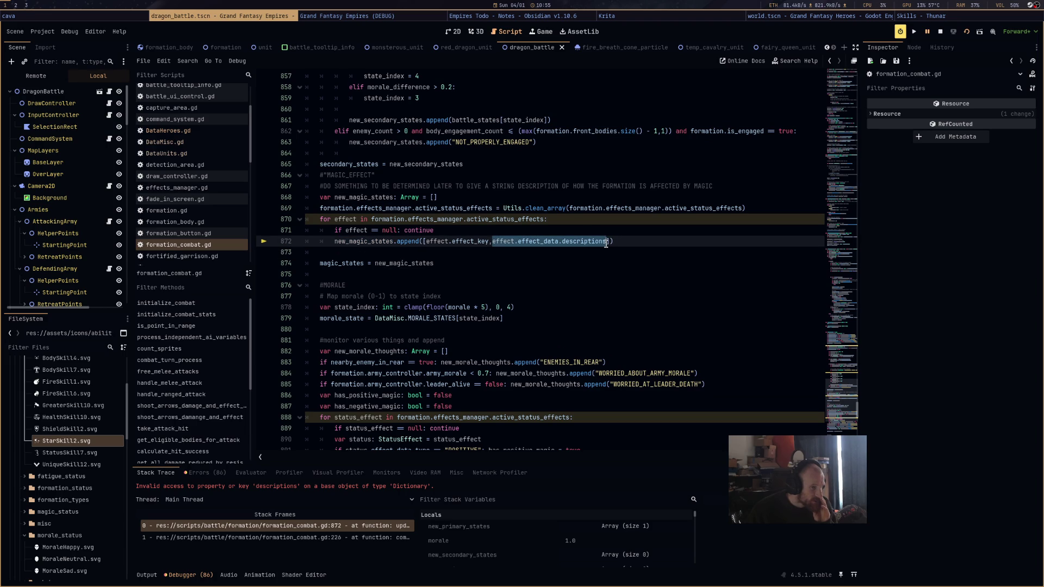
key(BackSpace)
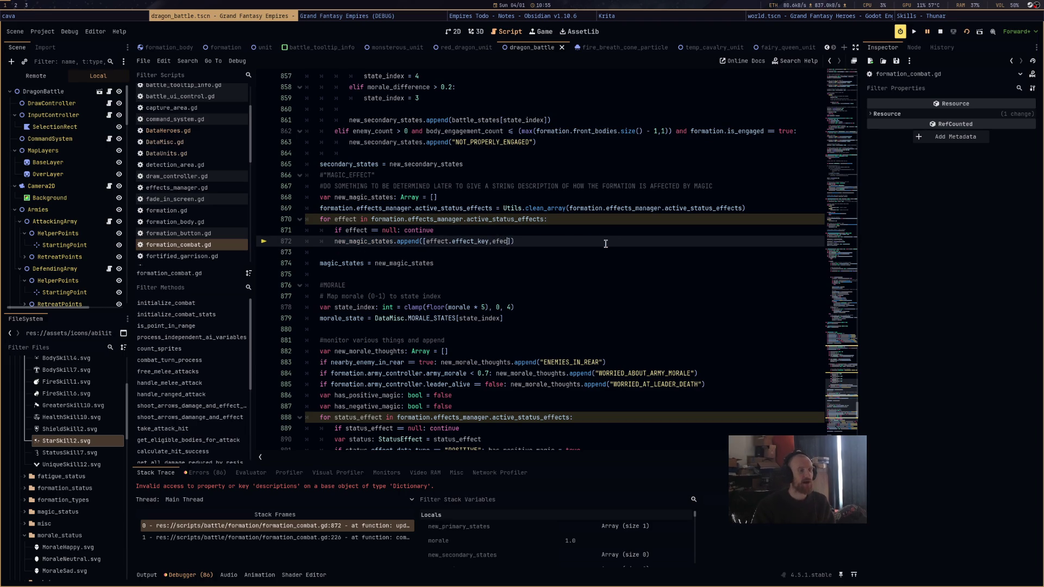
key(BackSpace)
key(BackSpace)
text(fect)
text(.effect_key +)
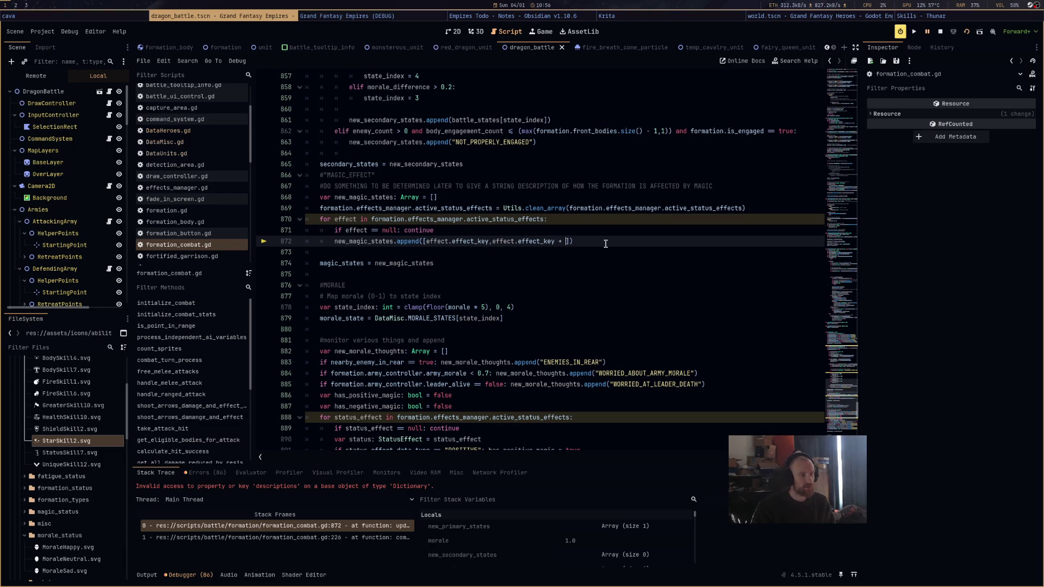
click(967, 32)
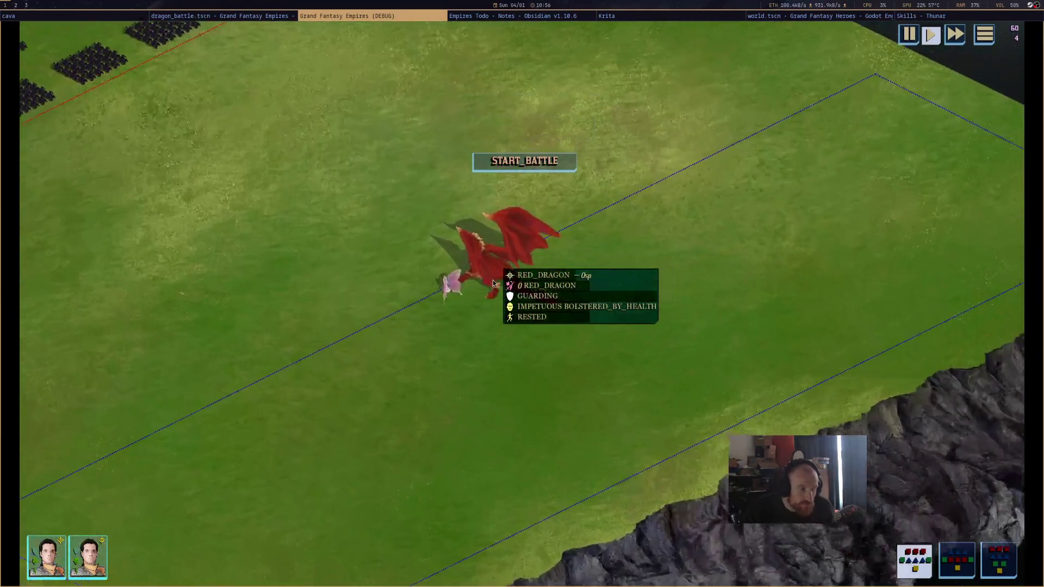
Move the red dragon further right on the field and start the battle
click(494, 283)
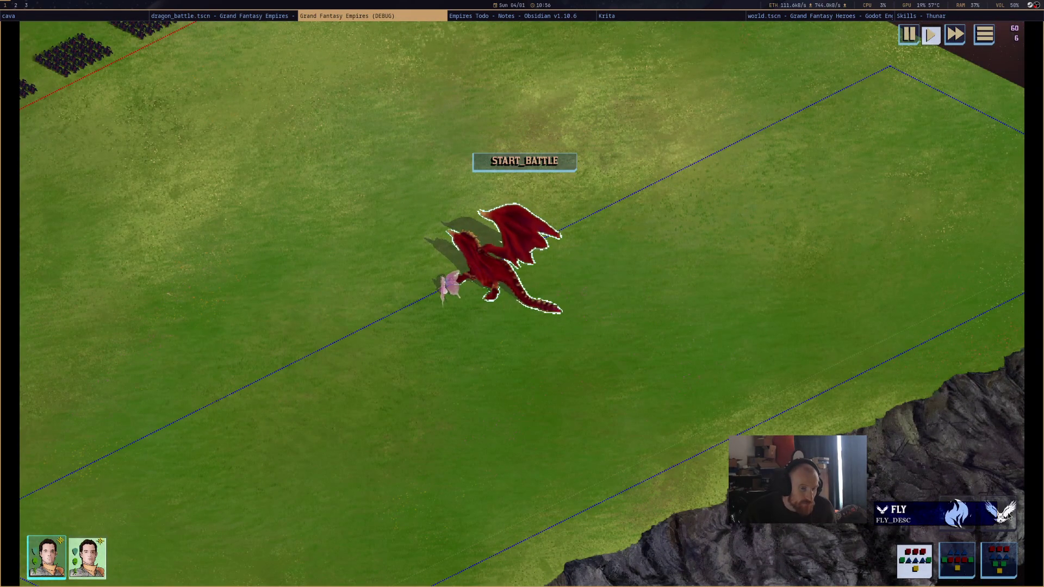
click(641, 213)
click(524, 162)
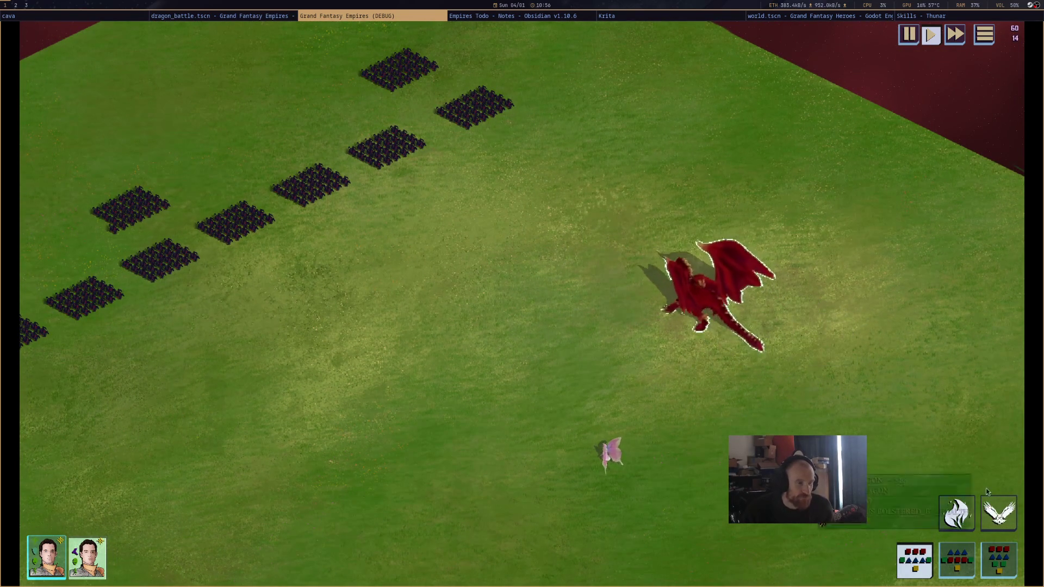
Aim the dragon's fire breath at the bottom-left troop block and follow the troops
mouse_move(615, 243)
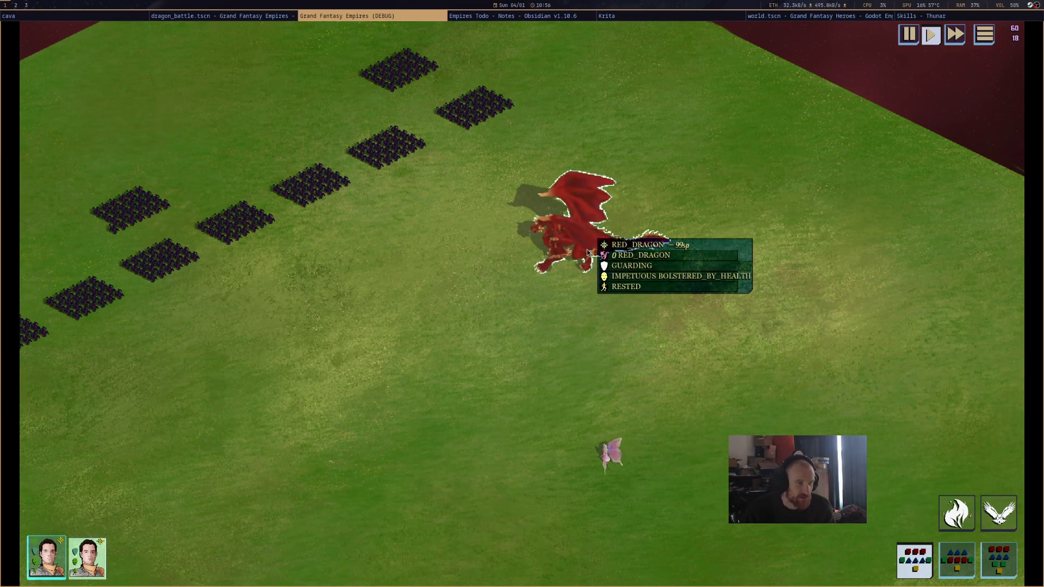
click(956, 514)
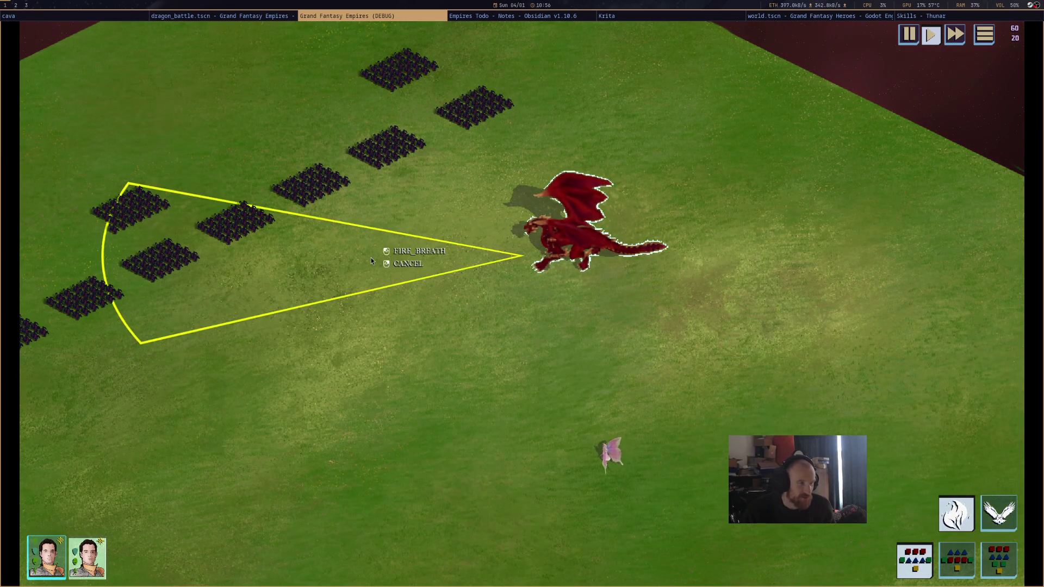
click(364, 246)
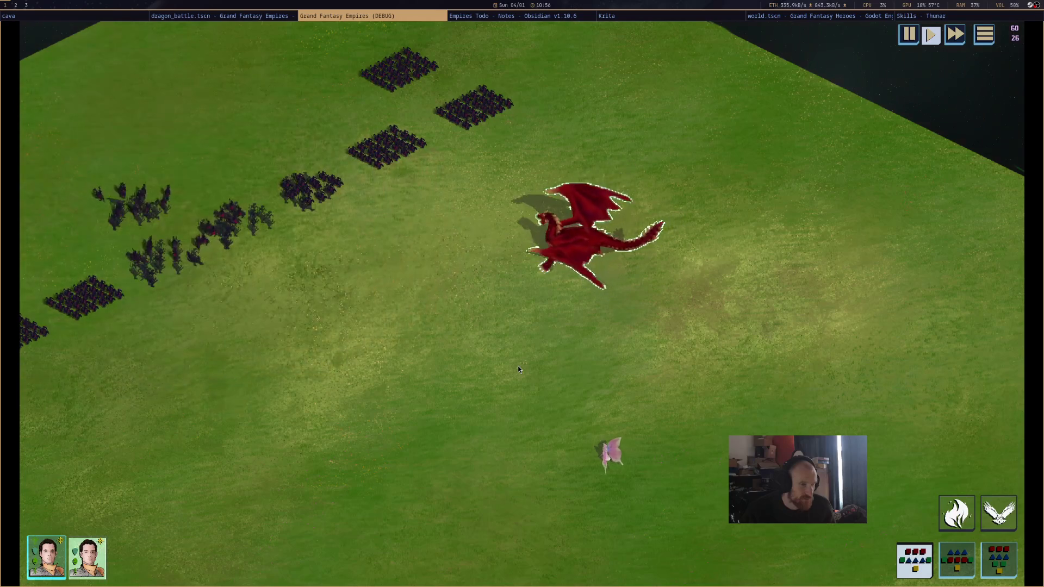
drag(406, 246, 629, 298)
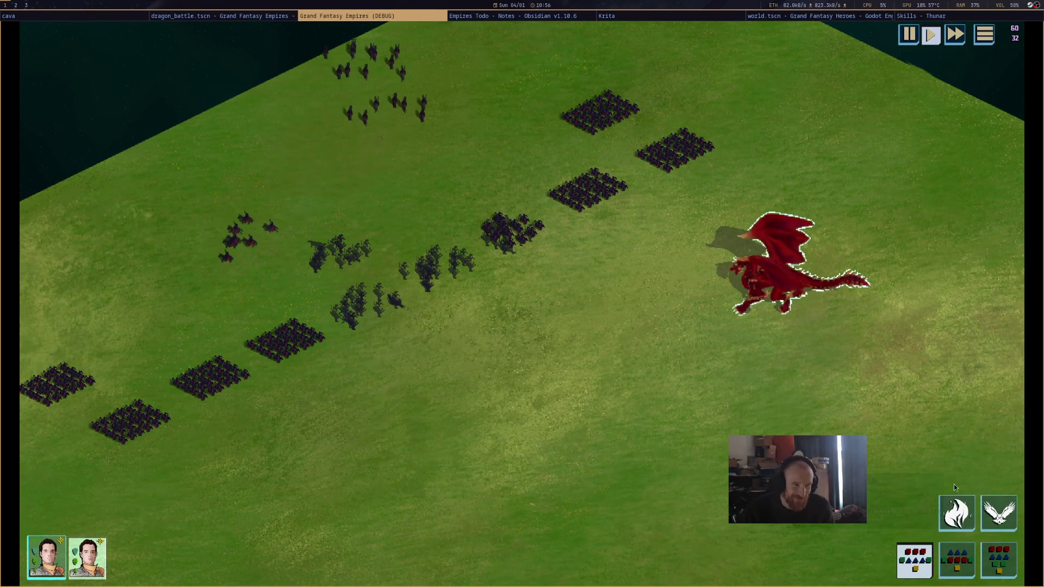
click(956, 511)
click(136, 419)
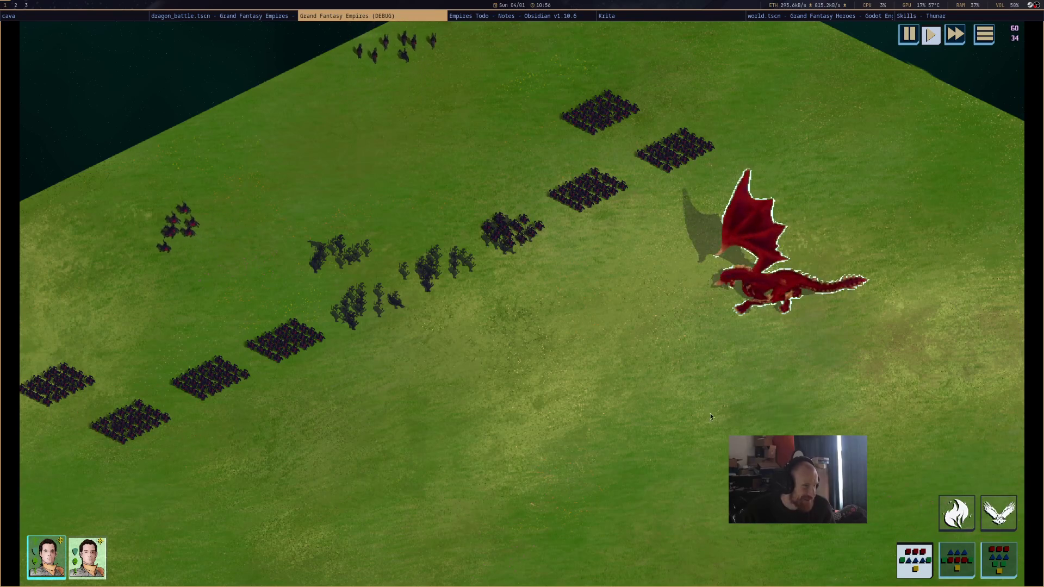
drag(592, 394, 677, 389)
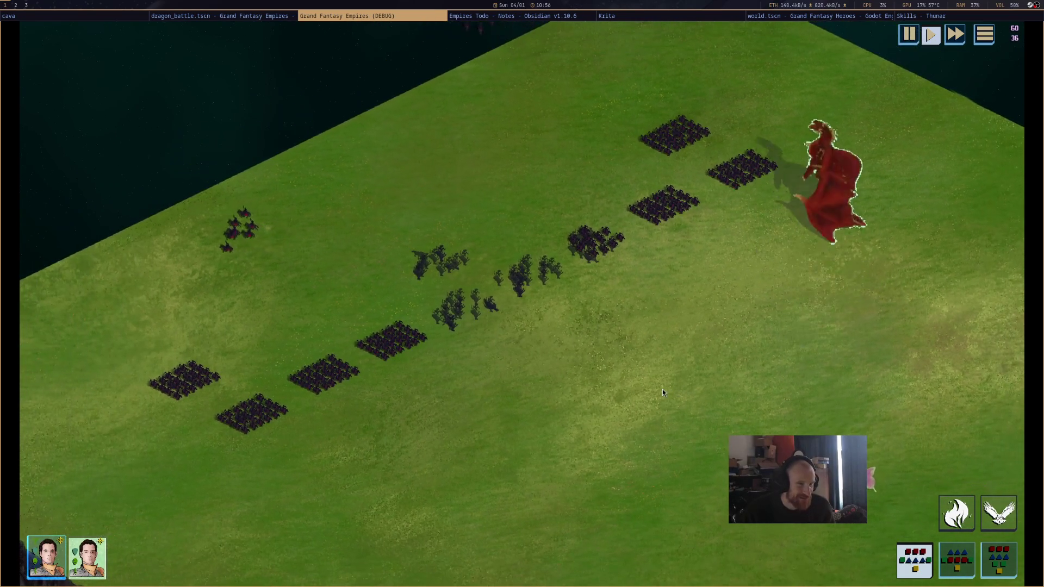
drag(648, 422, 712, 404)
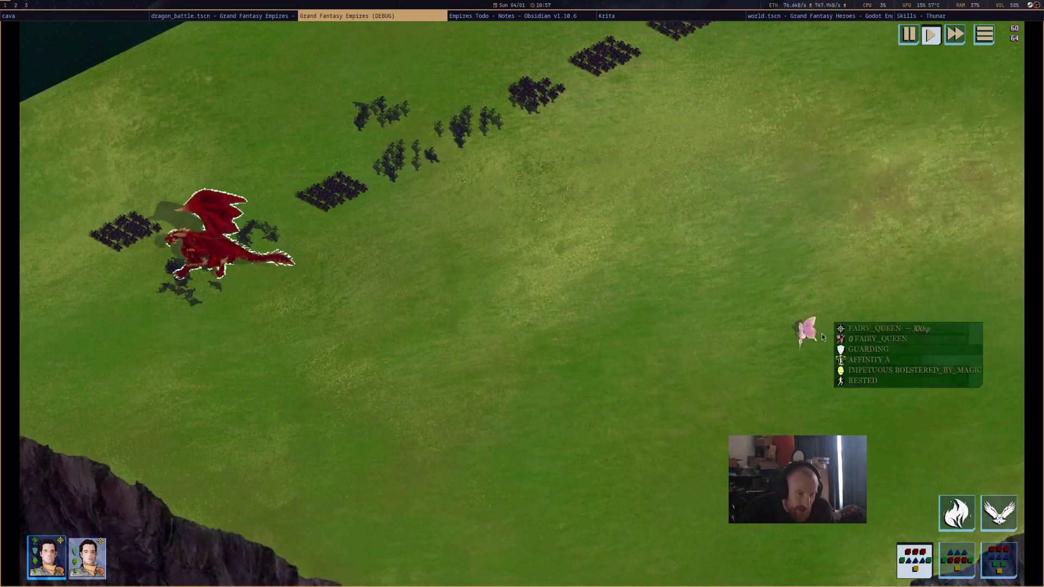
Select the fairy queen and cast Glitter on the enemy cavalry cluster, watching the burst
click(804, 329)
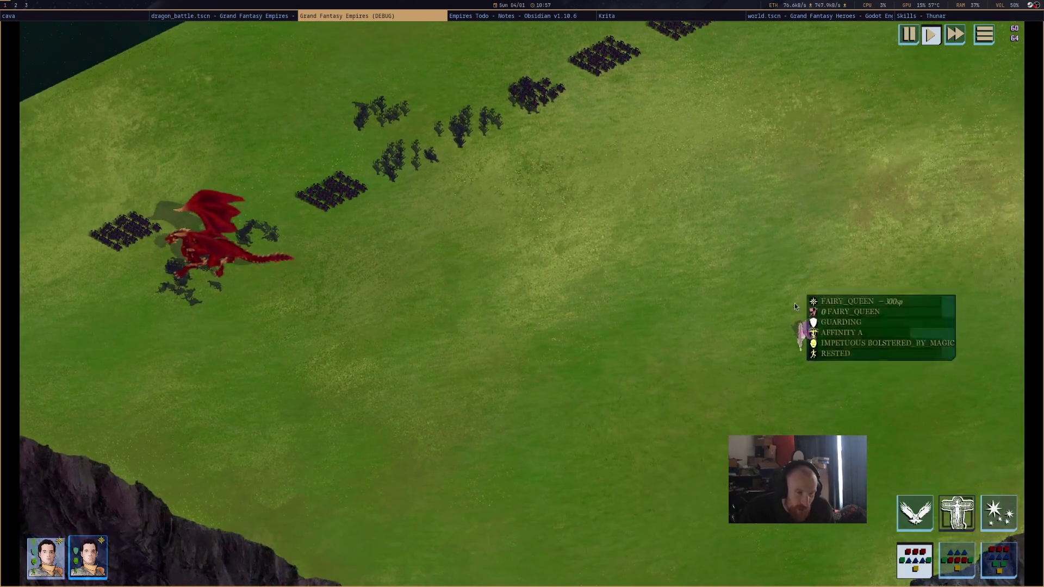
drag(539, 266, 664, 362)
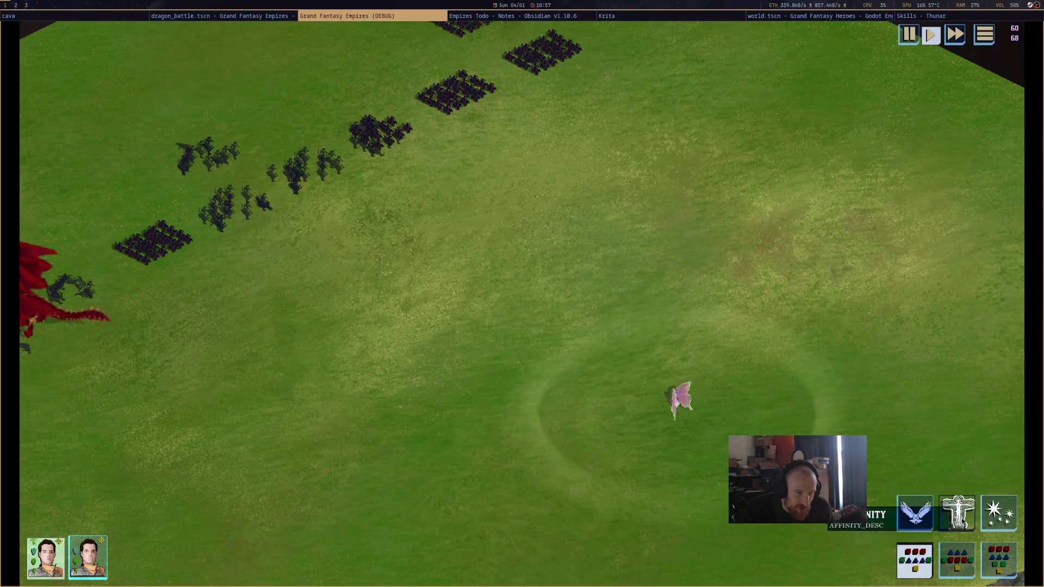
click(989, 521)
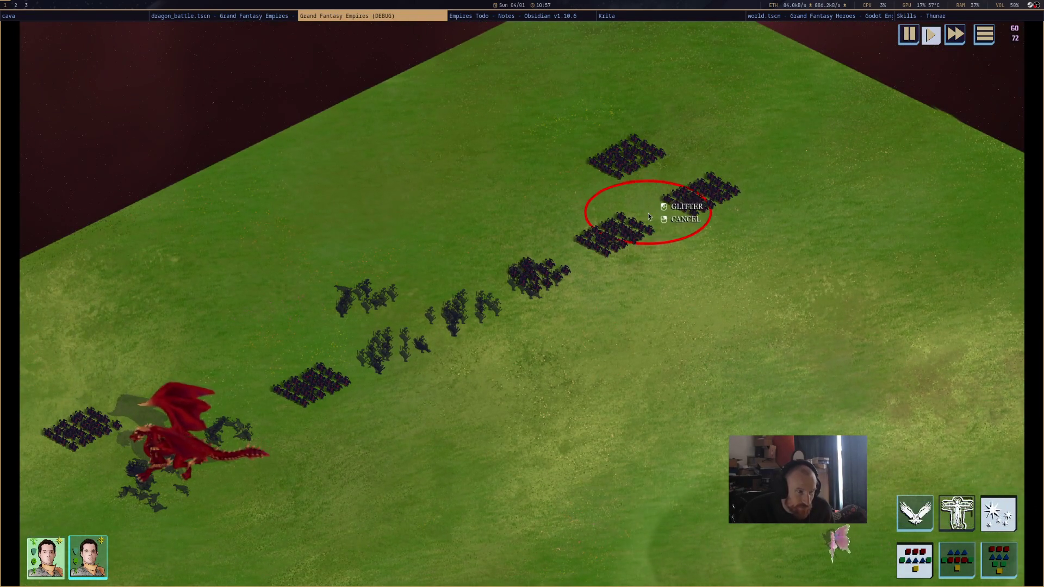
click(674, 239)
drag(732, 346, 736, 431)
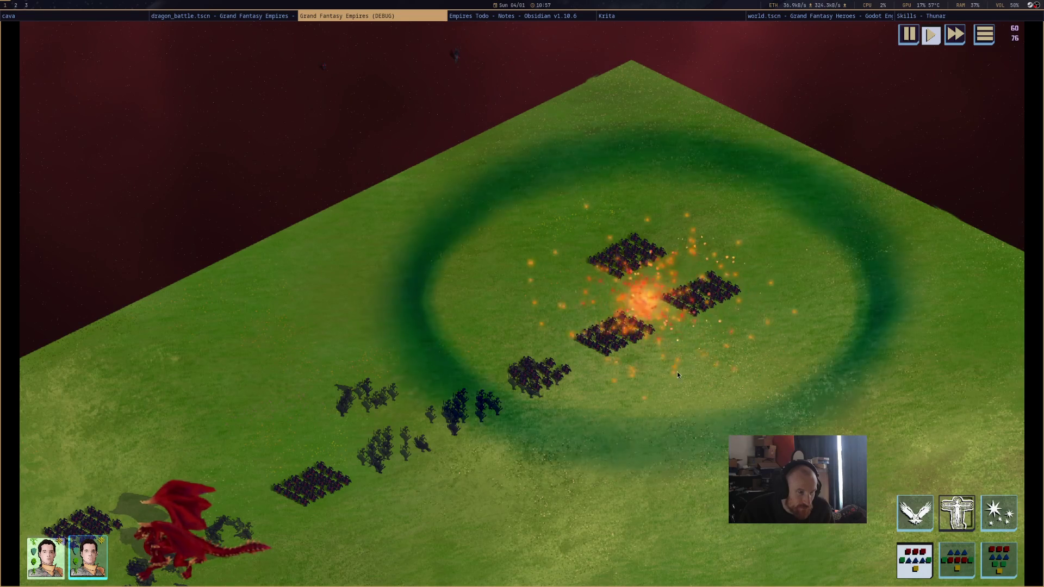
mouse_move(633, 338)
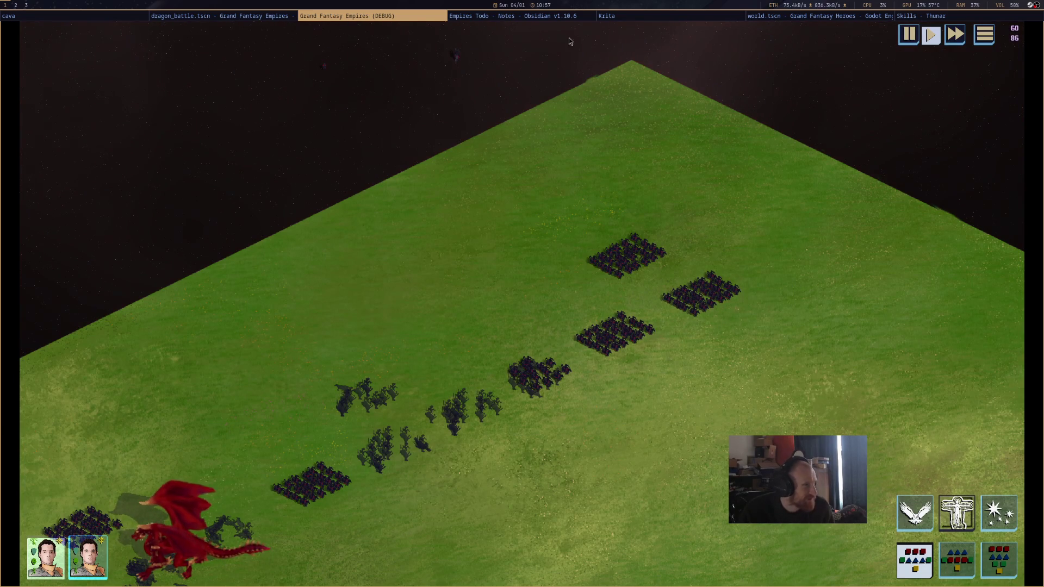
In the Remote scene tree, expand DragonBattle > Armies > AttackingArmy to list its cavalry
click(263, 17)
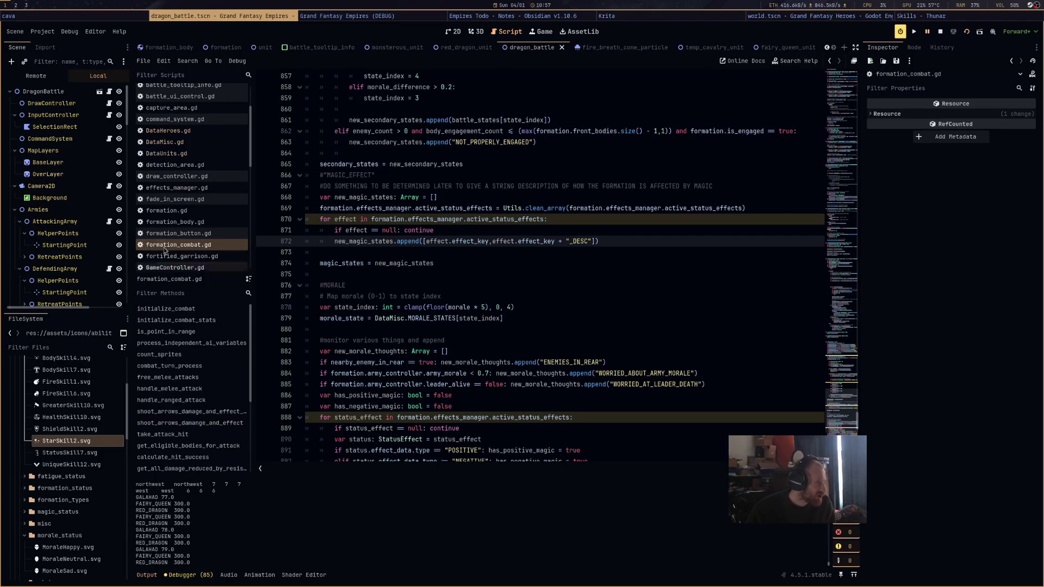
click(36, 75)
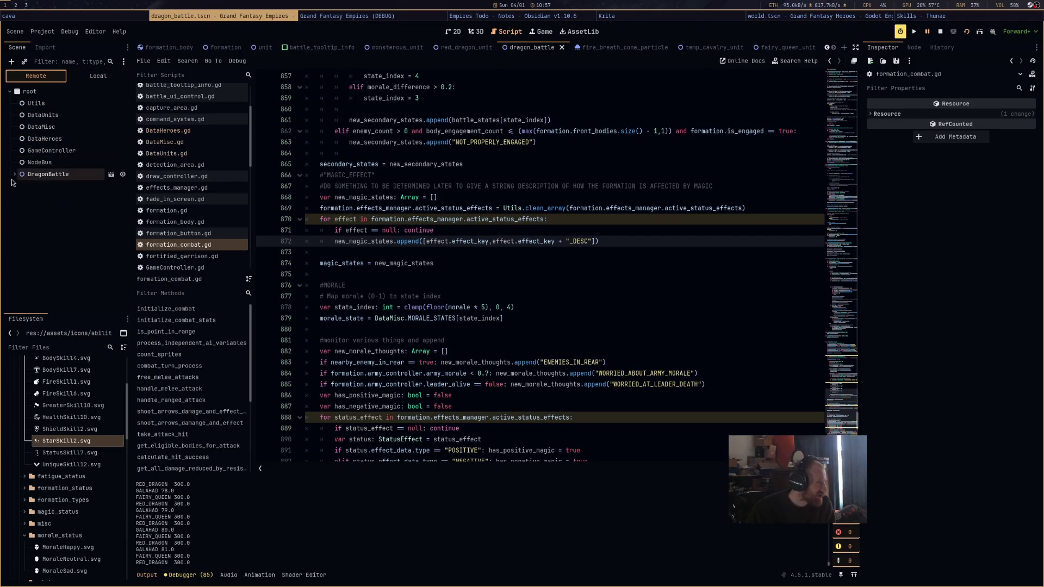
click(14, 174)
scroll(23, 199, down, 3)
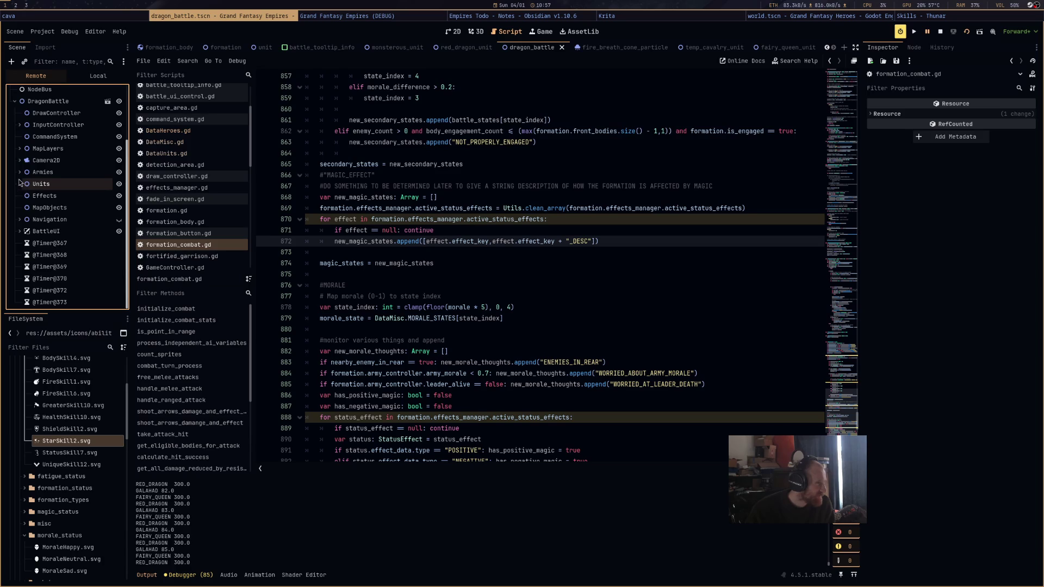
click(19, 184)
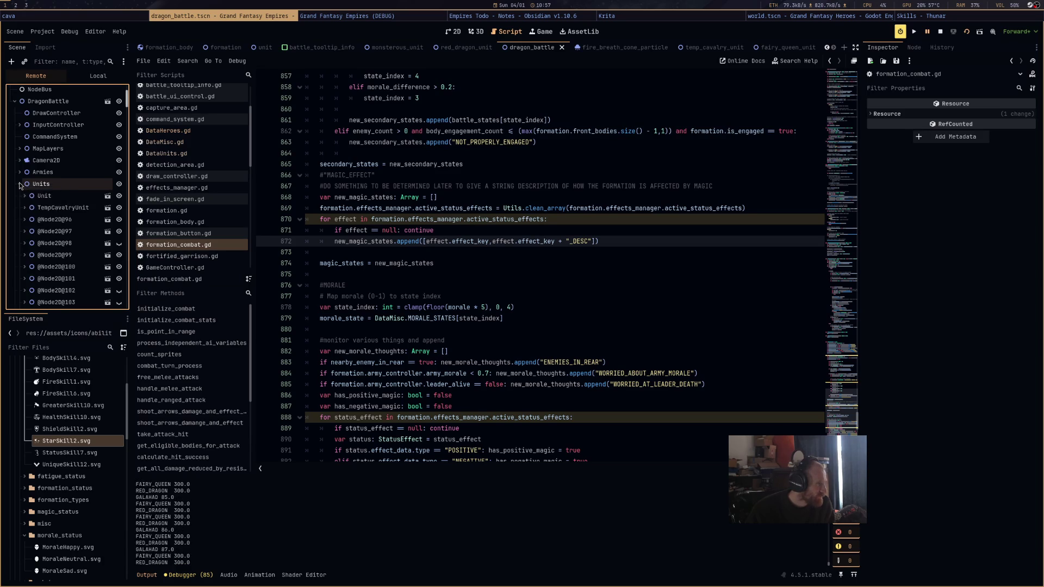
click(19, 184)
click(19, 172)
click(25, 184)
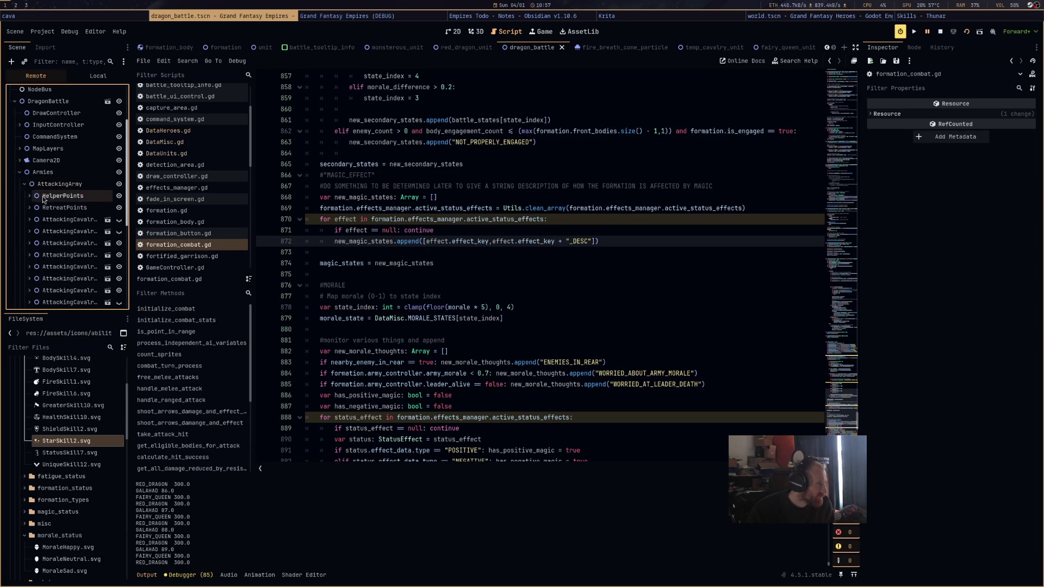
Inspect the AttackingCavalry formations' EffectsManager StatusEffect nodes, then stop the running game
scroll(60, 181, down, 3)
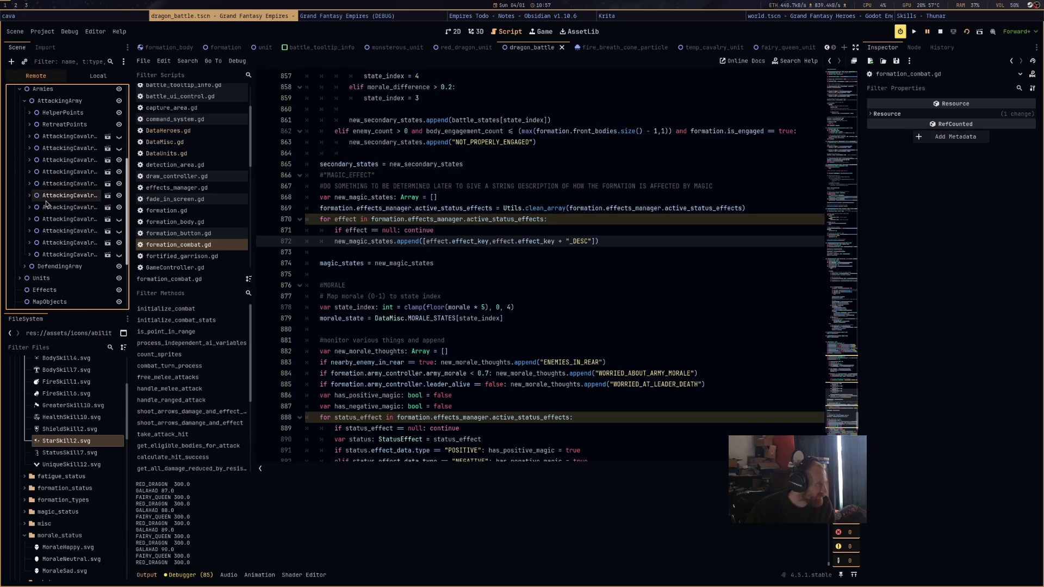
double_click(70, 163)
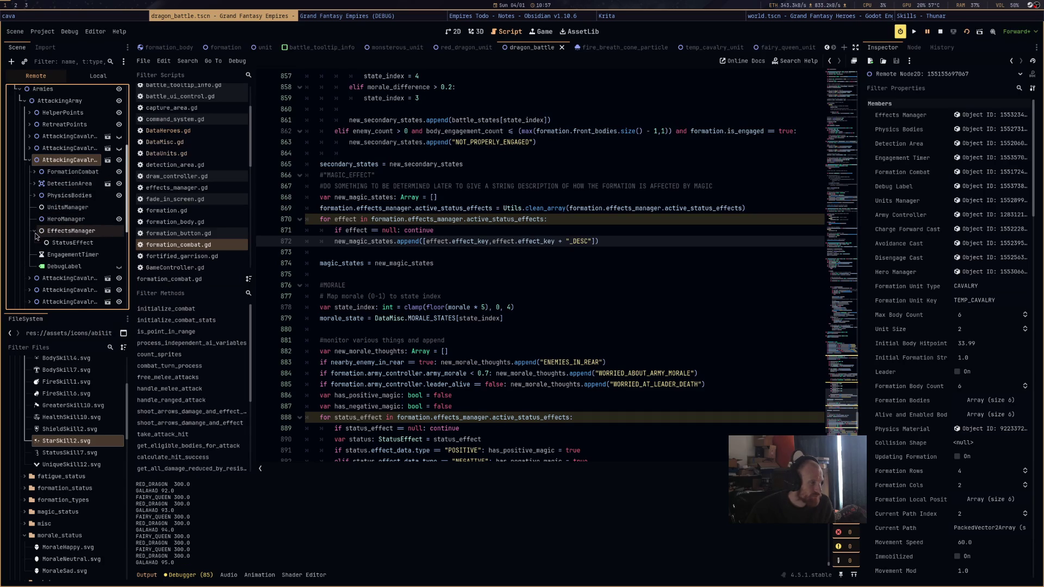
scroll(33, 218, down, 5)
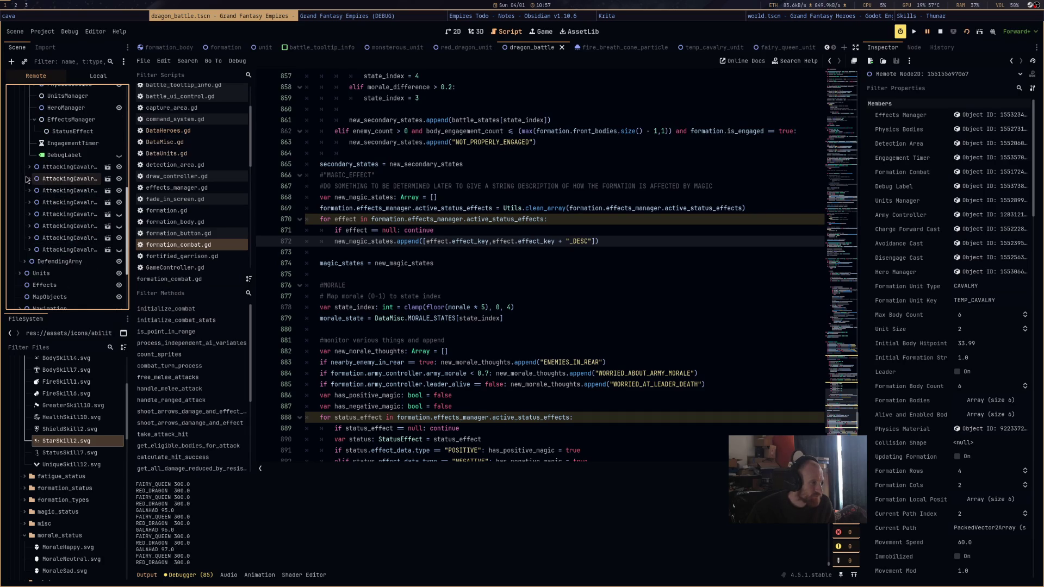
click(29, 179)
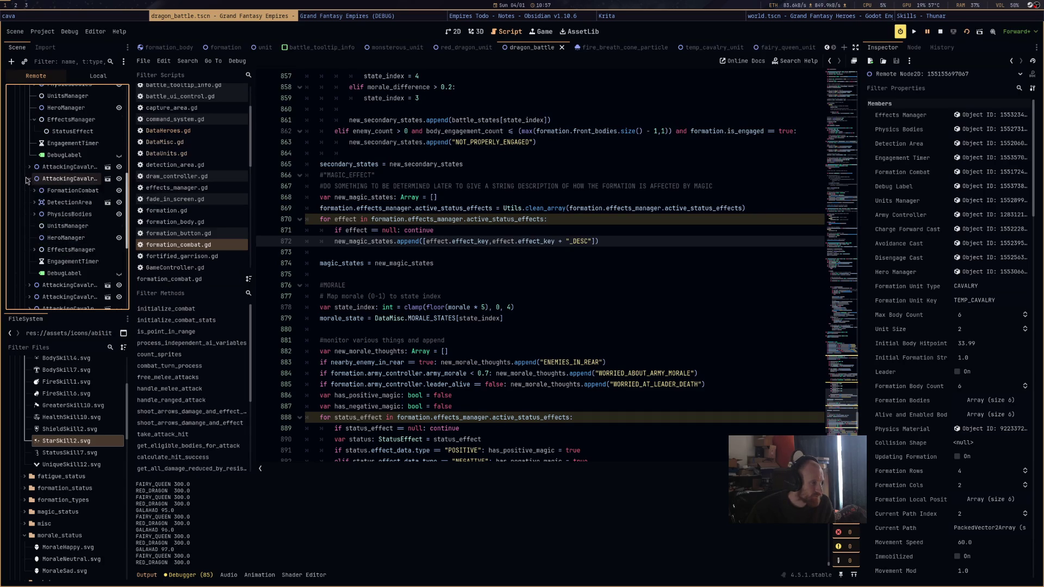
click(36, 250)
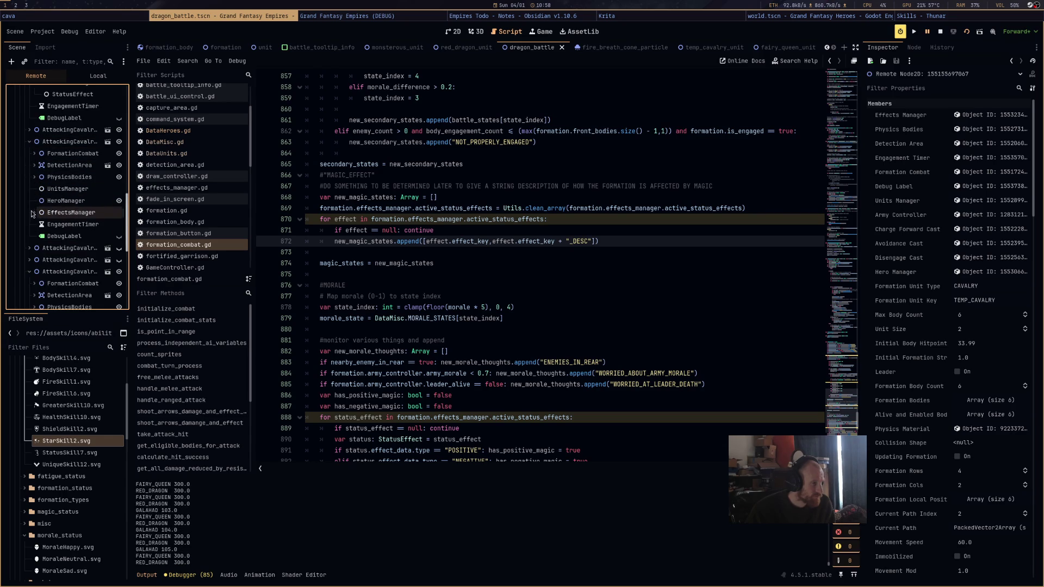
scroll(36, 228, down, 3)
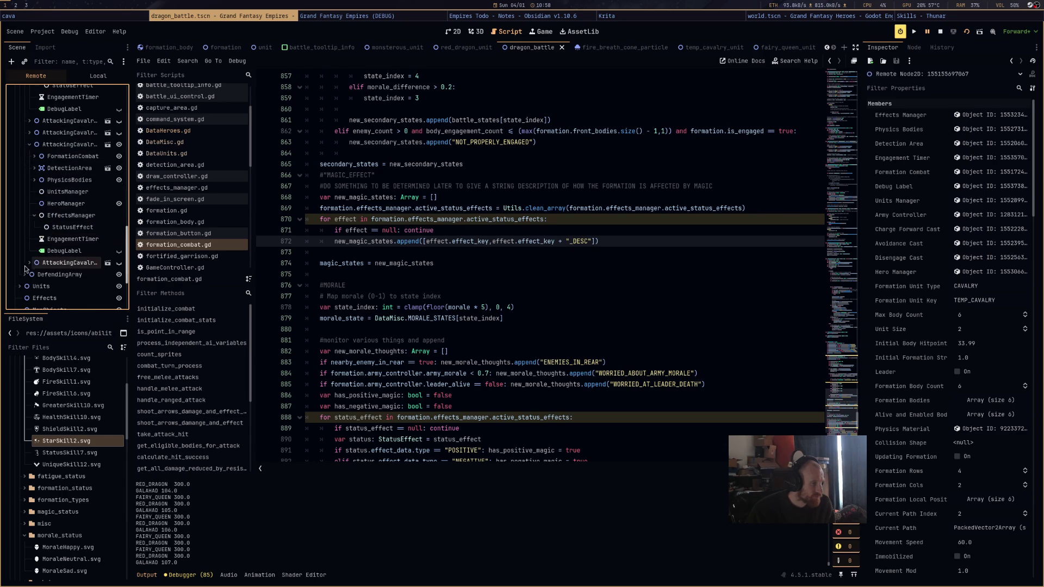
click(34, 222)
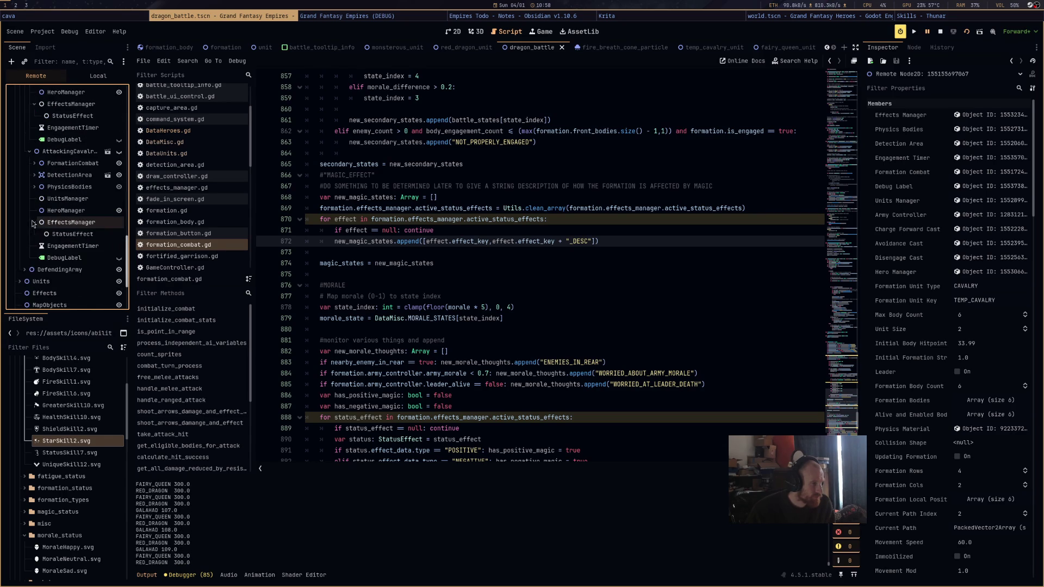
click(546, 322)
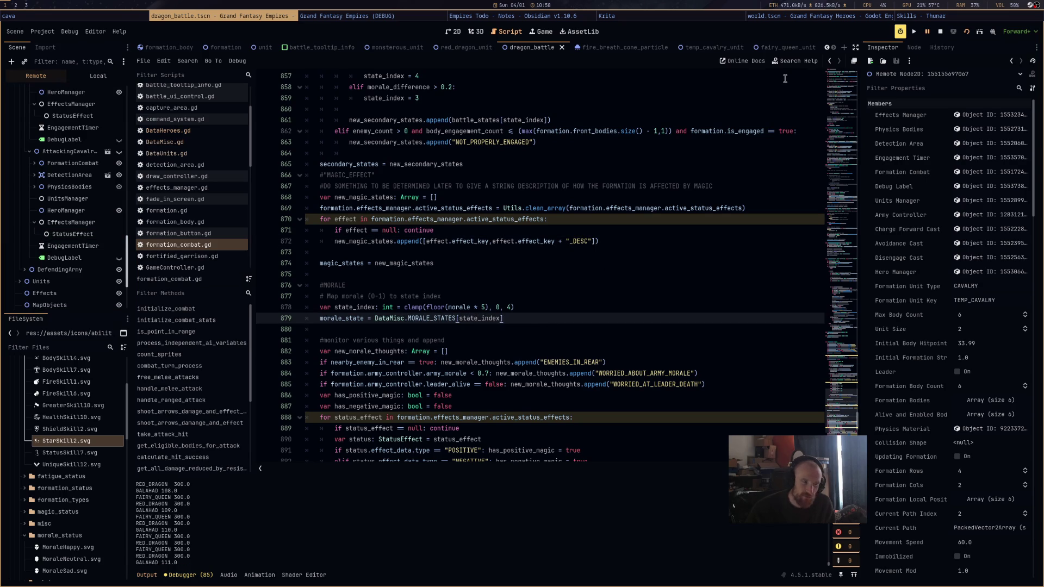
click(943, 27)
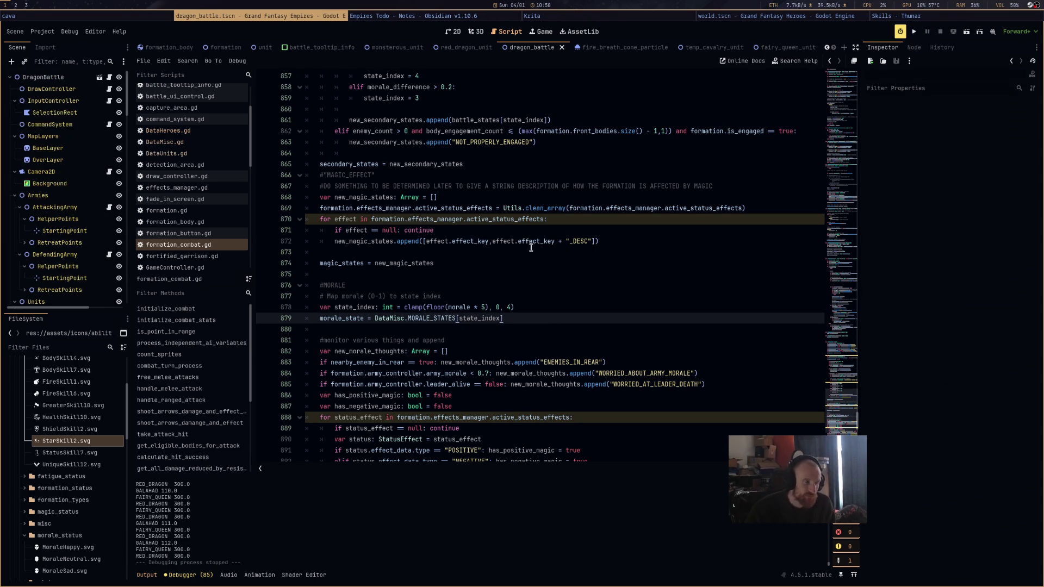
Open hero_manager.gd and fold the FLY and FIRE_BREATH match branches
click(197, 133)
scroll(509, 188, up, 2)
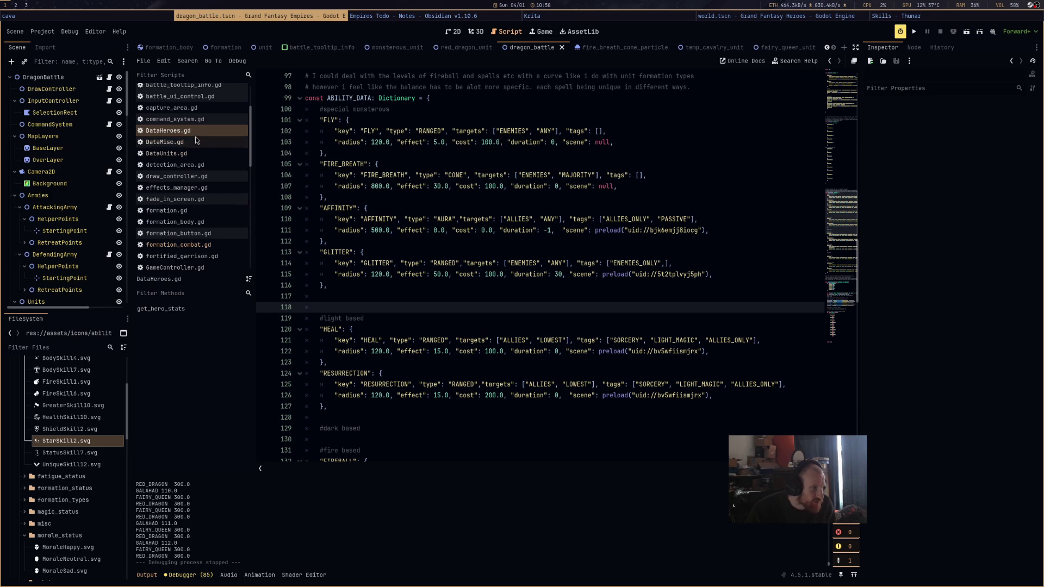
scroll(196, 179, down, 3)
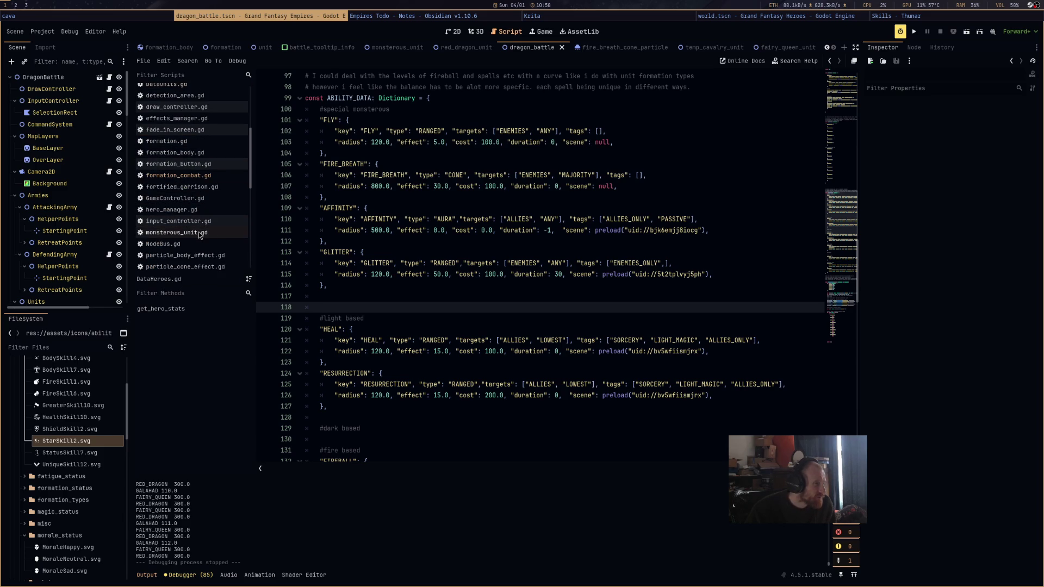
click(185, 210)
scroll(449, 267, down, 10)
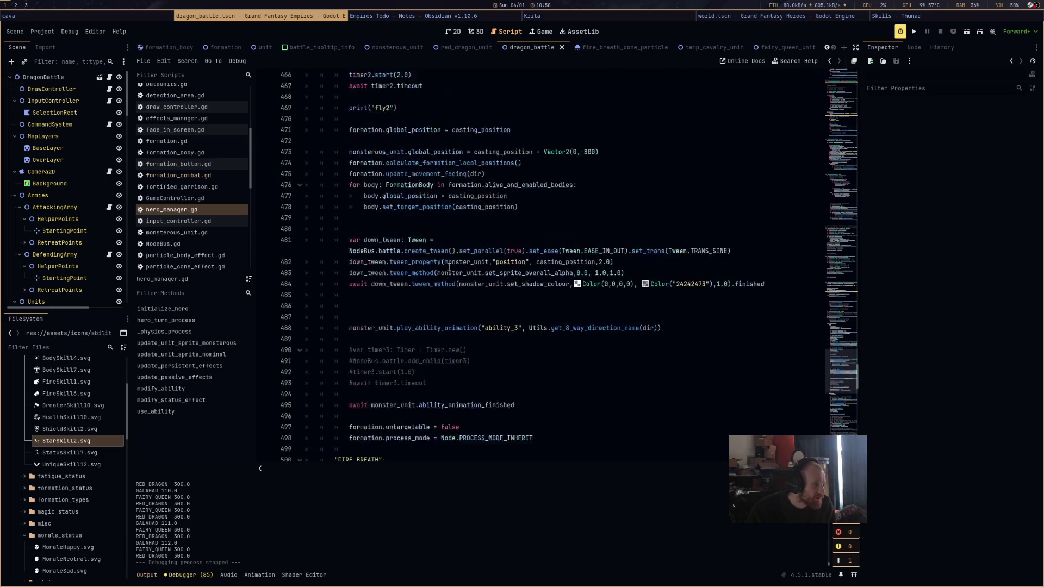
scroll(449, 265, up, 11)
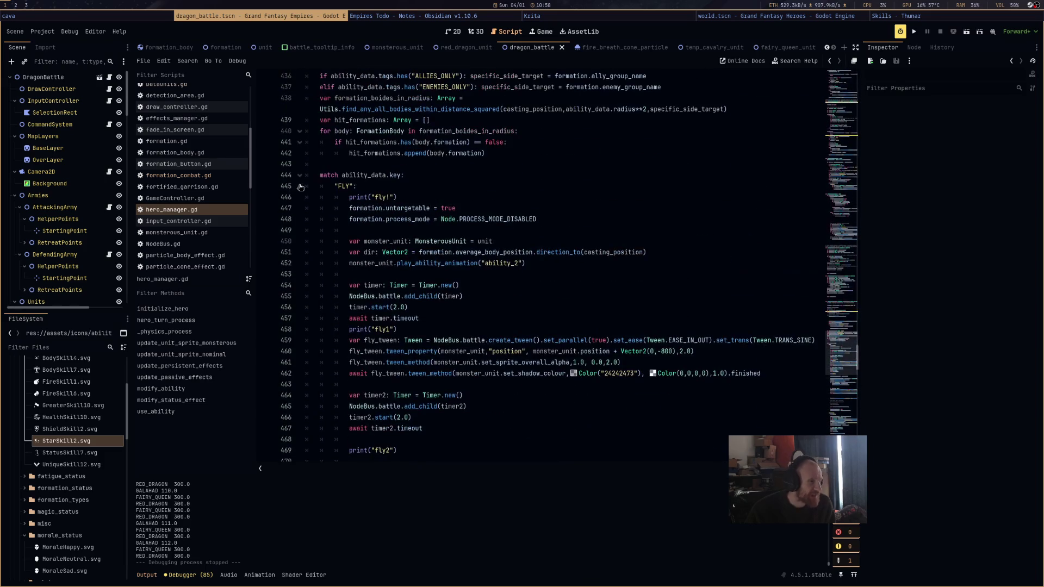
click(300, 186)
click(299, 209)
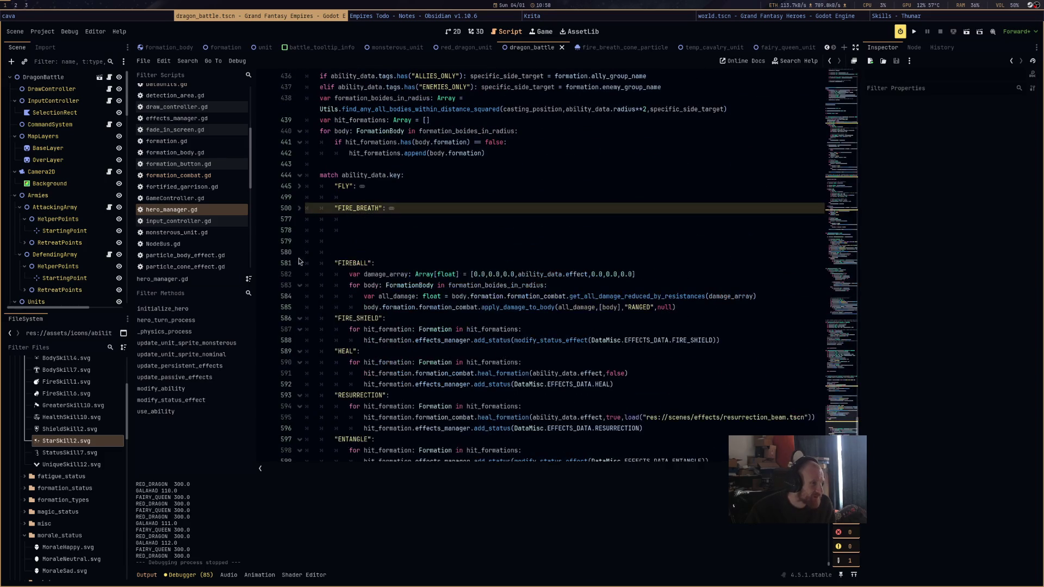
scroll(334, 257, down, 4)
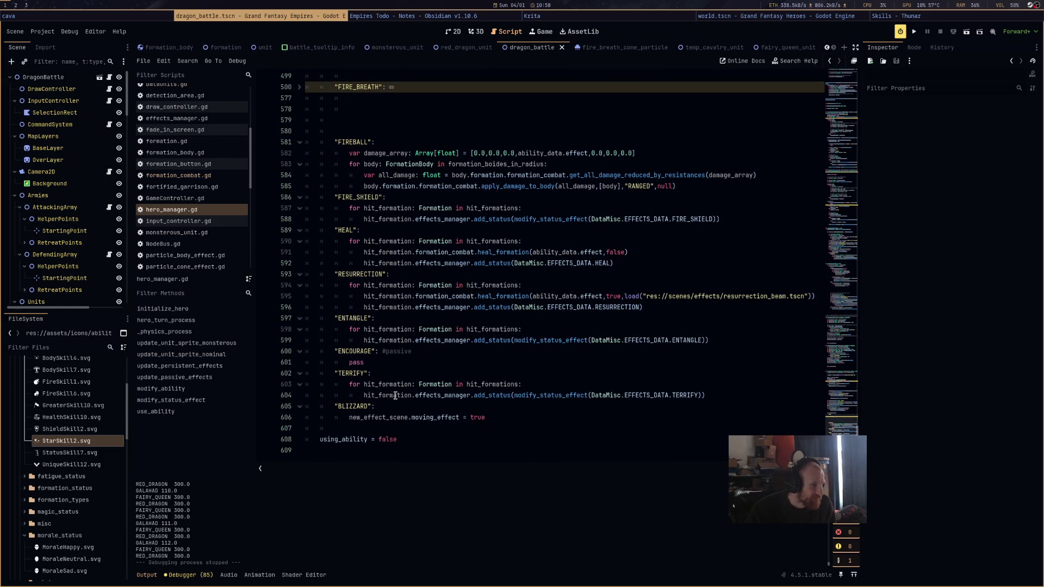
Duplicate the TERRIFY block as a GLITTER case that applies the GLITTER status, and save
mouse_move(747, 398)
mouse_down()
mouse_move(327, 384)
mouse_move(255, 360)
mouse_move(246, 370)
mouse_up()
key(ctrl+c)
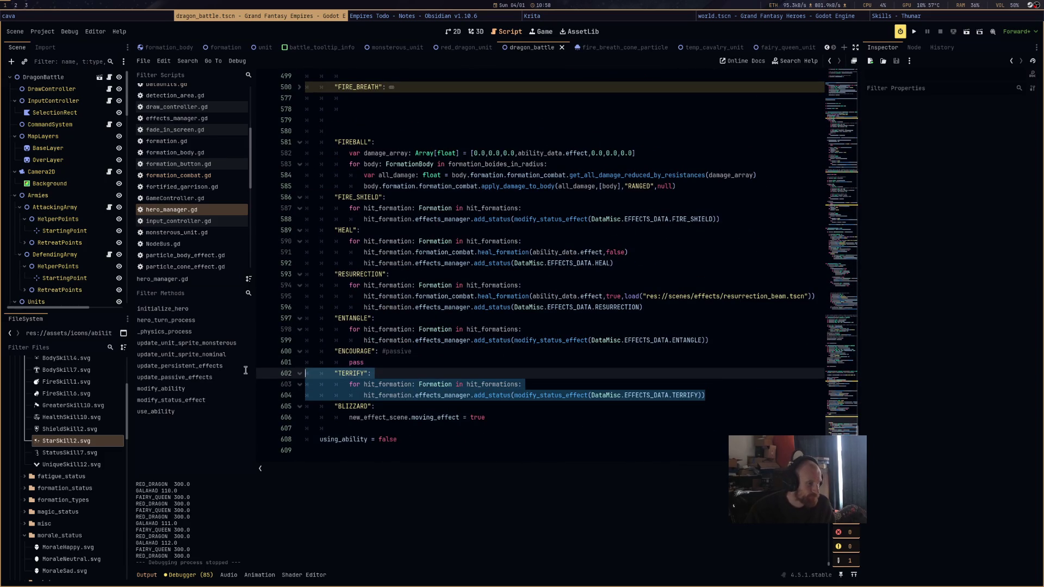
click(746, 393)
key(Return)
key(Return)
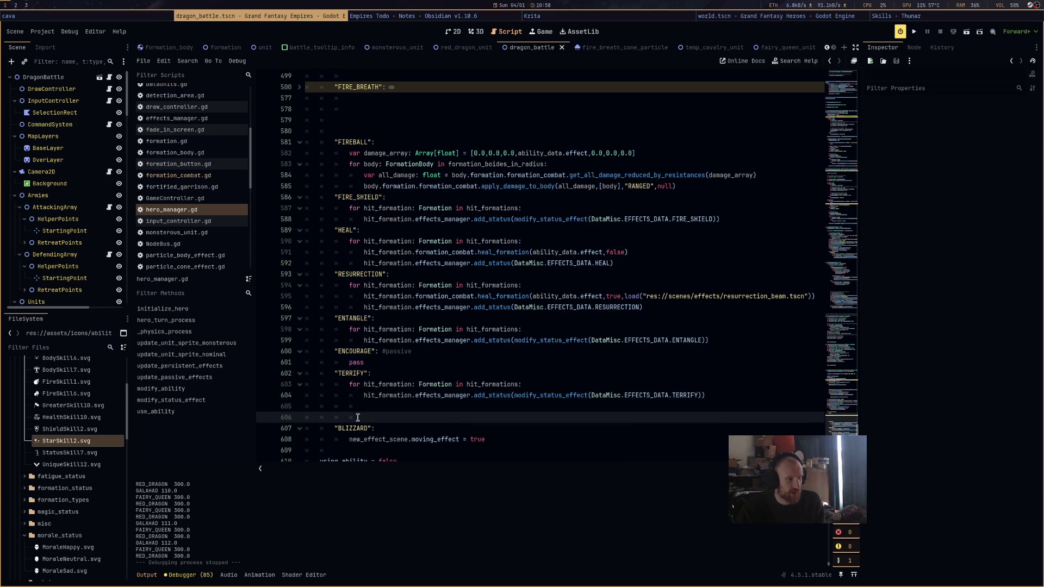
click(273, 406)
key(ctrl+v)
double_click(346, 406)
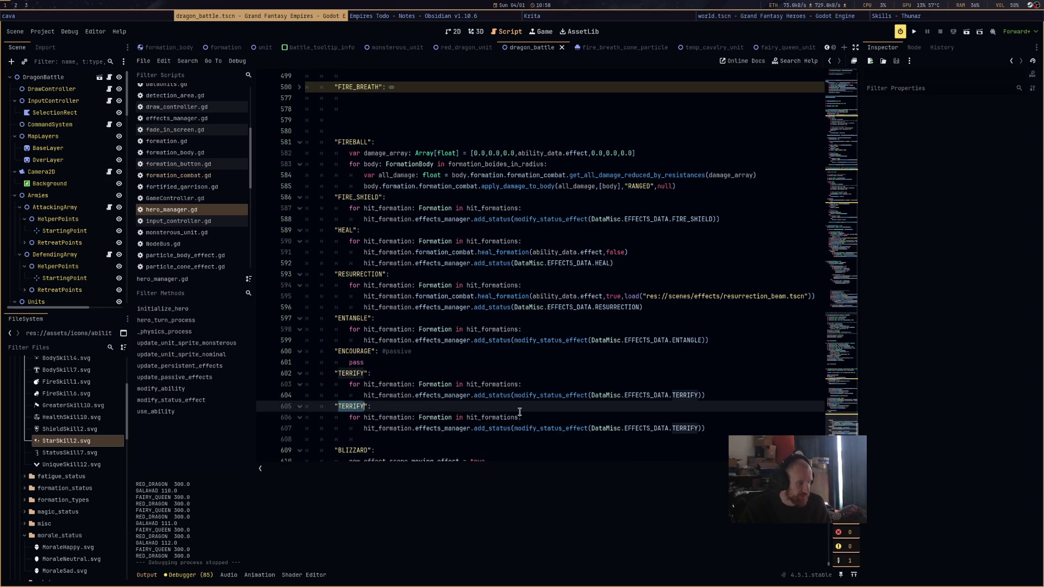
text(GLIT)
key(ctrl+s)
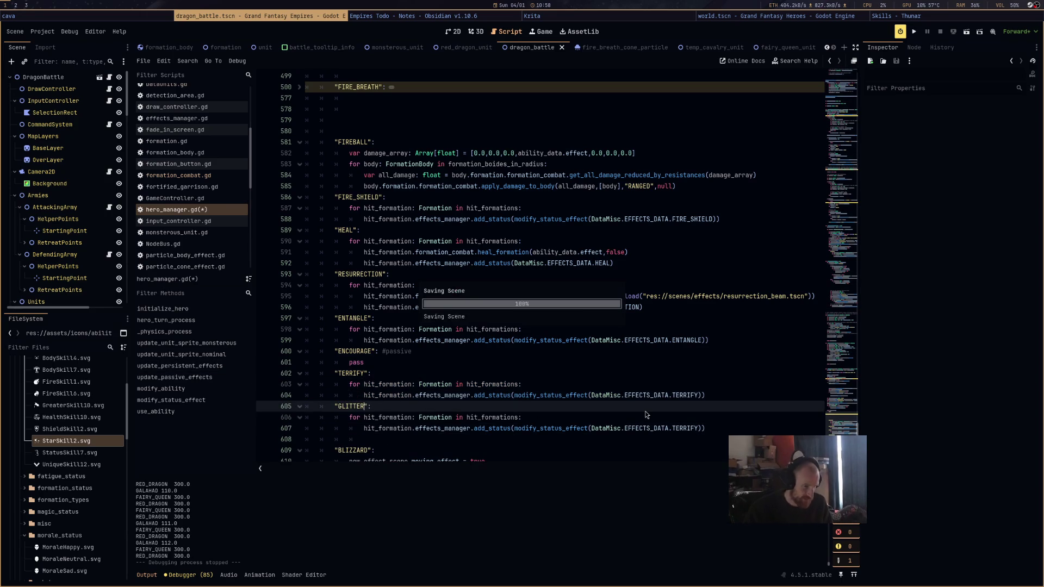
double_click(692, 429)
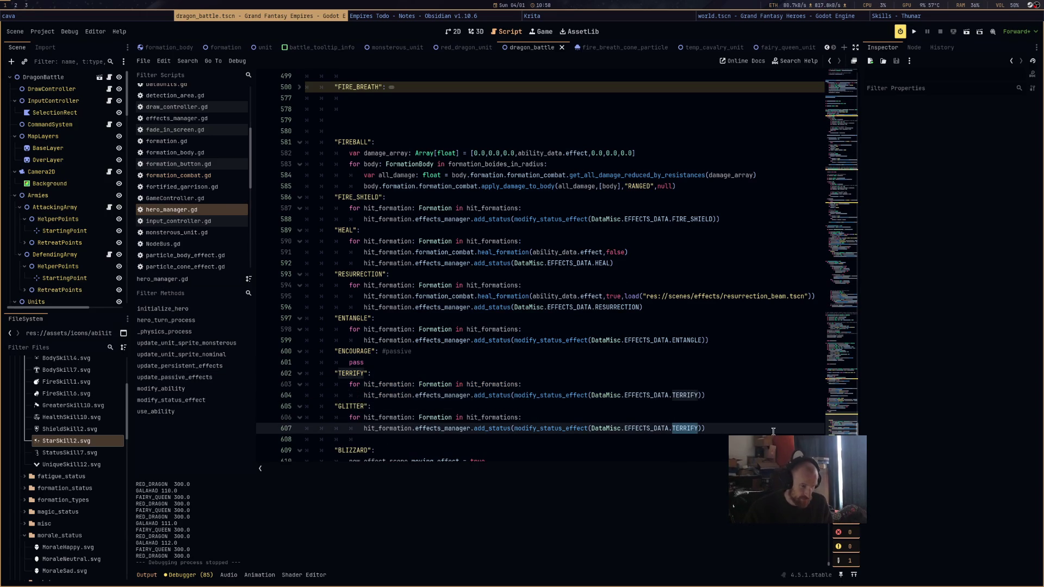
text(GLIT)
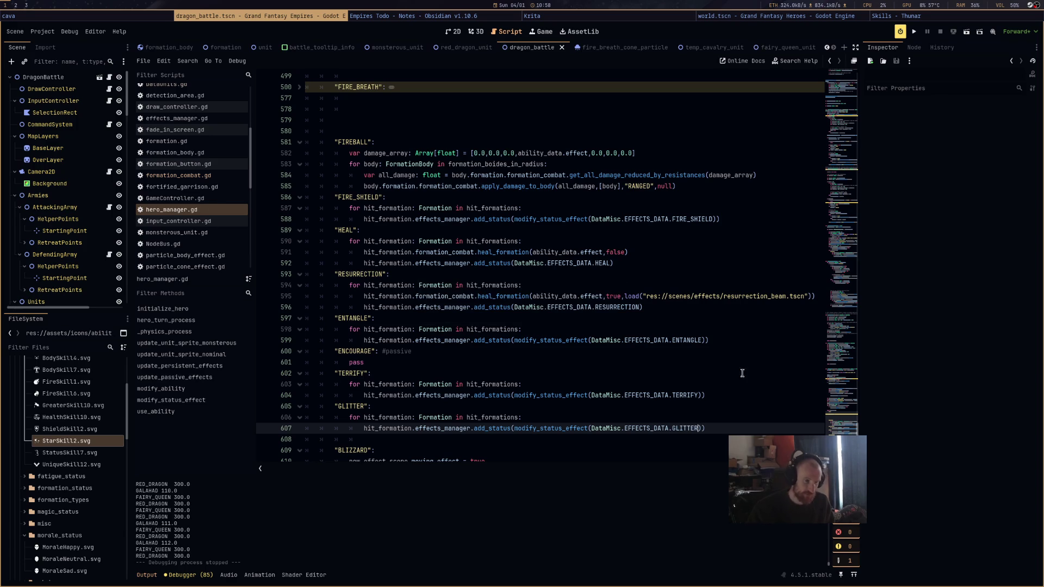
Run the current battle scene and select the red dragon and the fairy queen
click(966, 32)
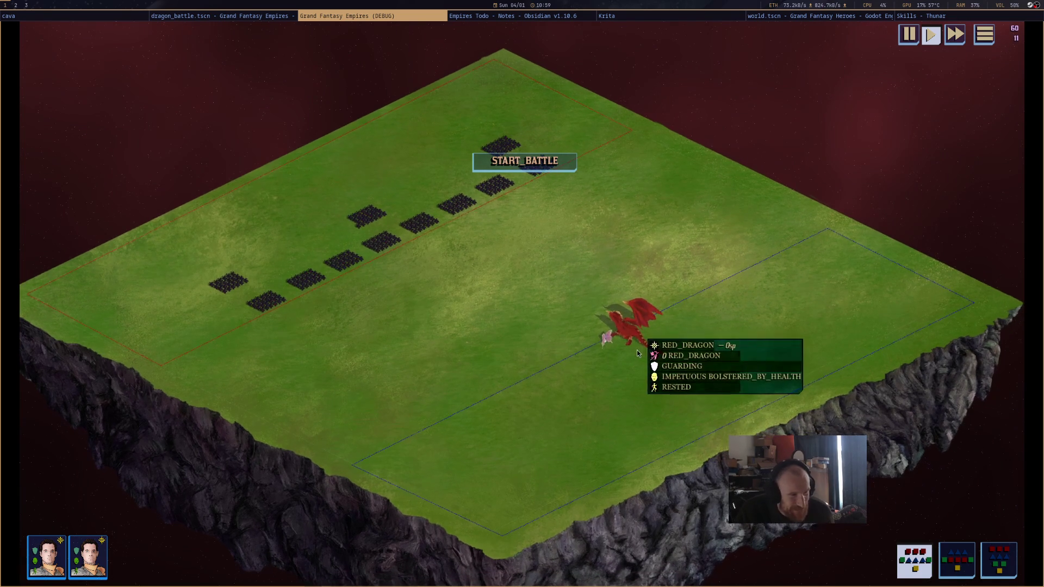
click(638, 348)
scroll(641, 354, up, 4)
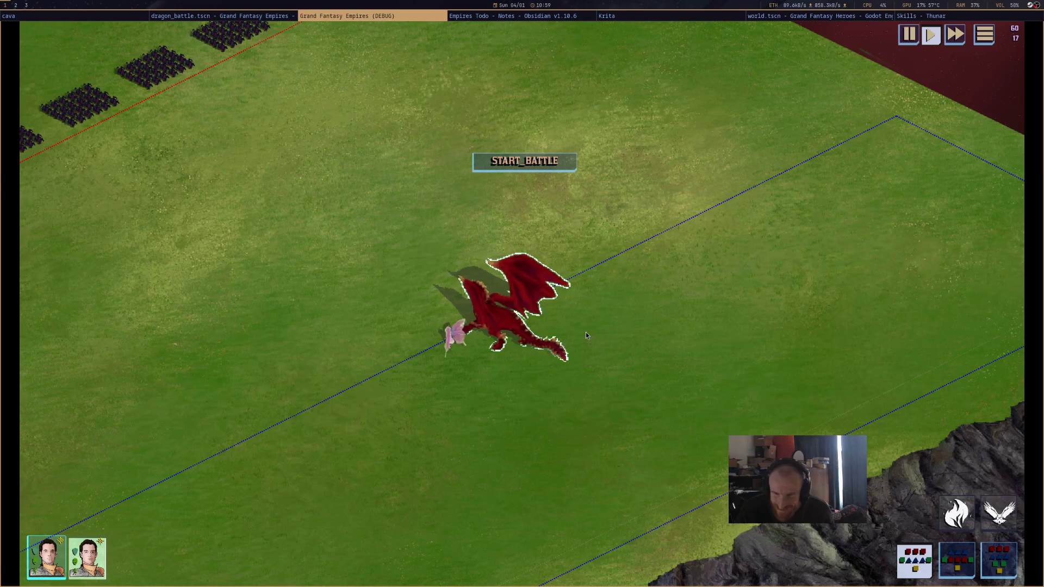
key(Up)
key(Right)
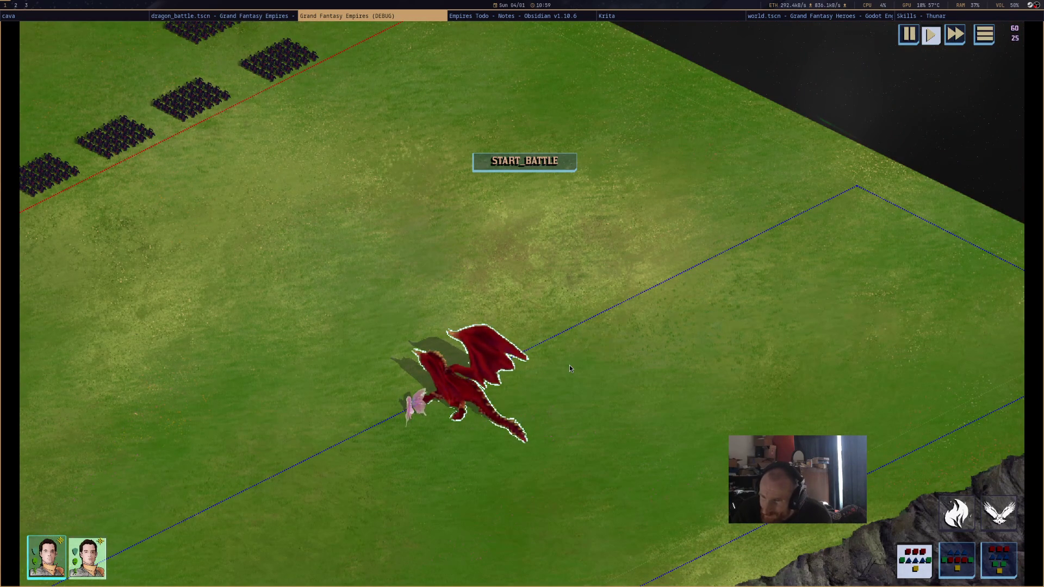
key(Left)
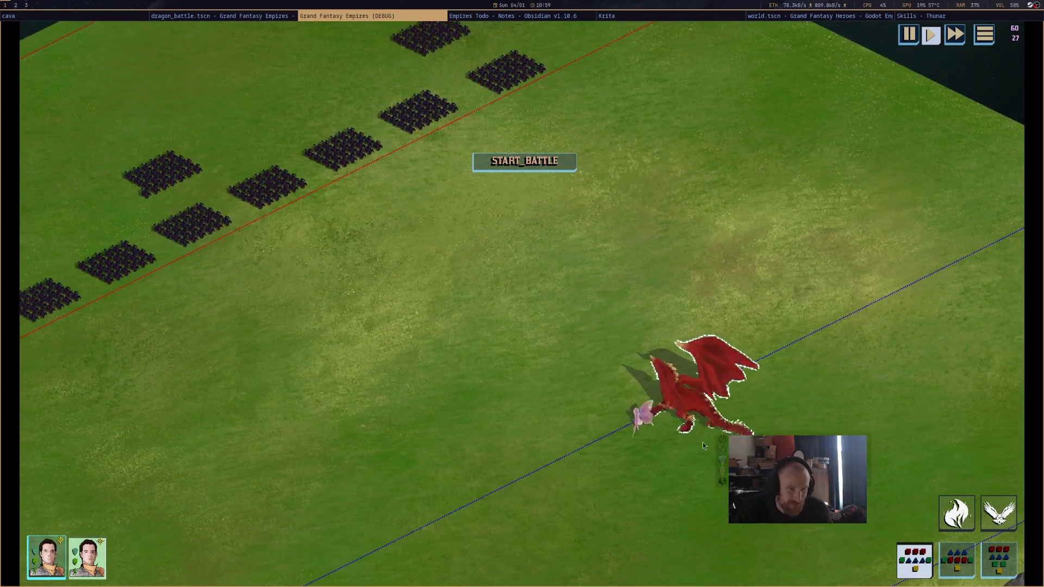
click(645, 416)
drag(664, 354, 512, 298)
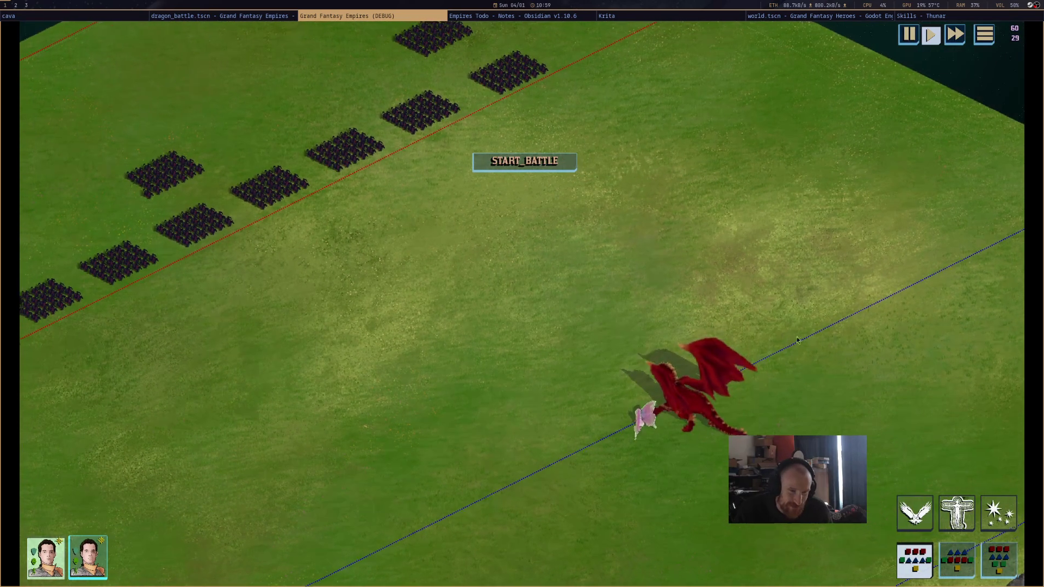
key(Left)
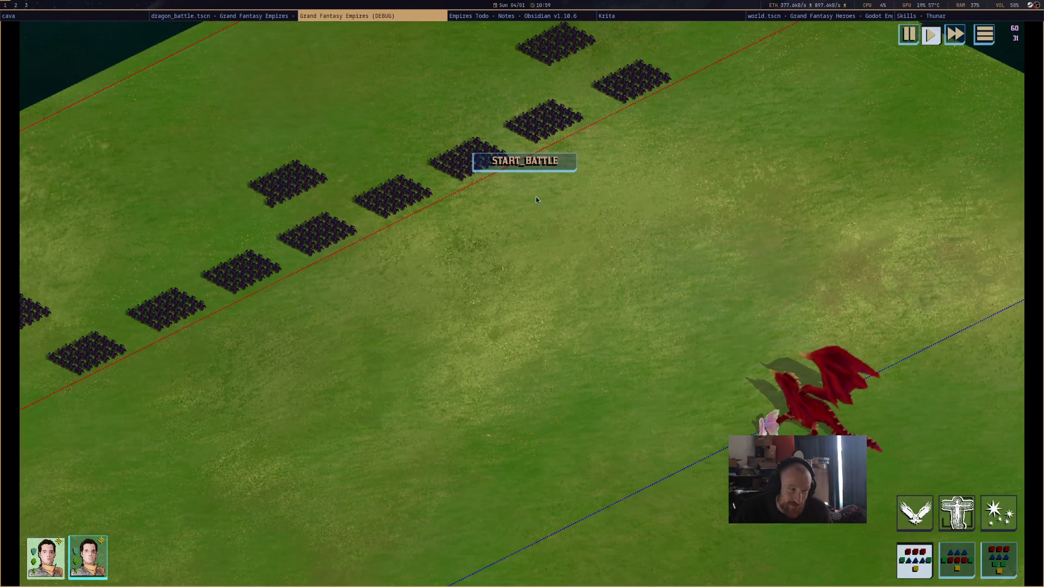
Start the battle and cast the fairy queen's Glitter on the enemy cavalry
click(540, 163)
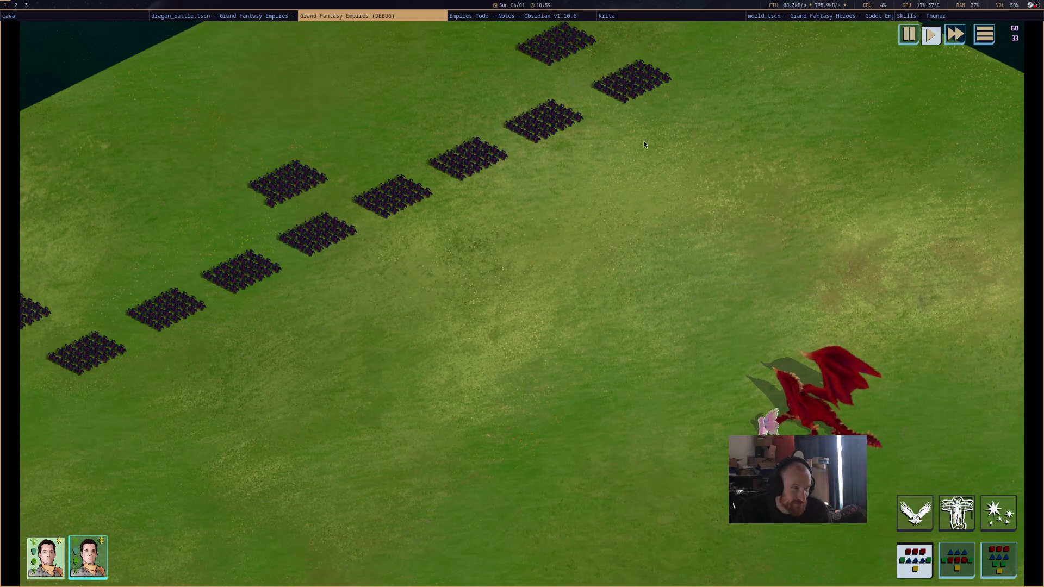
mouse_move(772, 427)
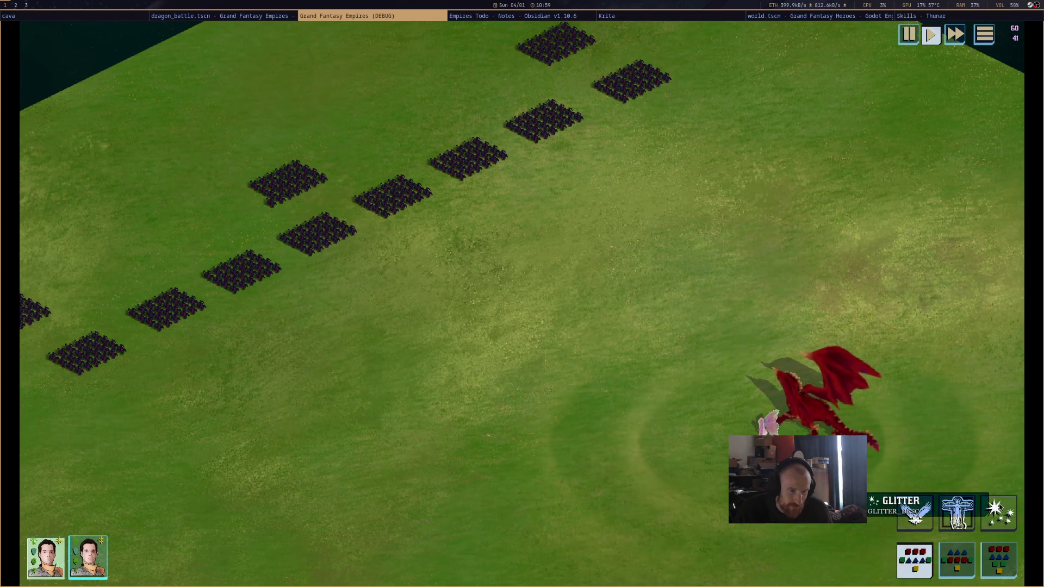
click(915, 514)
click(666, 185)
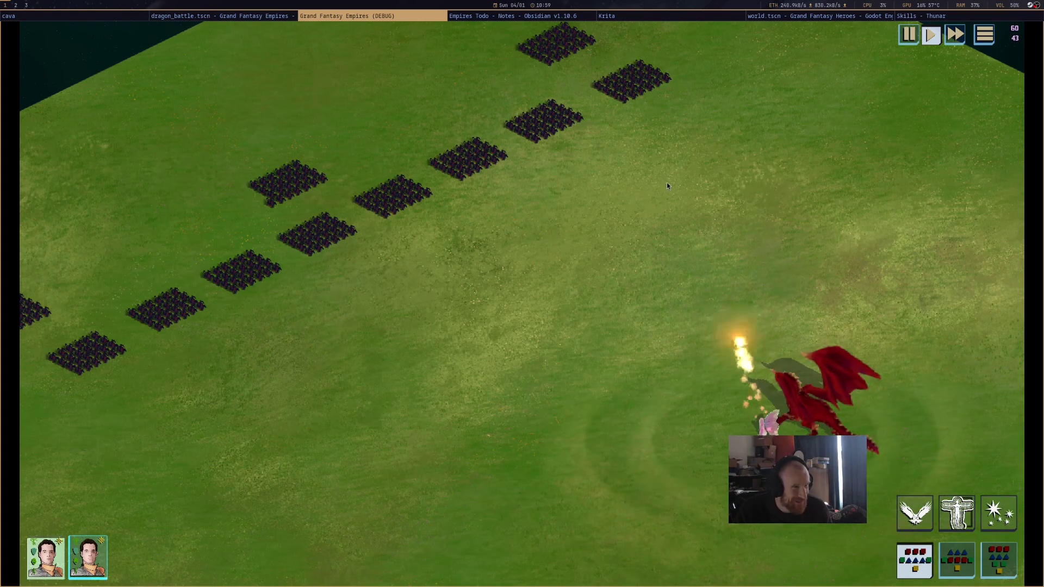
drag(667, 186, 685, 401)
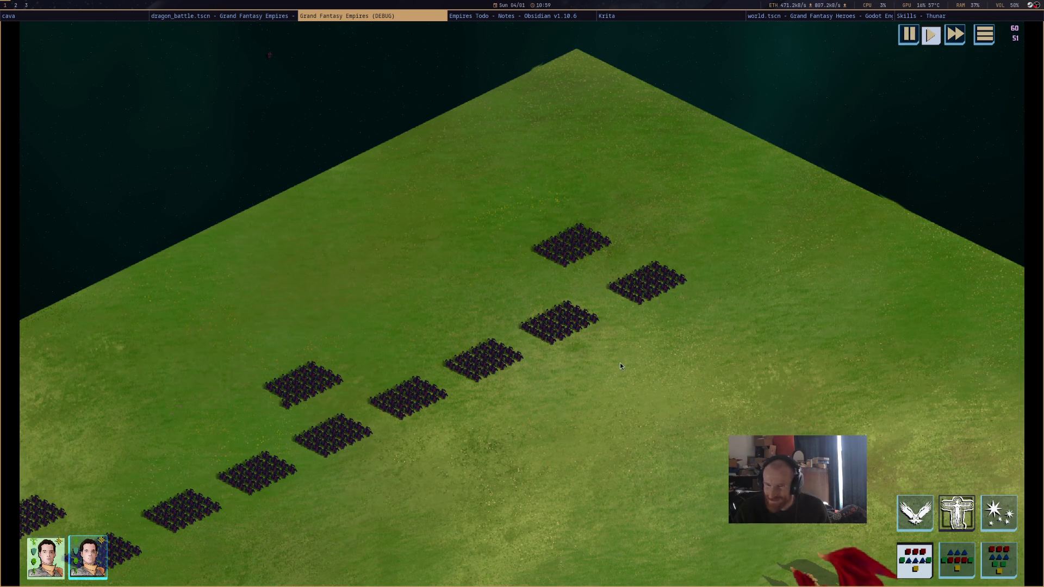
mouse_move(640, 293)
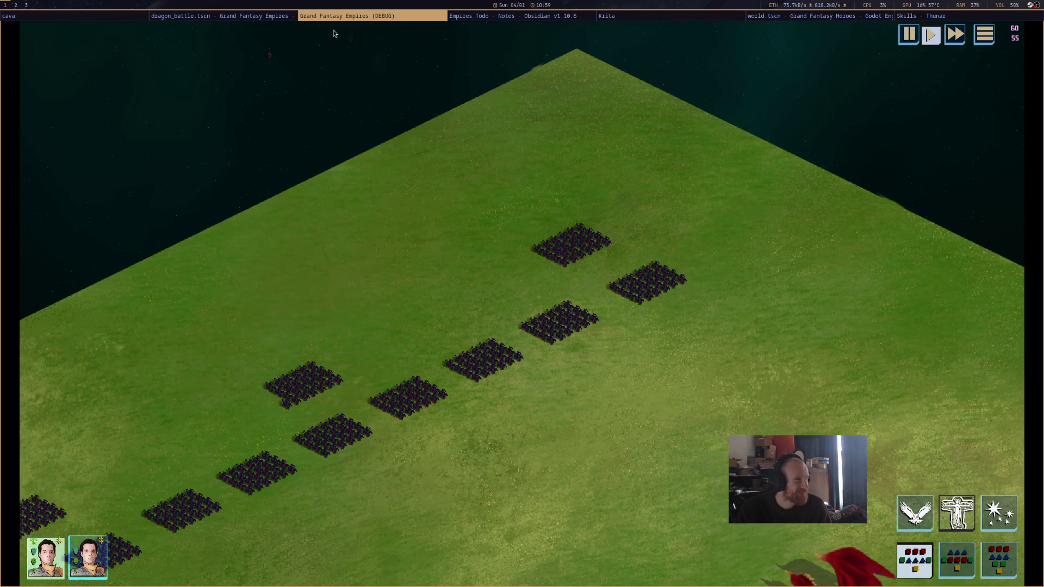
Pause the game and expand DragonBattle > Armies > AttackingArmy in the Remote scene tree
click(255, 15)
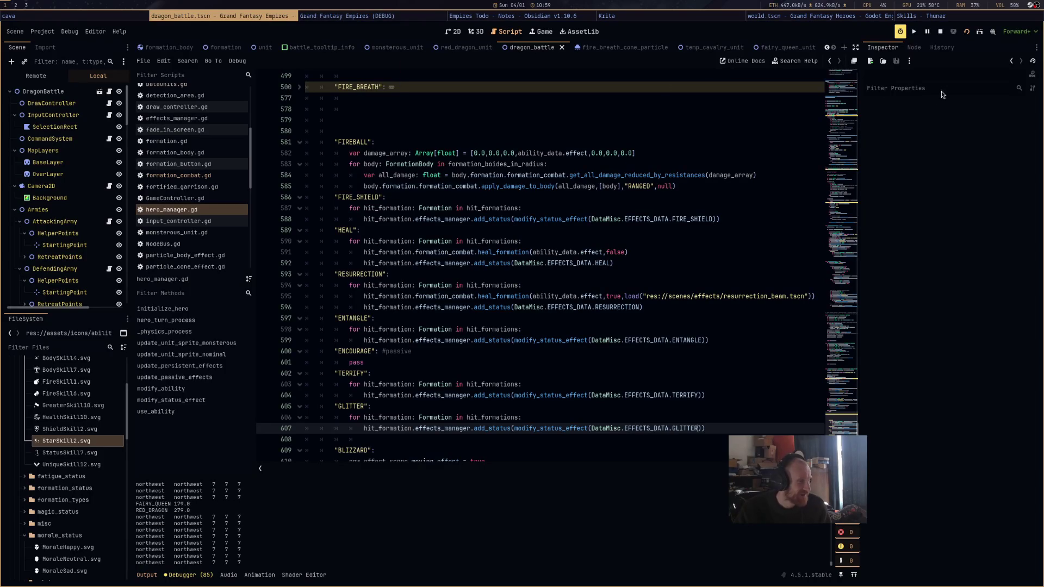
click(927, 31)
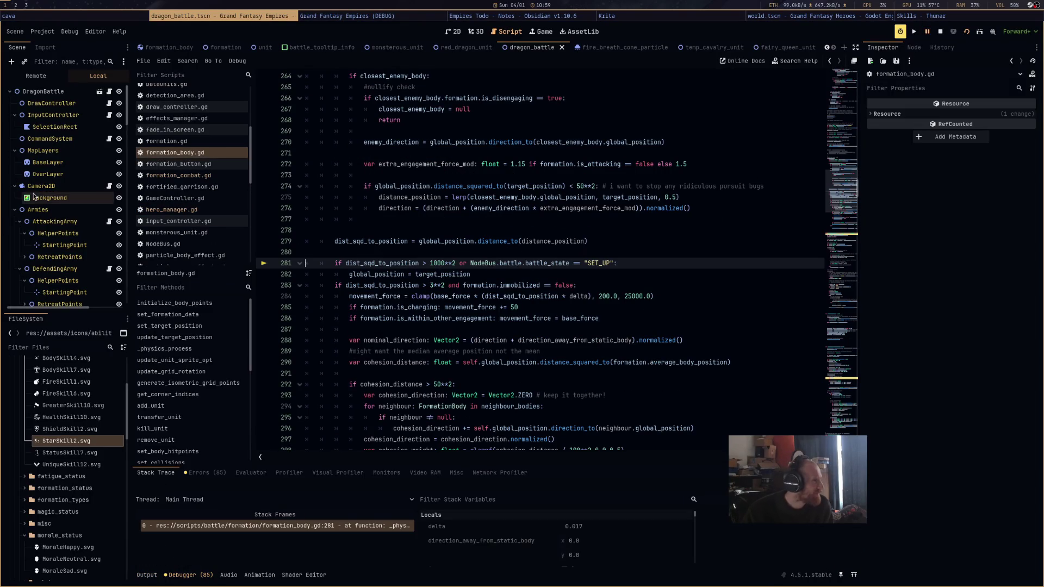
click(36, 75)
click(14, 174)
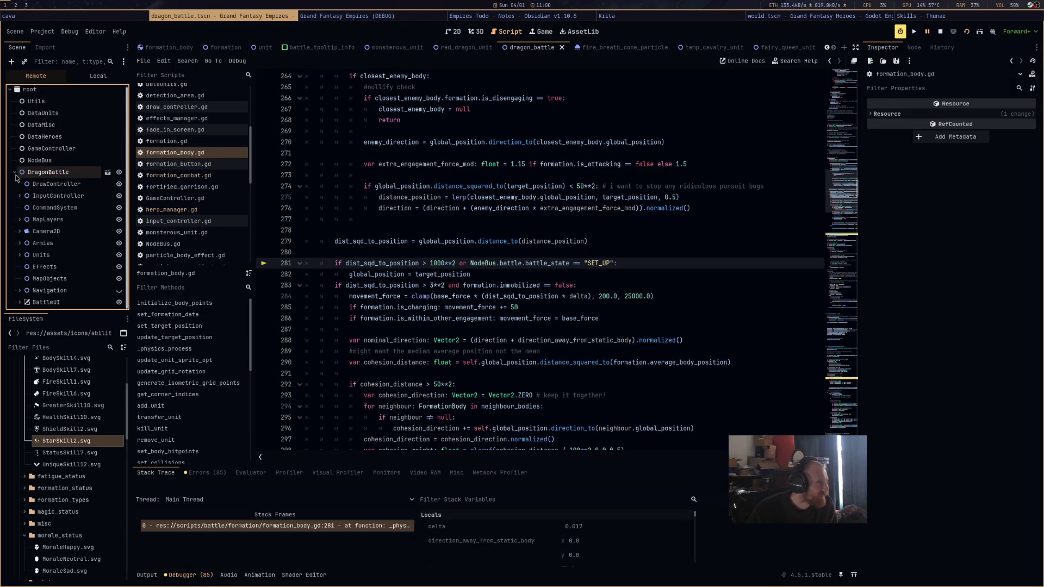
click(21, 244)
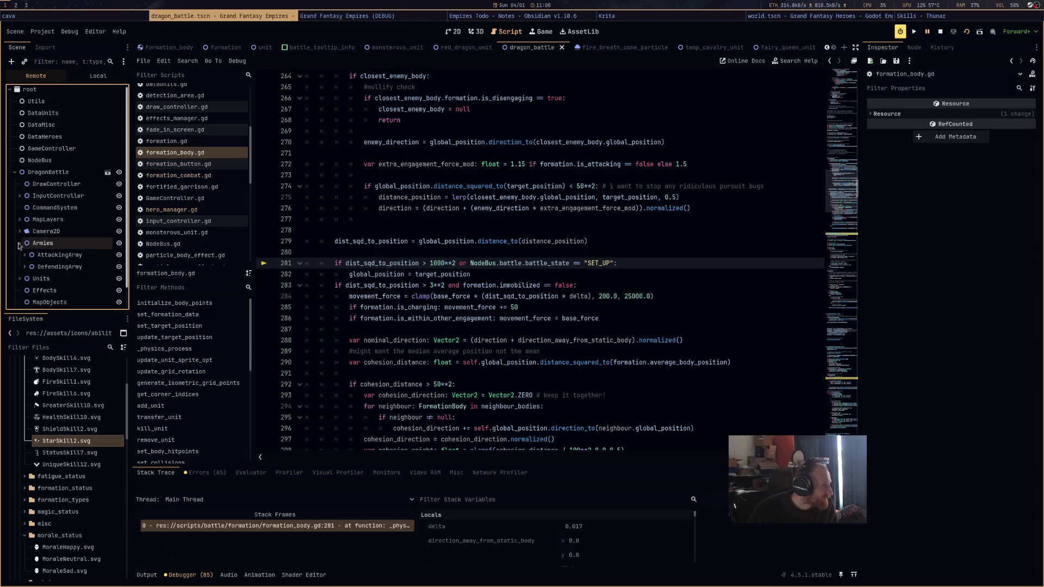
scroll(26, 249, down, 1)
click(24, 231)
Inspect the first AttackingCavalry's EffectsManager status nodes showing ENCOURAGE, then stop the game
scroll(32, 229, down, 3)
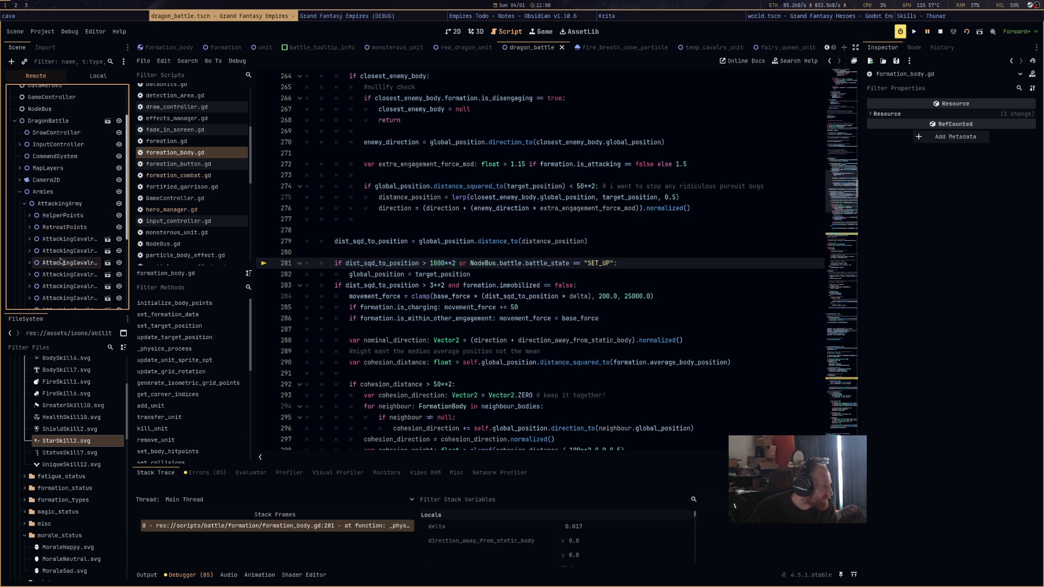
click(29, 184)
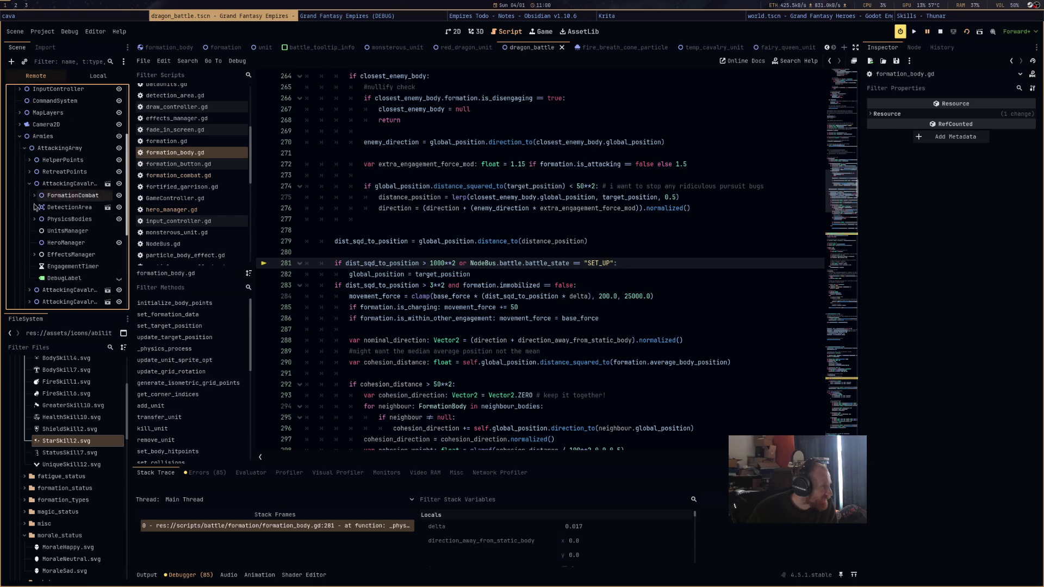
click(34, 254)
scroll(32, 258, down, 1)
click(62, 250)
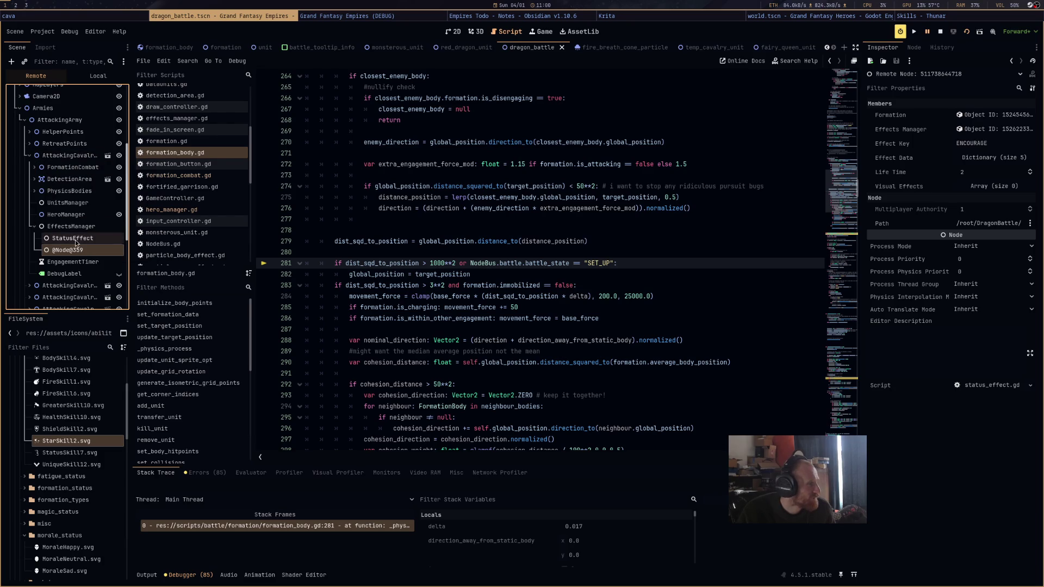
click(75, 240)
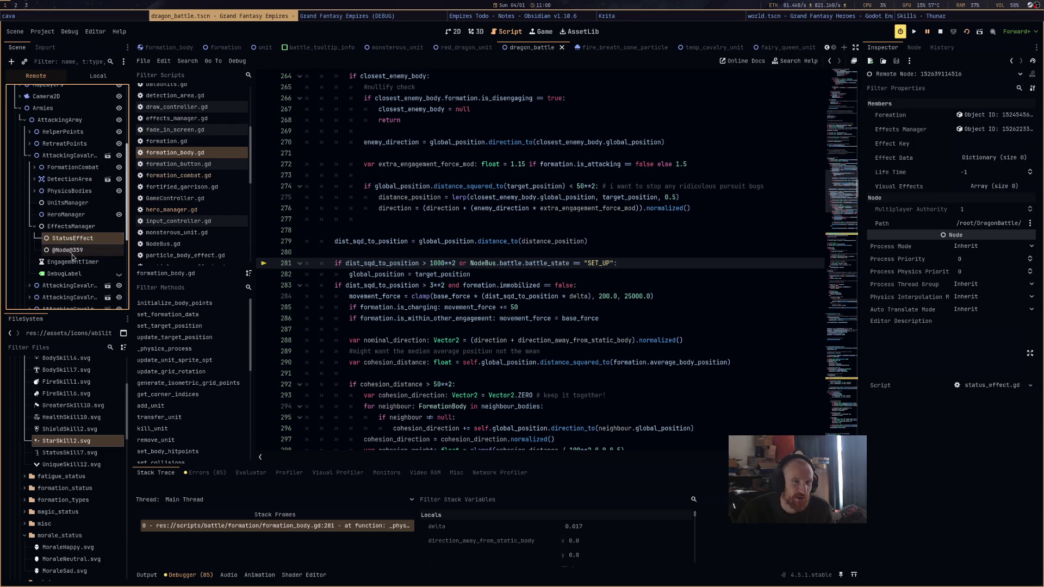
click(71, 254)
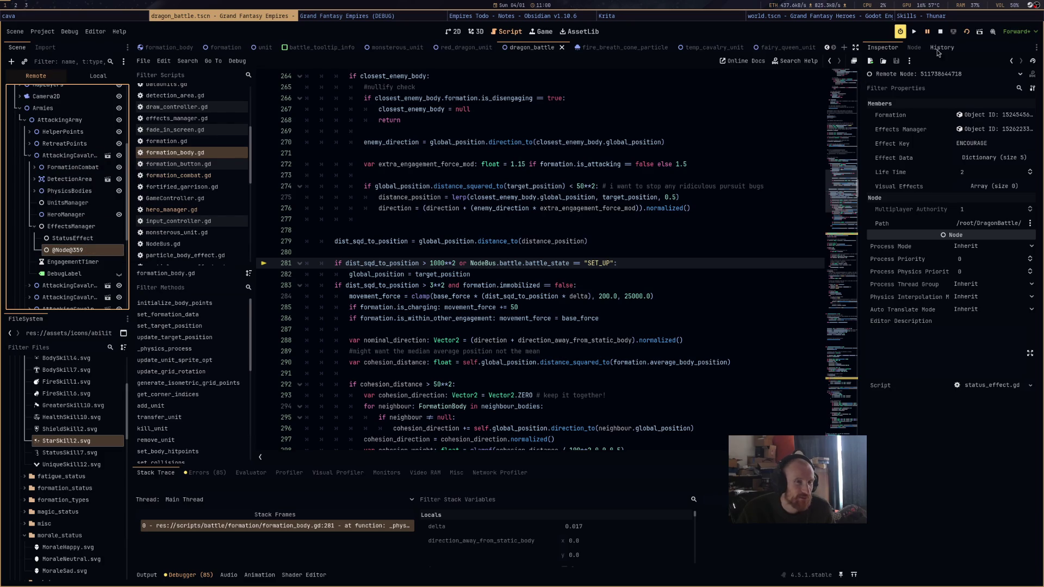
click(940, 31)
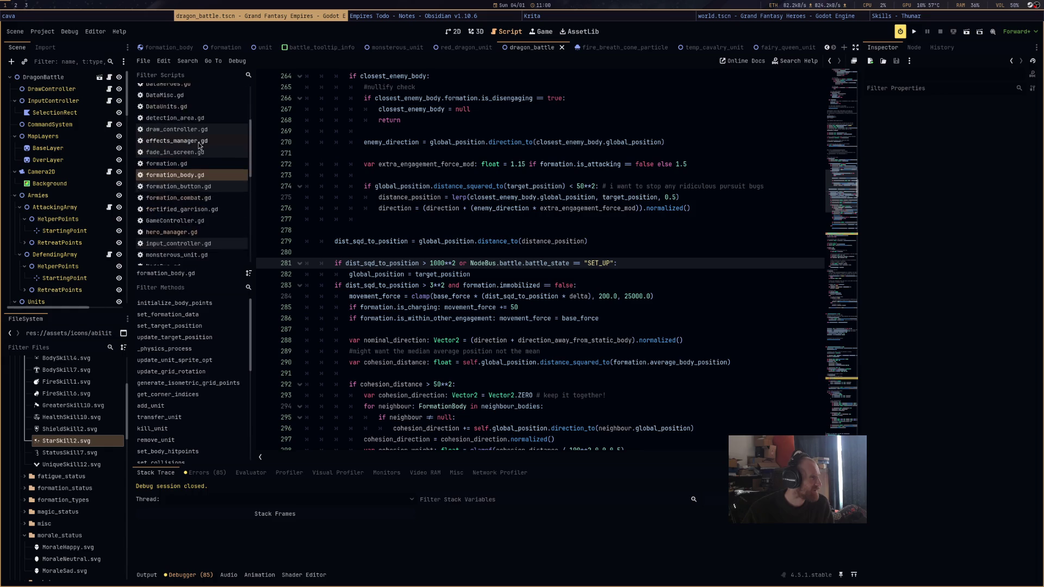
Browse the effects_manager.gd and DataHeroes.gd scripts
click(199, 142)
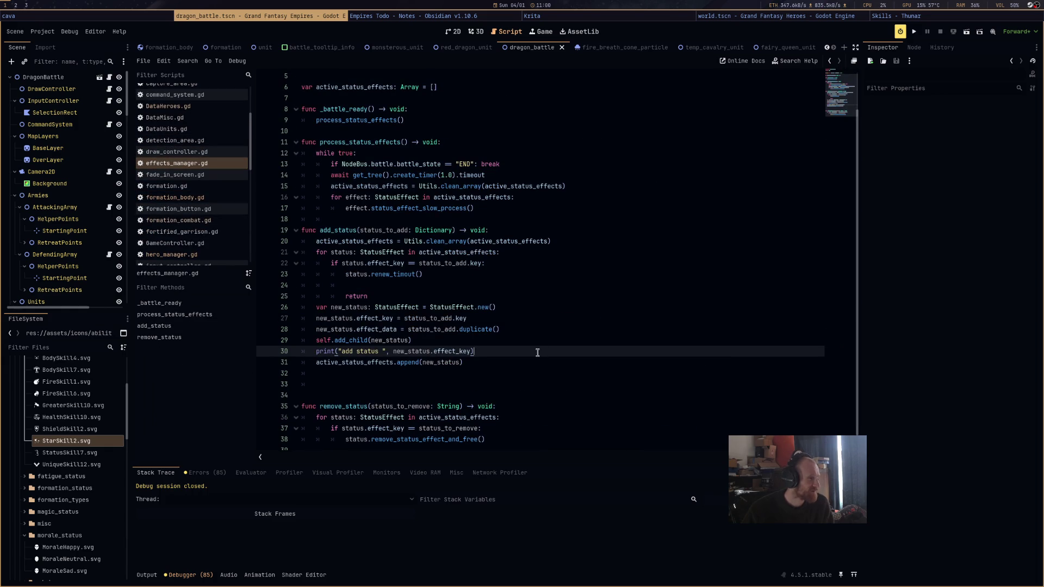
scroll(495, 339, down, 1)
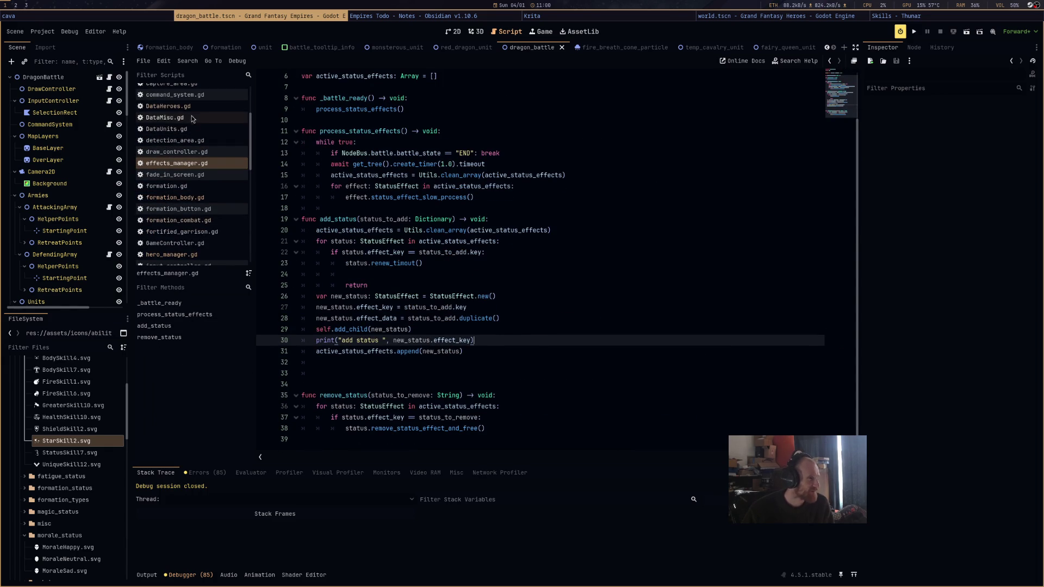
click(168, 106)
scroll(454, 379, down, 10)
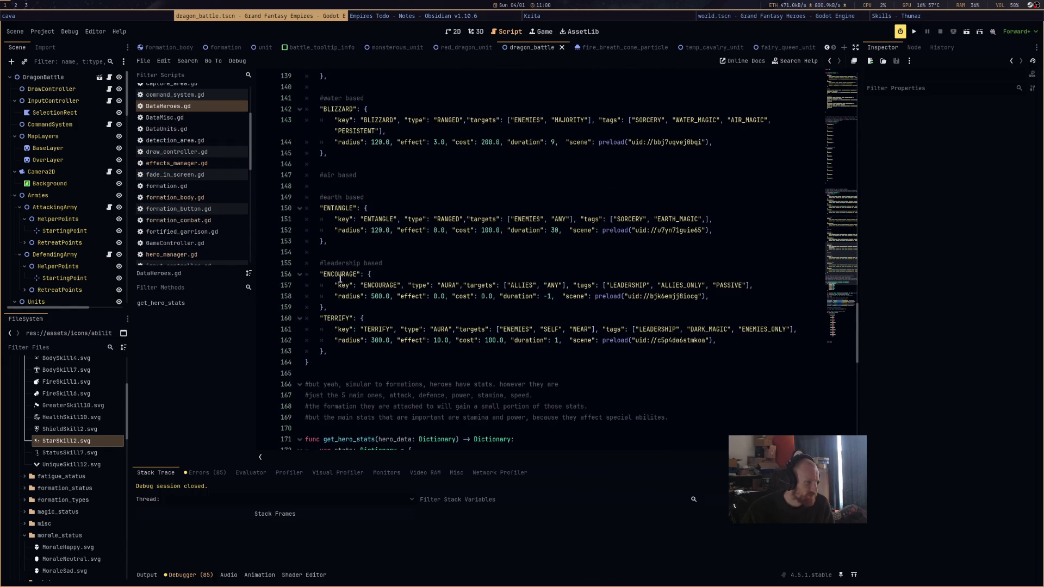
scroll(353, 276, up, 5)
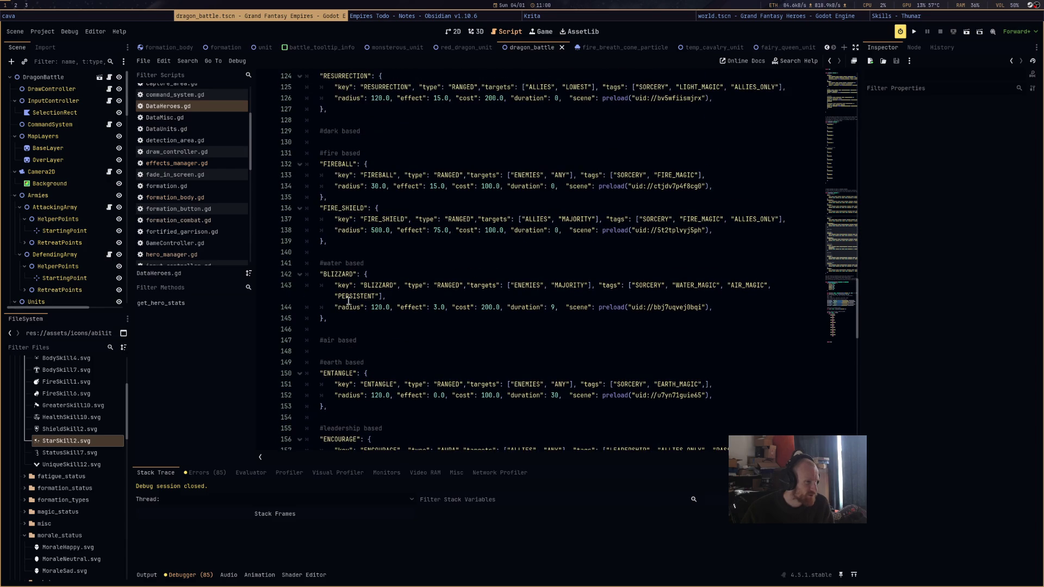
scroll(405, 253, up, 3)
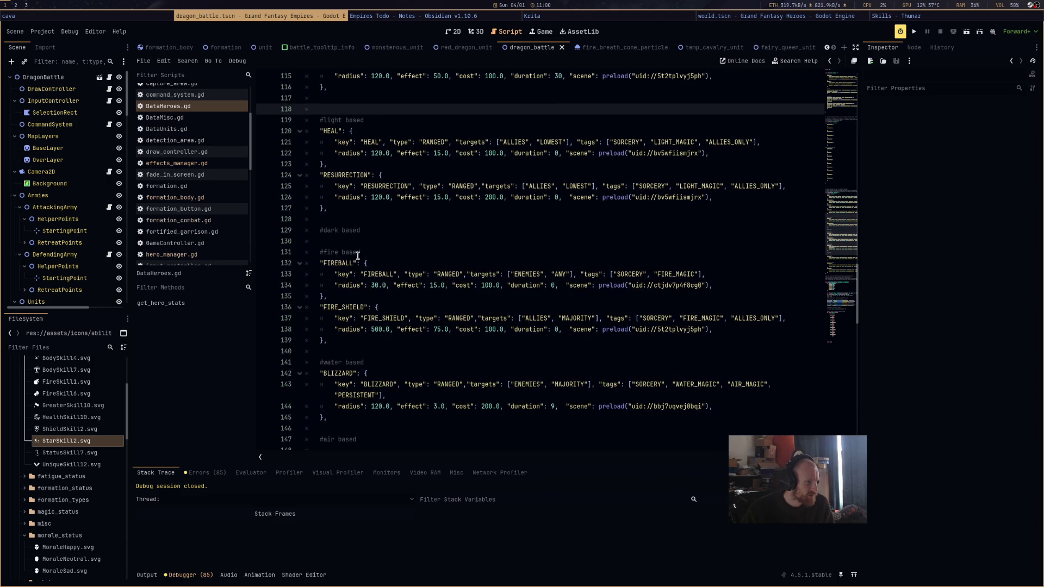
scroll(349, 254, up, 5)
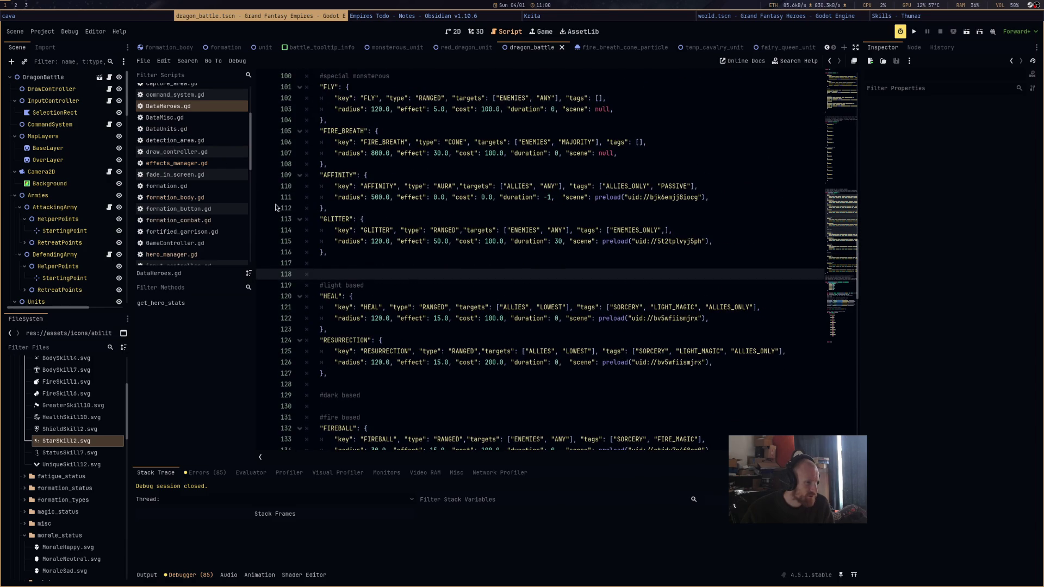
Check the GLITTER entry in DataMisc.gd's EFFECTS_DATA, then open effects_manager.gd
click(179, 129)
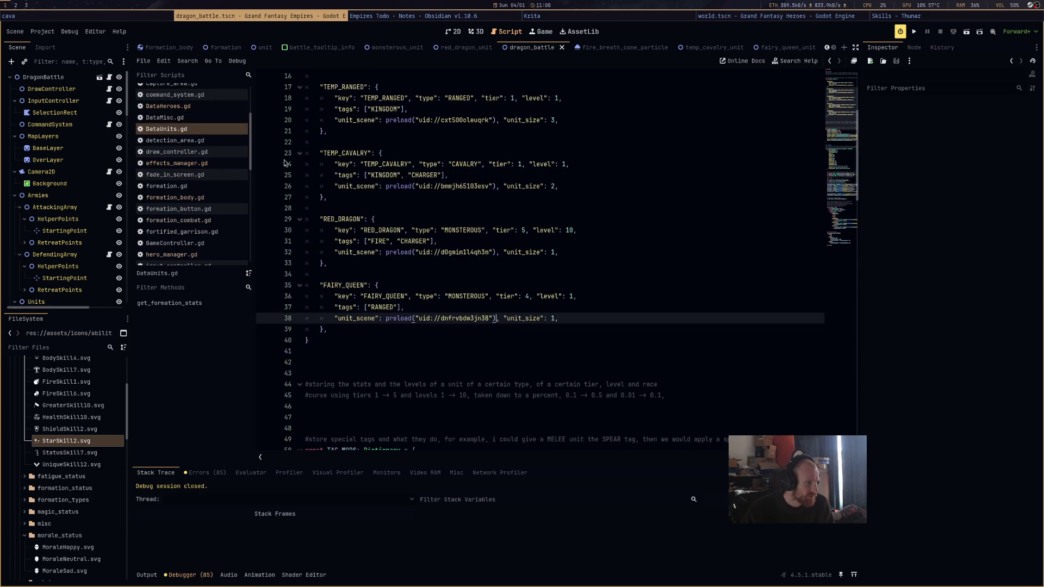
click(164, 118)
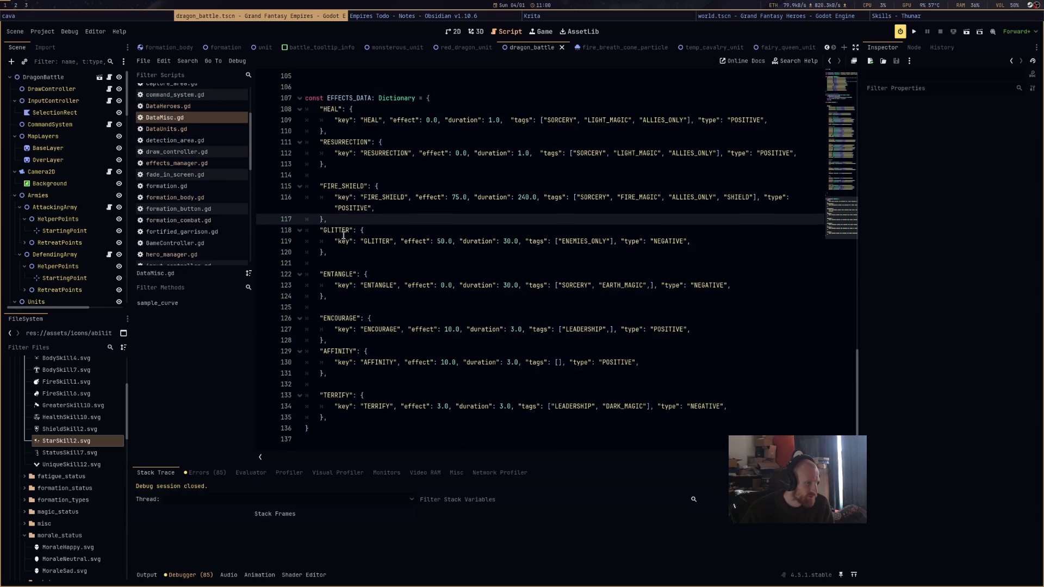
click(384, 243)
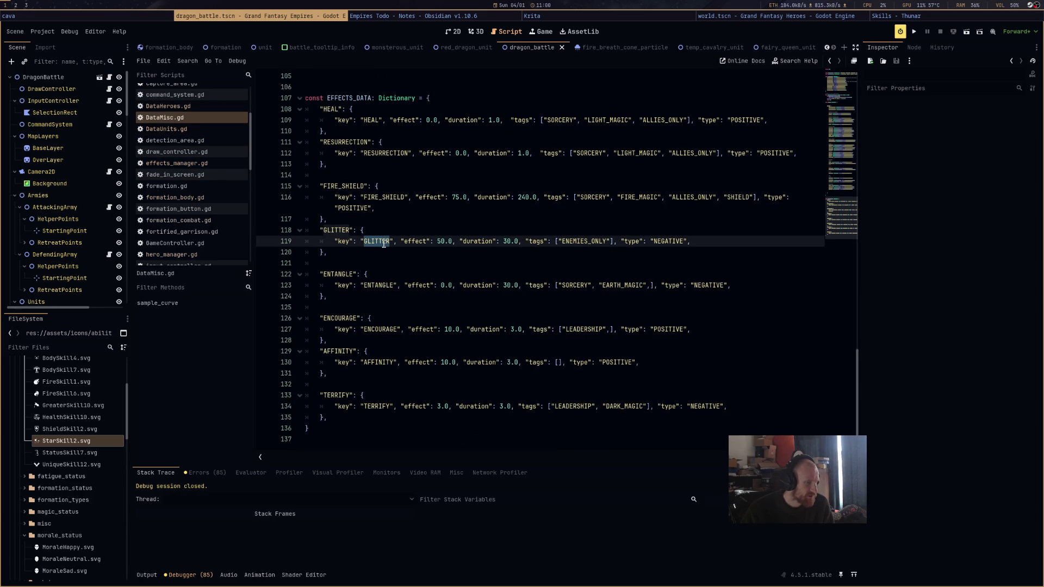
double_click(337, 231)
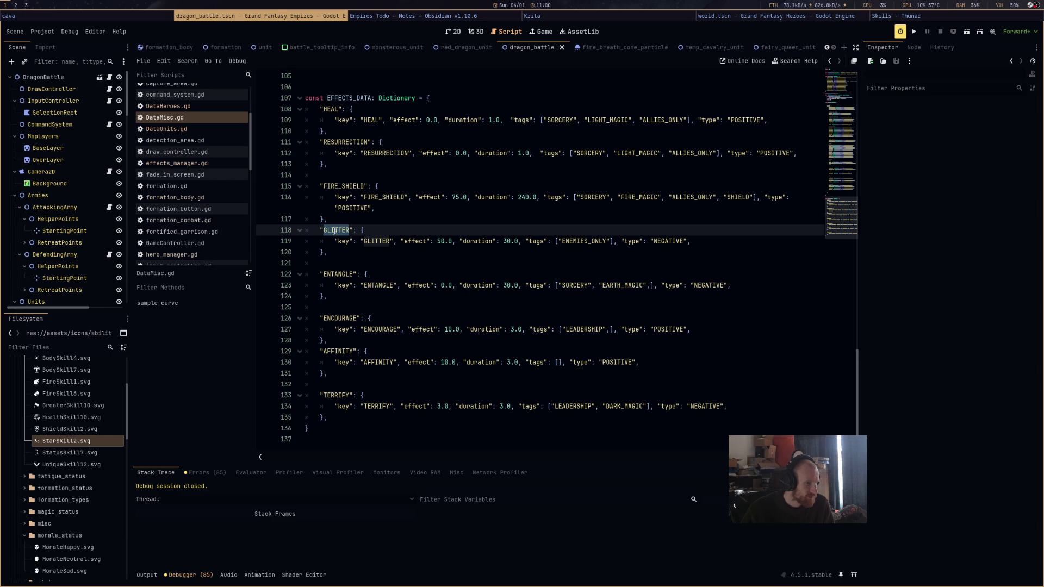
click(221, 164)
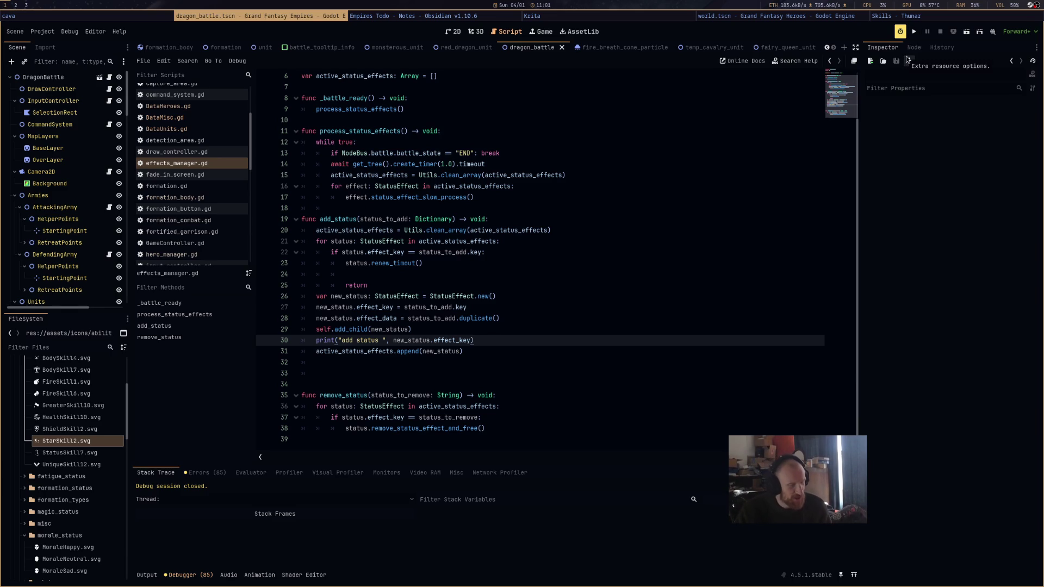
Run the game, select the fairy queen and cast Glitter onto an enemy cavalry formation
click(965, 33)
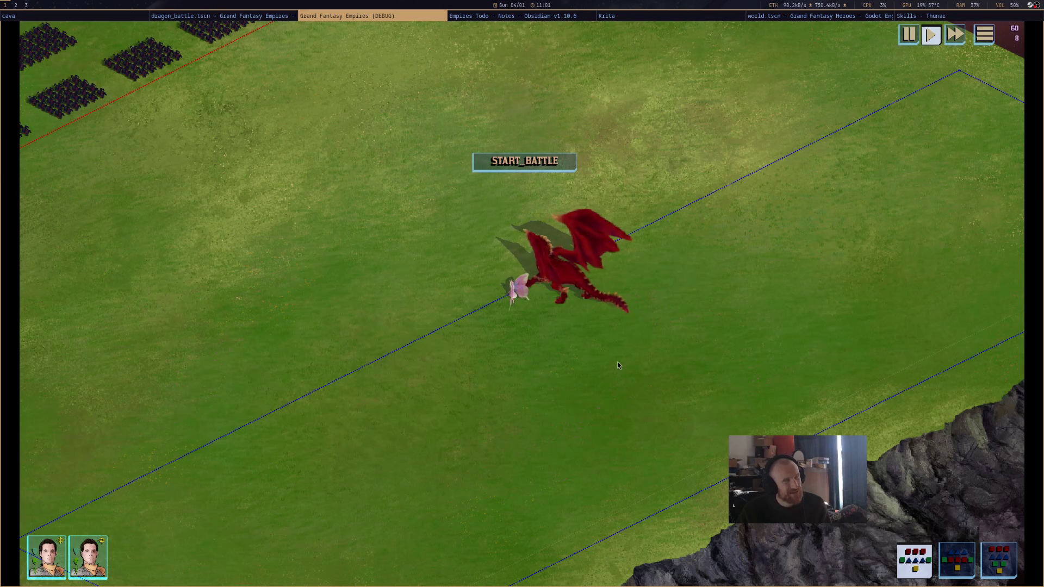
click(566, 272)
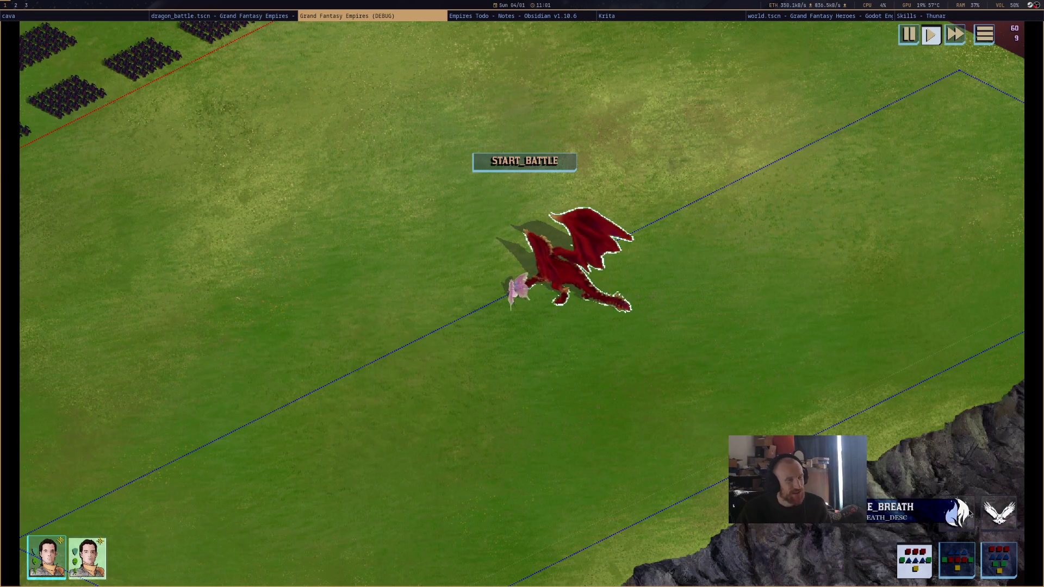
click(508, 304)
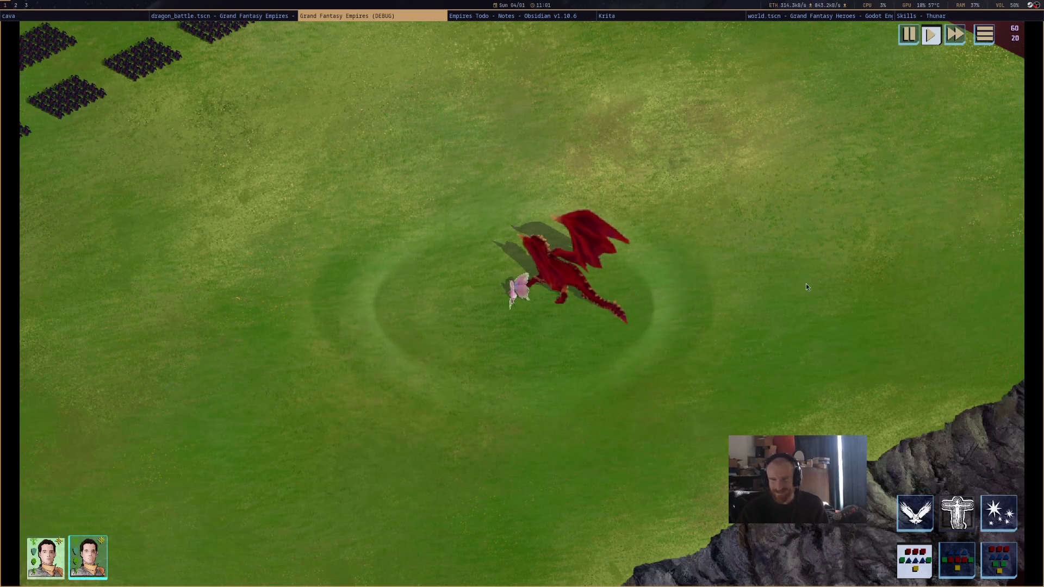
click(1007, 526)
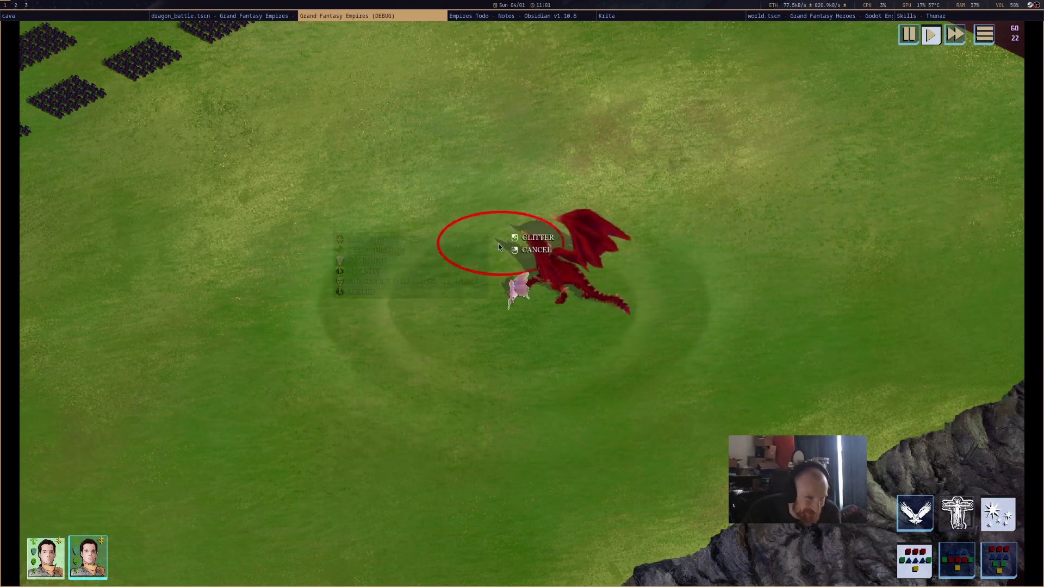
drag(466, 239, 629, 501)
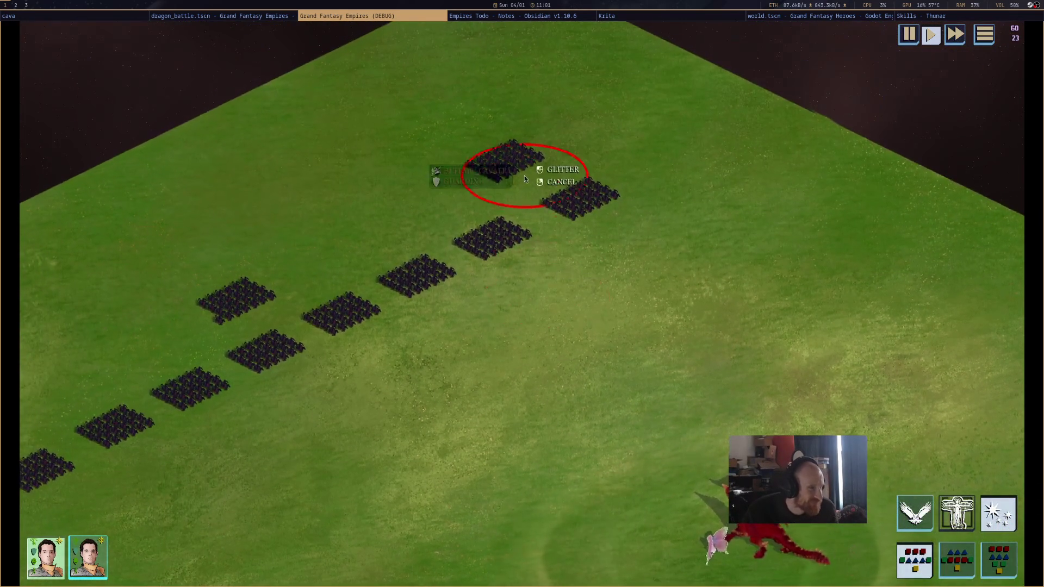
mouse_move(525, 179)
mouse_down()
mouse_move(317, 315)
mouse_move(652, 252)
mouse_move(583, 257)
mouse_up()
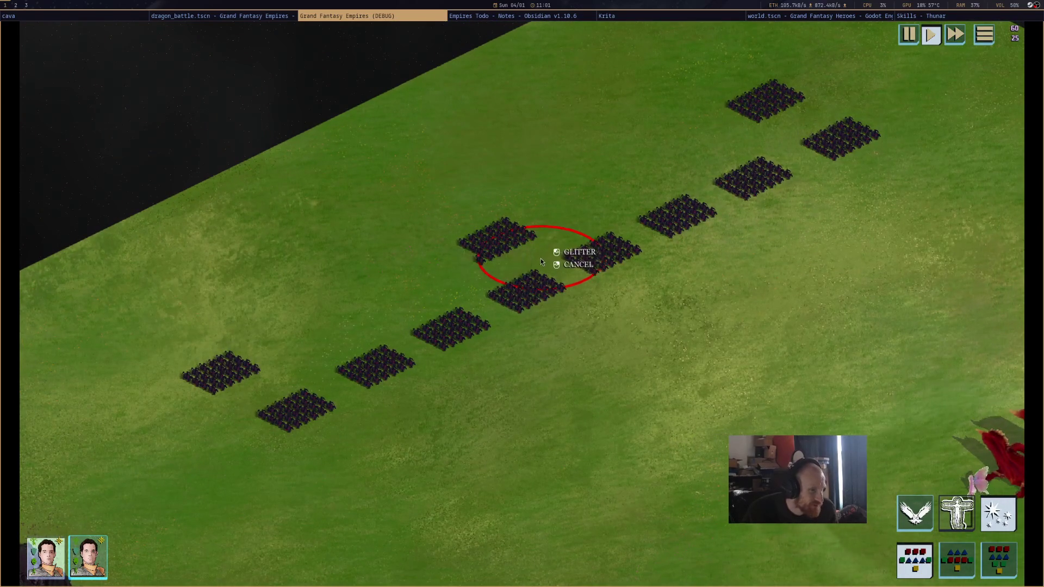
mouse_move(498, 249)
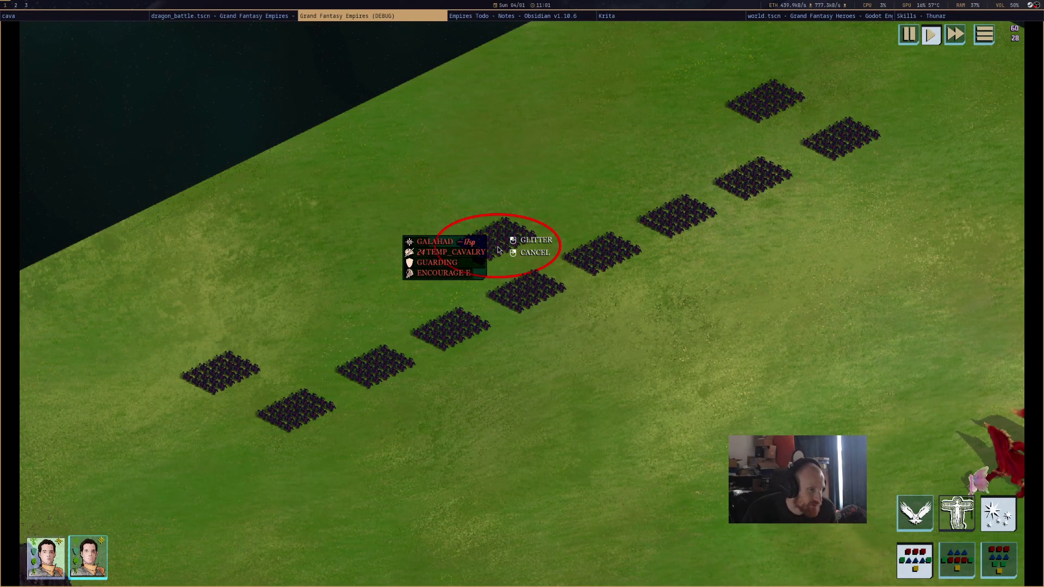
click(499, 249)
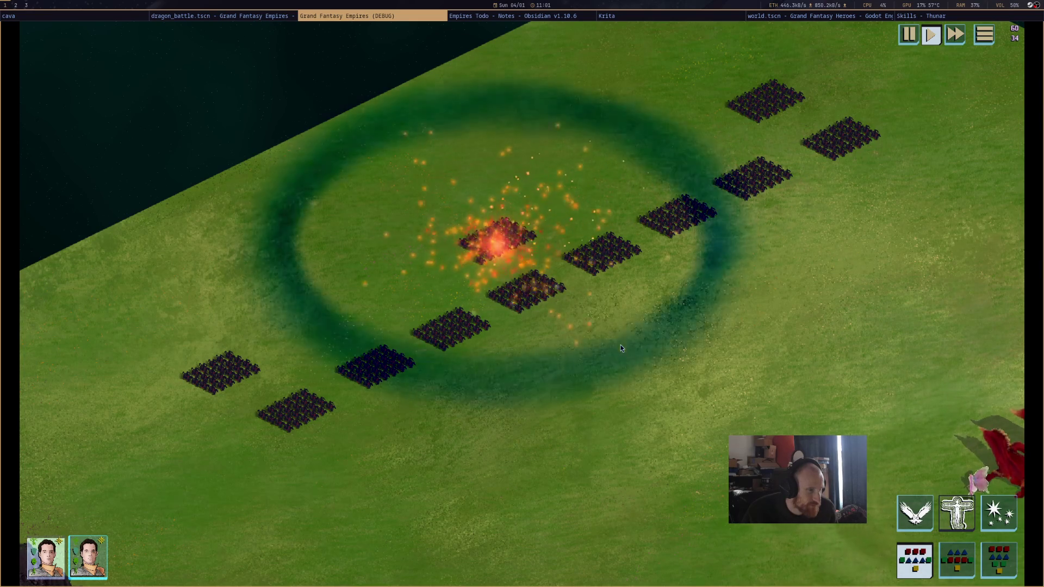
Pause the game and inspect the cavalry's GLITTER StatusEffect node and its effect data
click(255, 17)
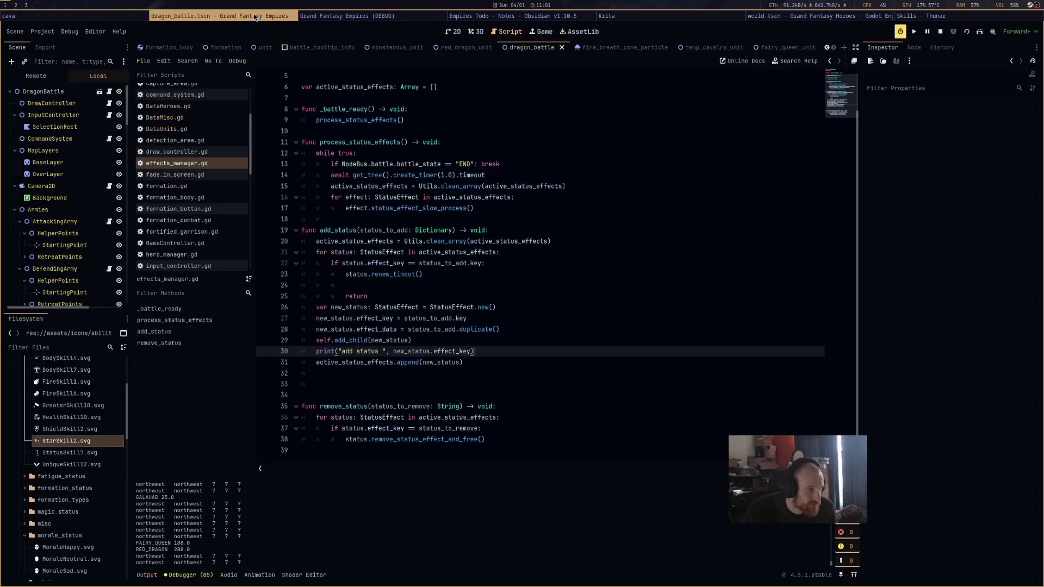
click(927, 32)
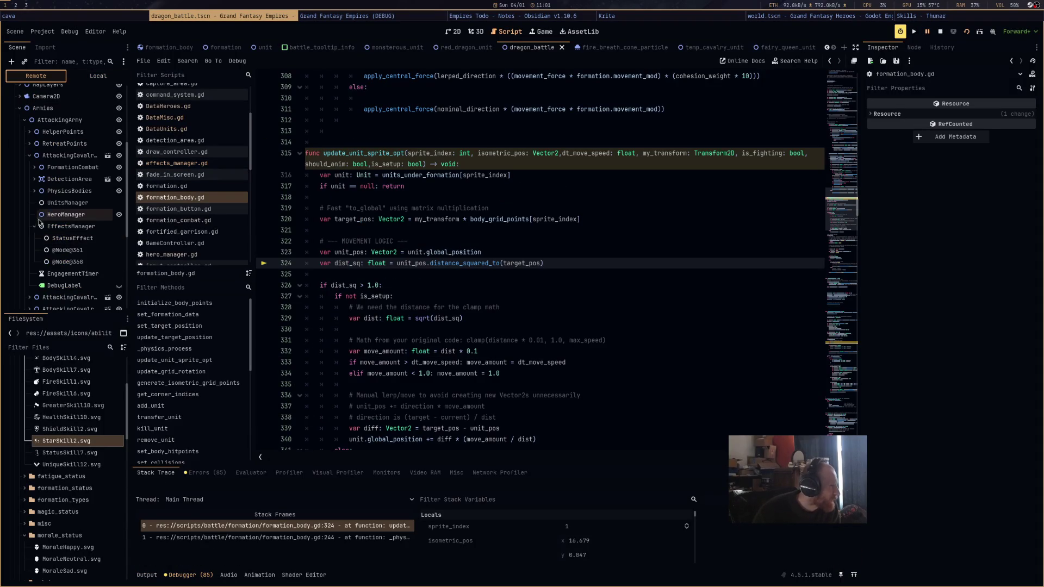
click(56, 158)
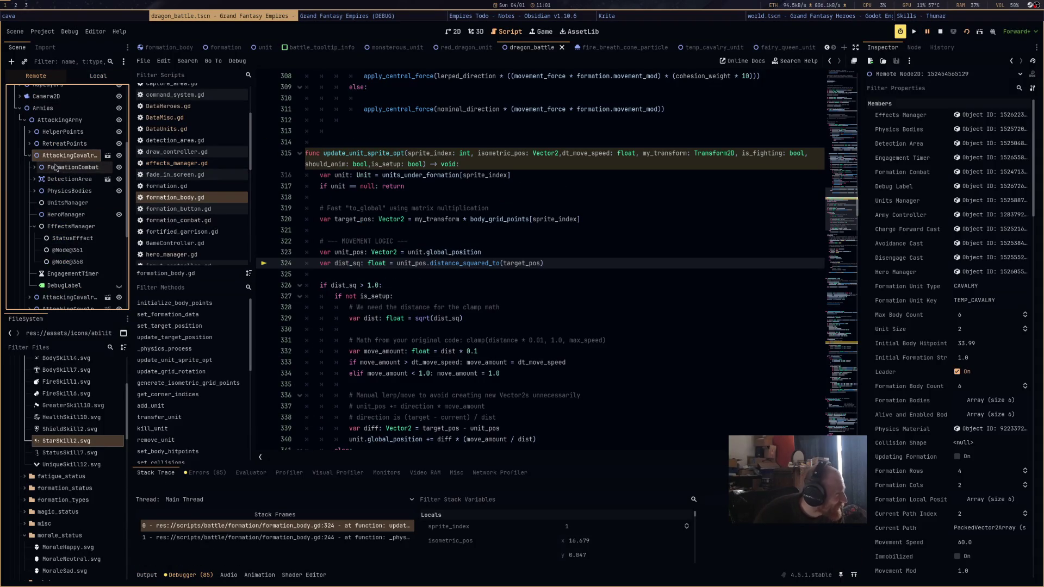
click(62, 264)
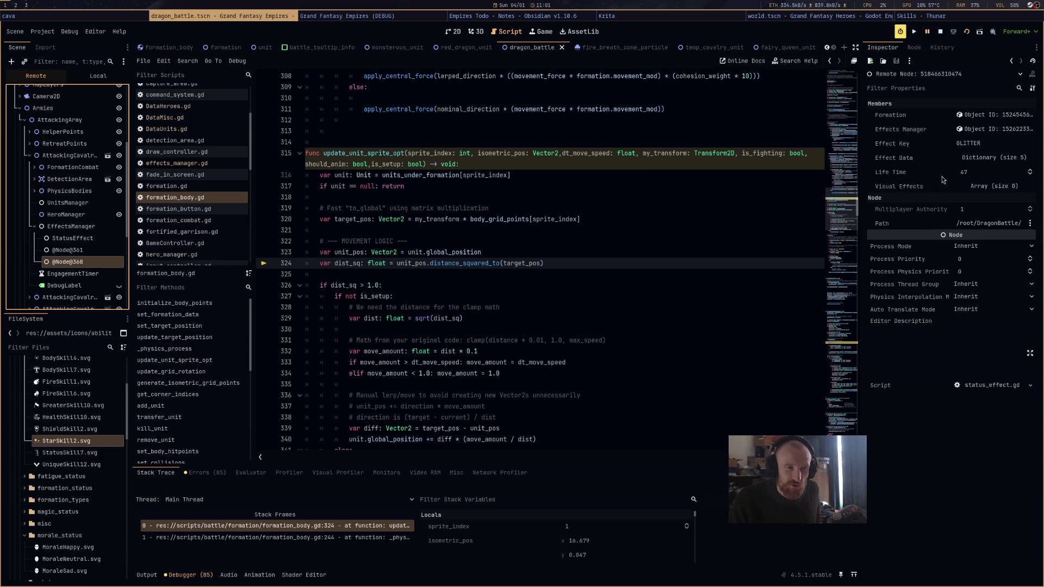
click(1016, 162)
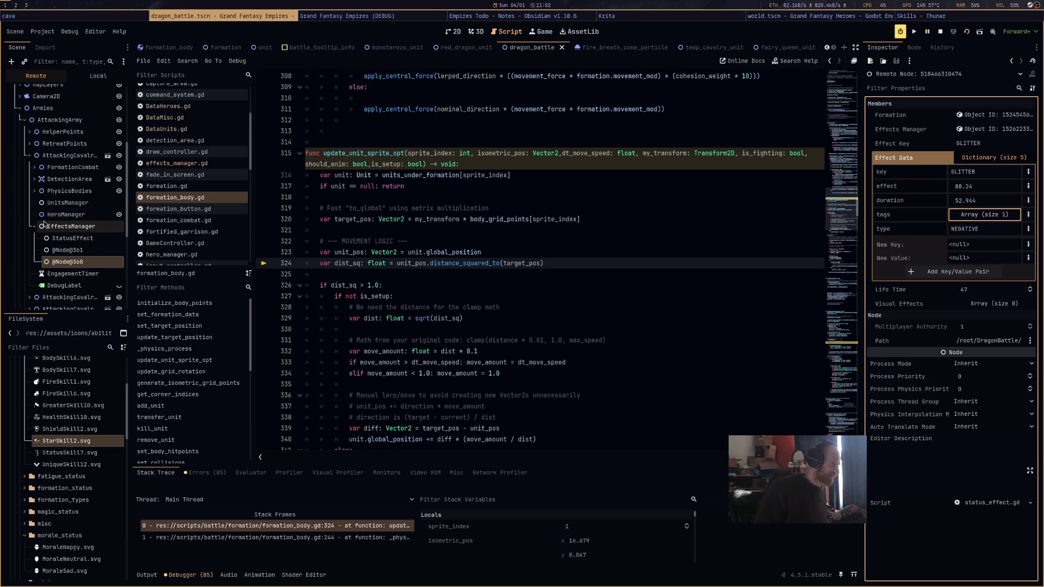
Check the affected formation's attack 64.95 and defence 43.3 against an unaffected cavalry's stats
click(73, 167)
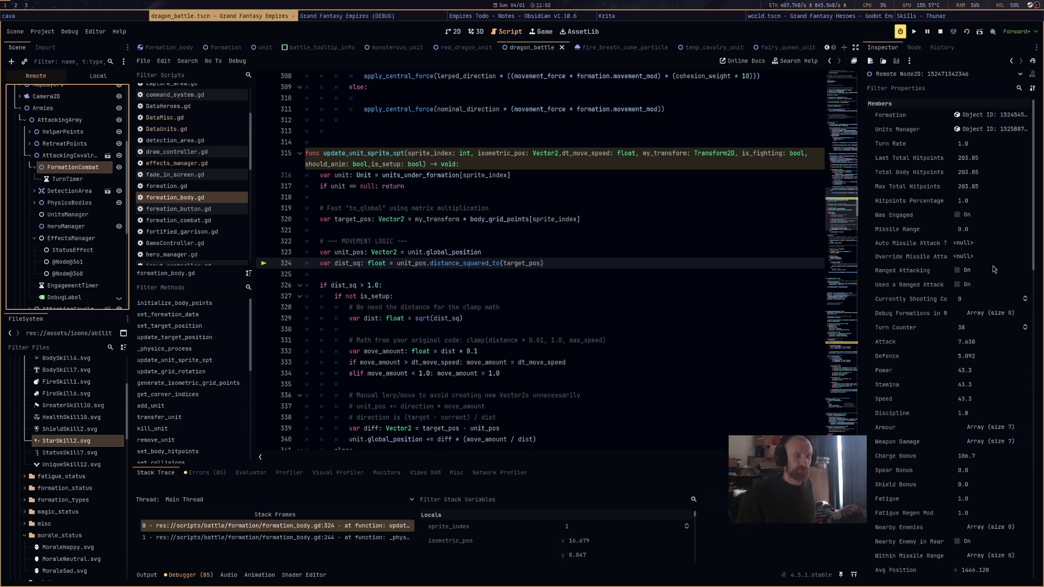
scroll(977, 297, down, 1)
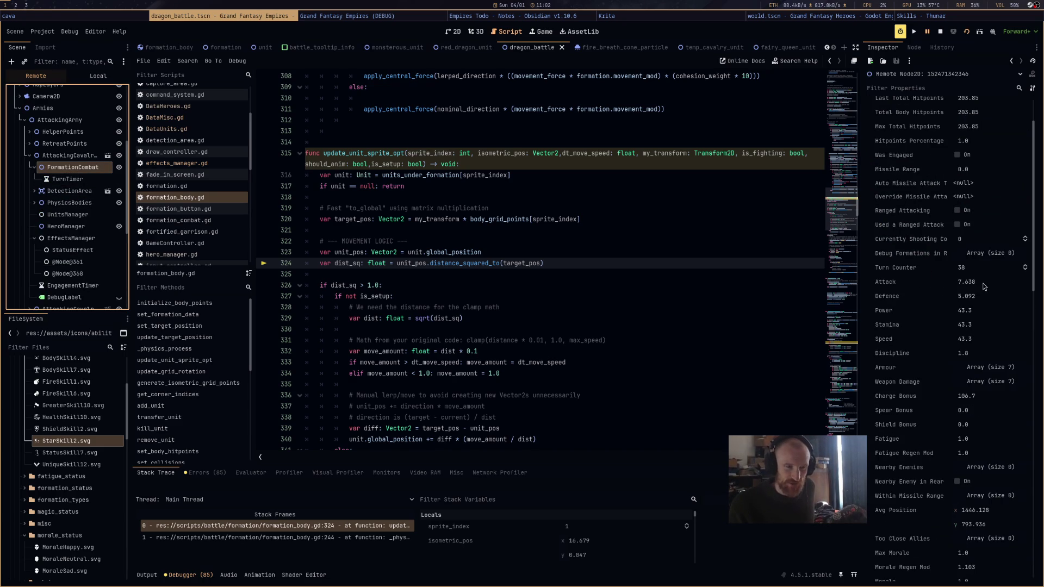
scroll(37, 231, down, 3)
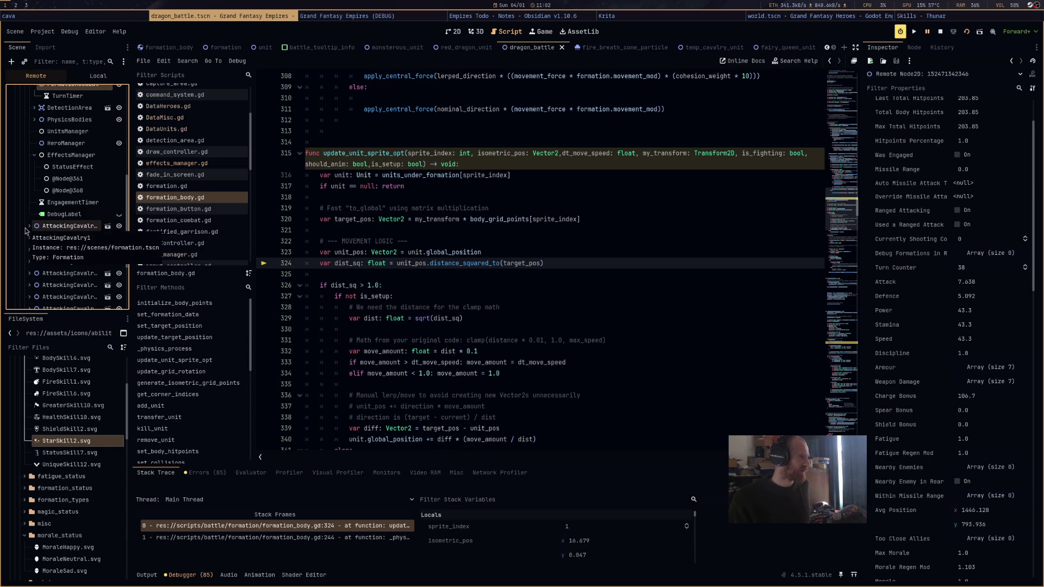
scroll(55, 232, down, 4)
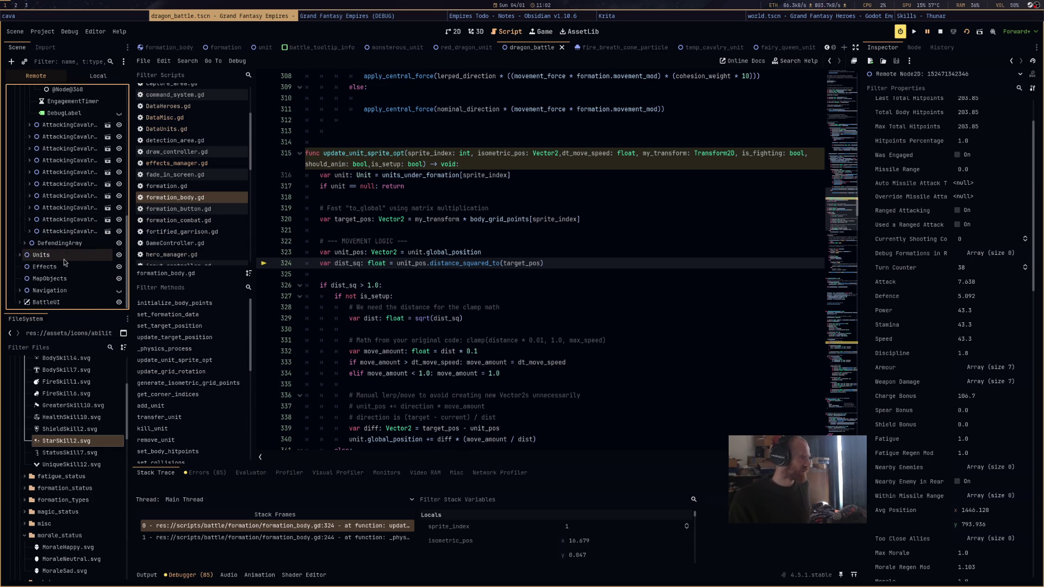
click(30, 219)
click(75, 234)
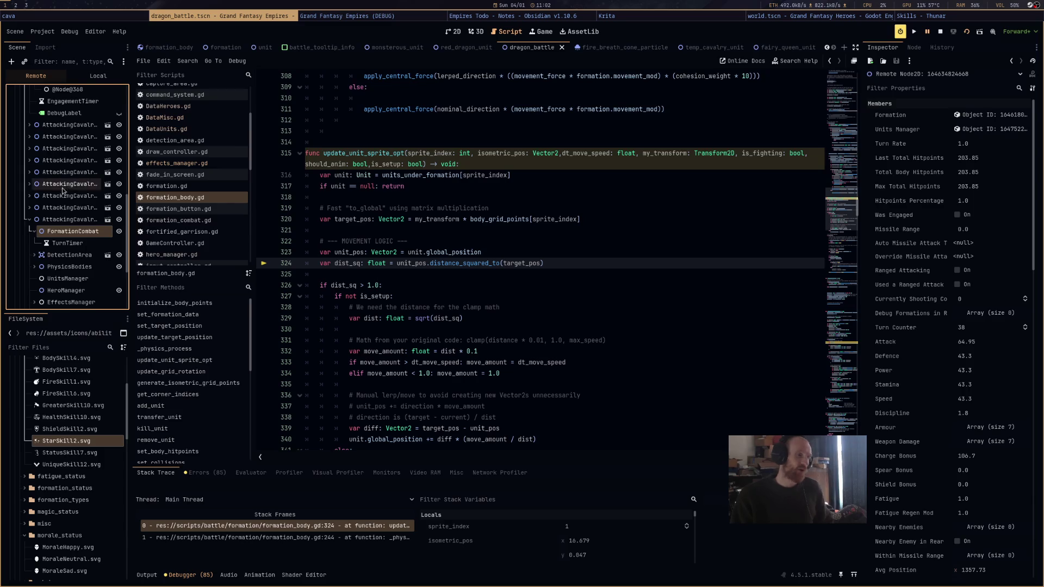
click(452, 31)
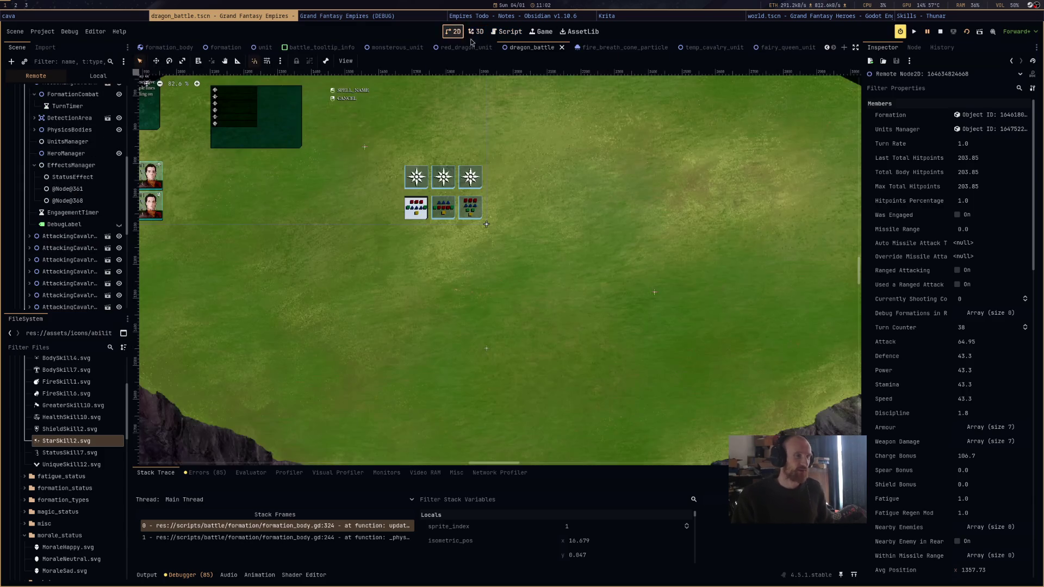
Resume the battle and show the targeted cavalry unit's info listing the GLITTER status
click(929, 33)
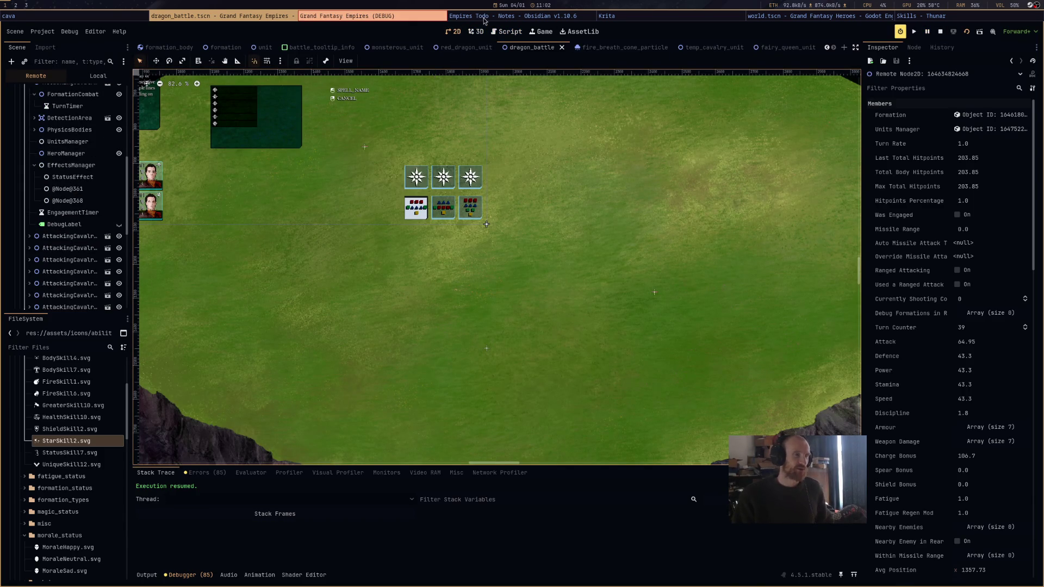
click(345, 18)
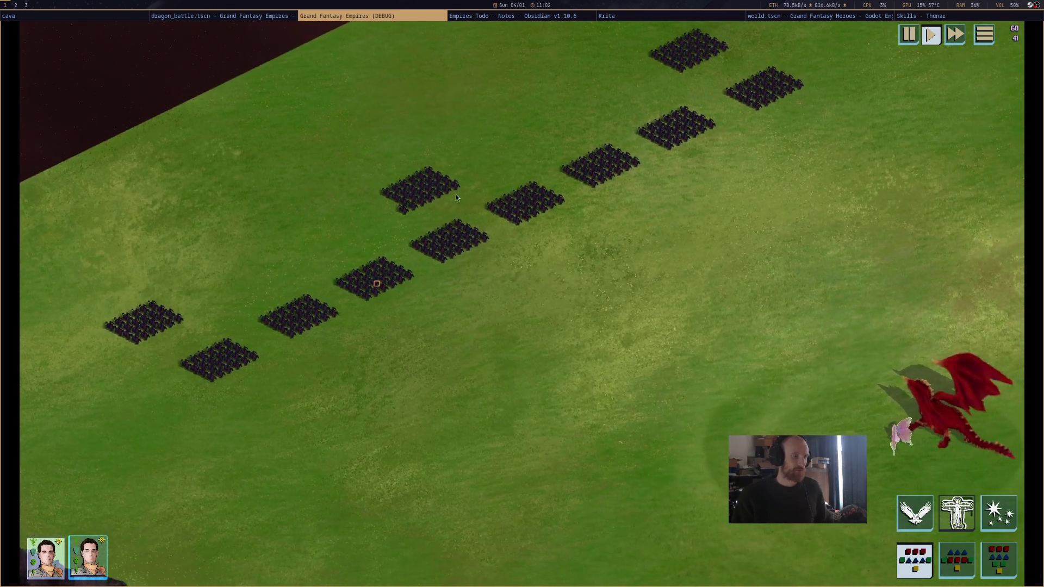
mouse_move(434, 184)
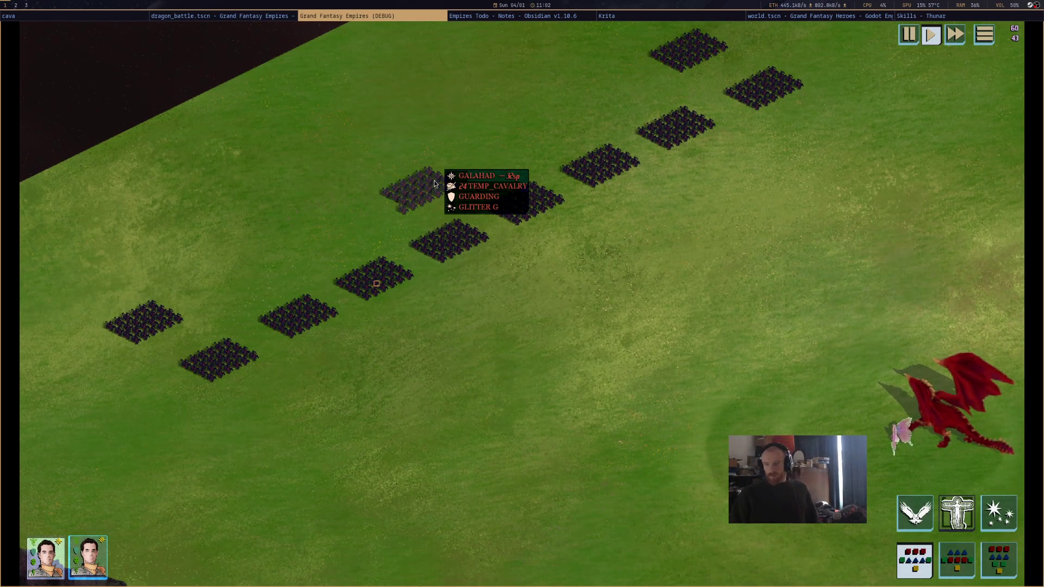
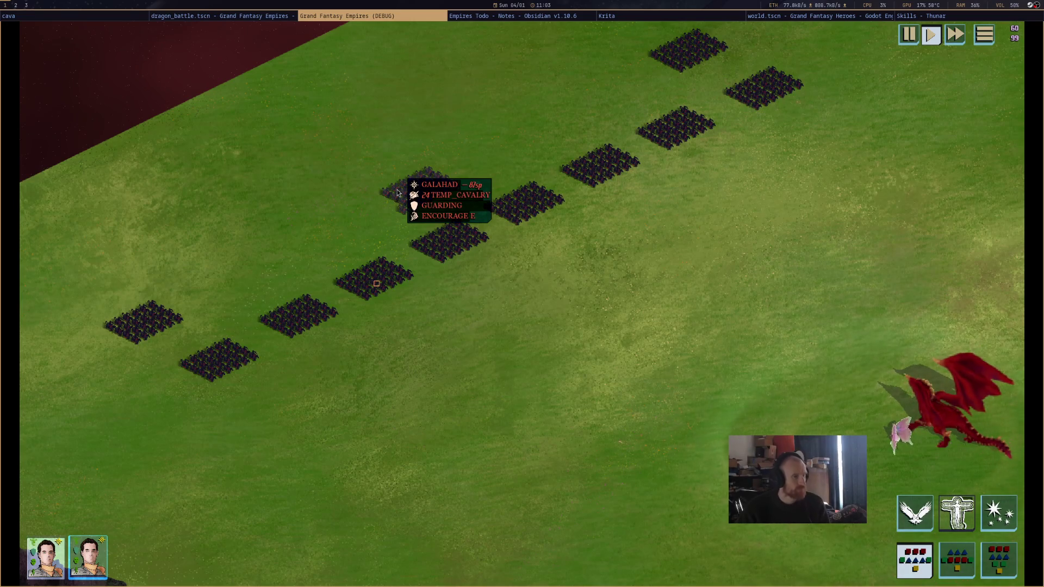
Inspect the live FormationCombat node and its StatusEffect nodes, including ENCOURAGE, in the Remote tree
key(ctrl+a)
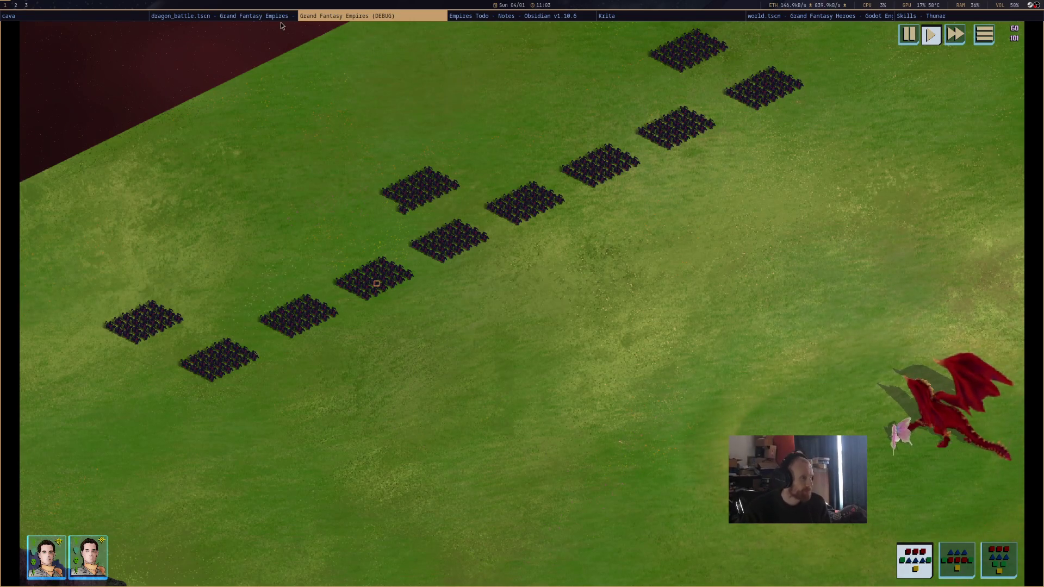
click(282, 16)
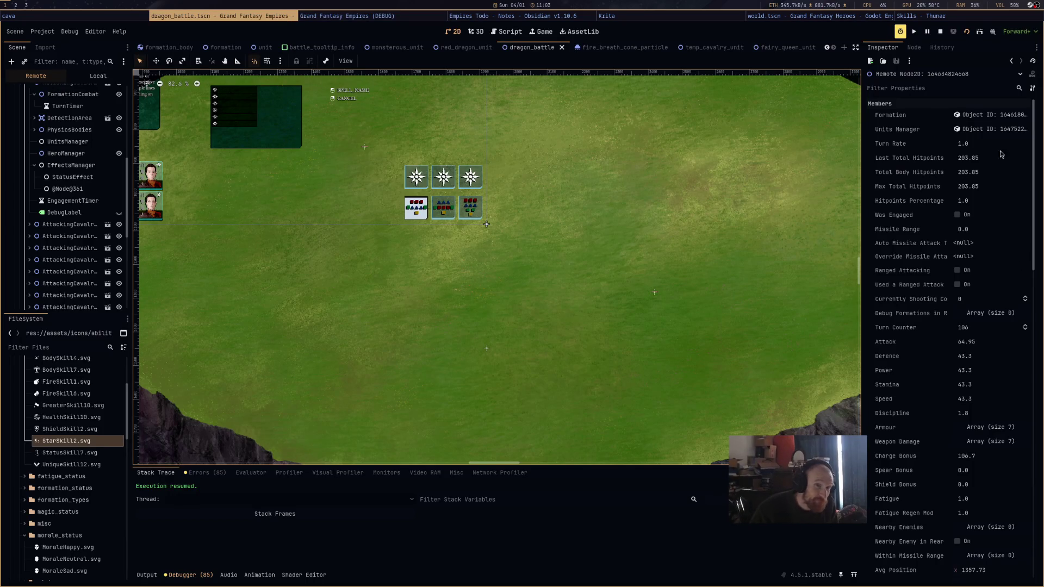
scroll(77, 243, up, 3)
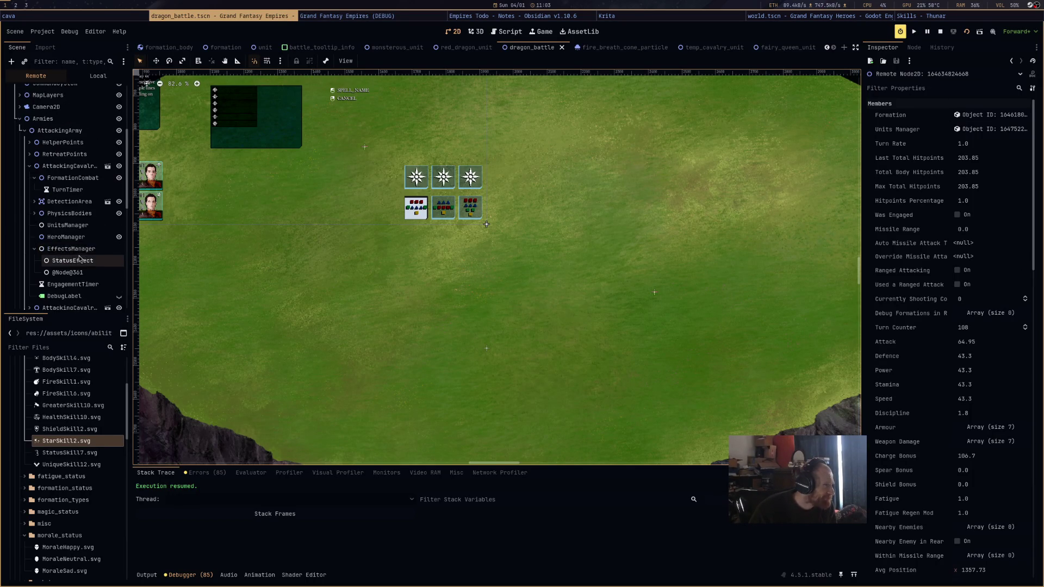
click(79, 177)
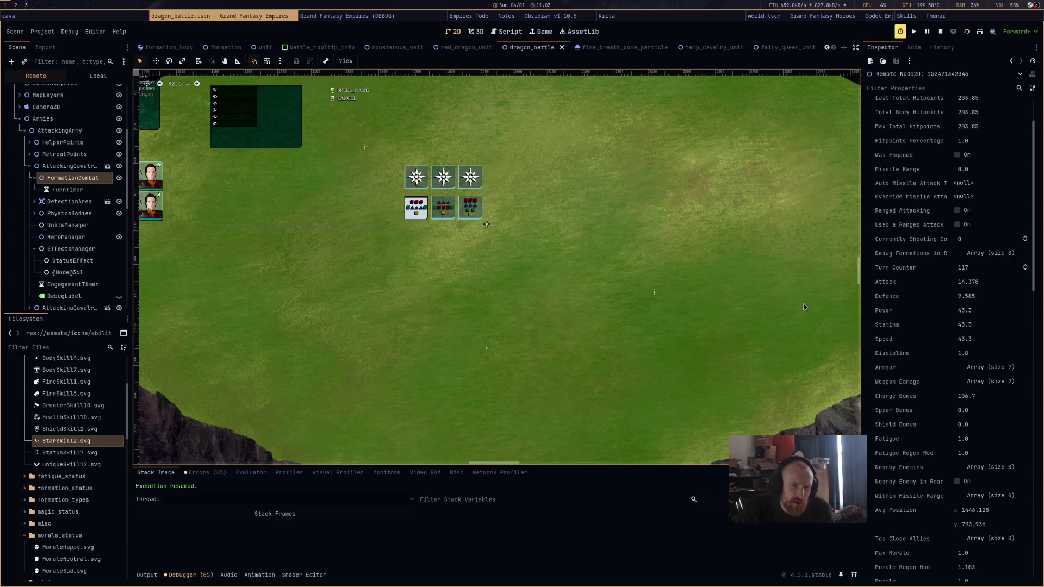
click(82, 261)
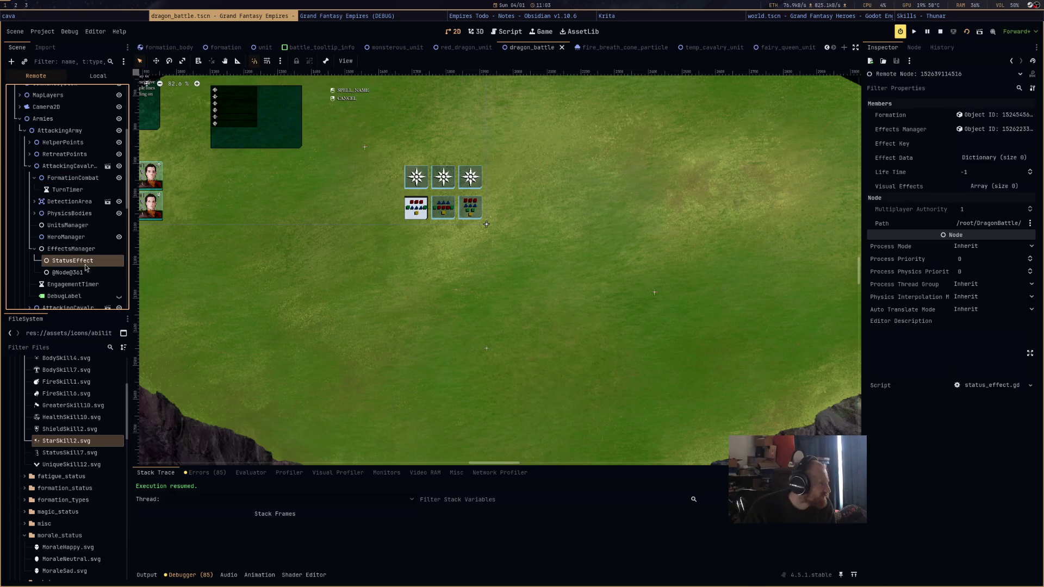
click(91, 274)
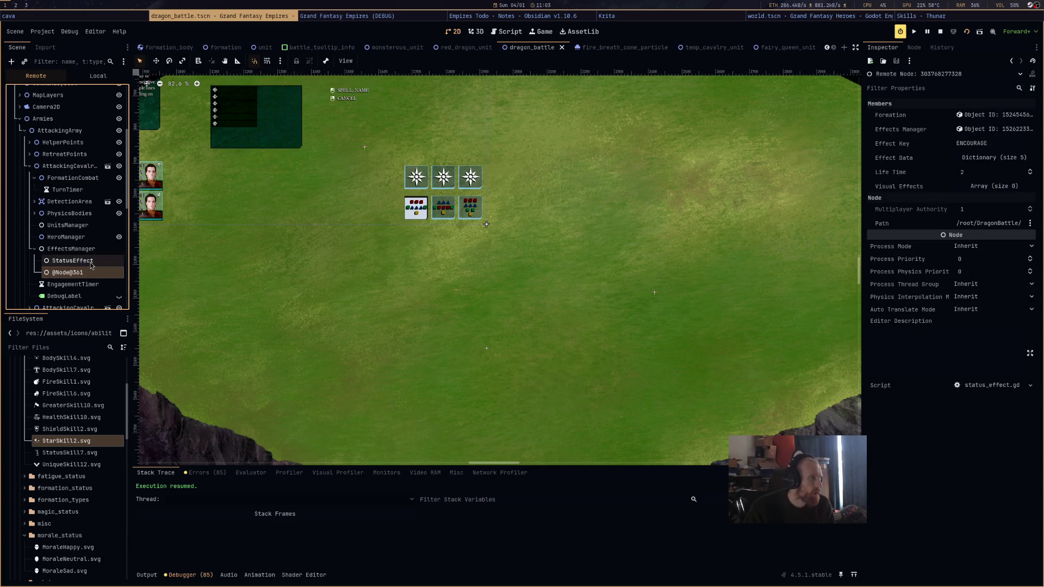
click(91, 263)
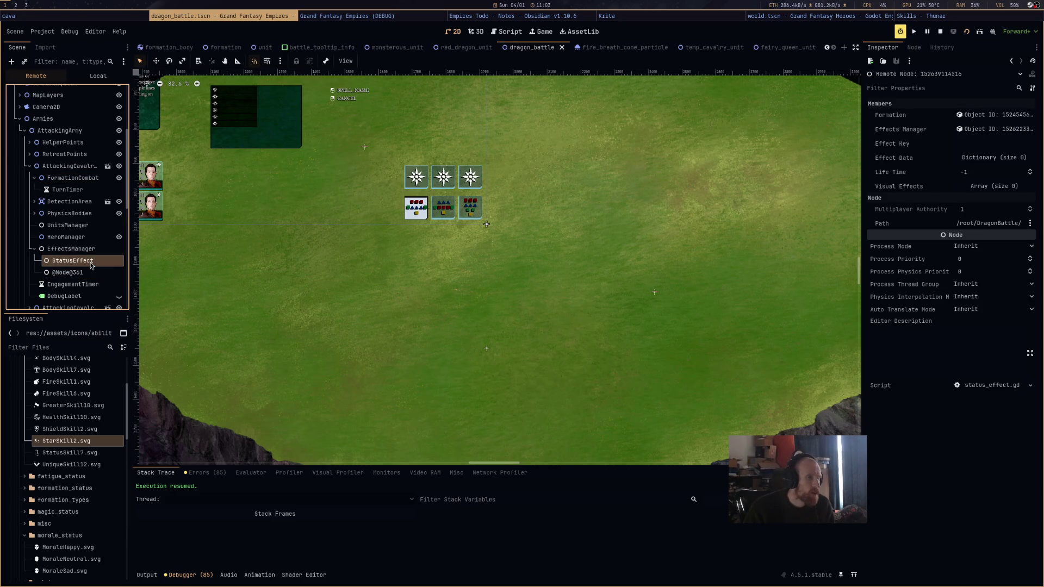
click(84, 180)
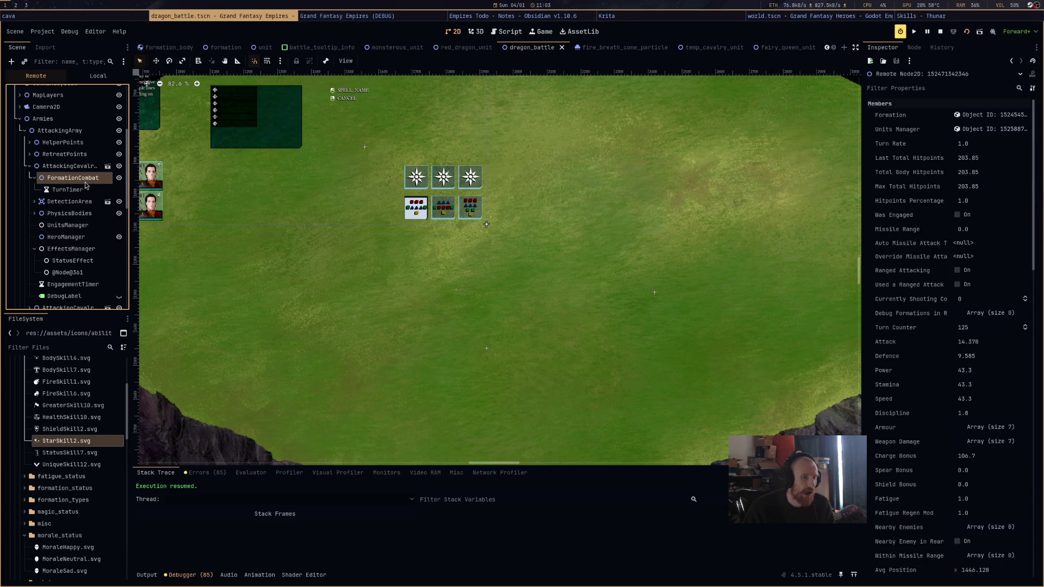
Open the red dragon unit scene, then view effects_manager.gd and DataMisc.gd's effect definitions
click(535, 48)
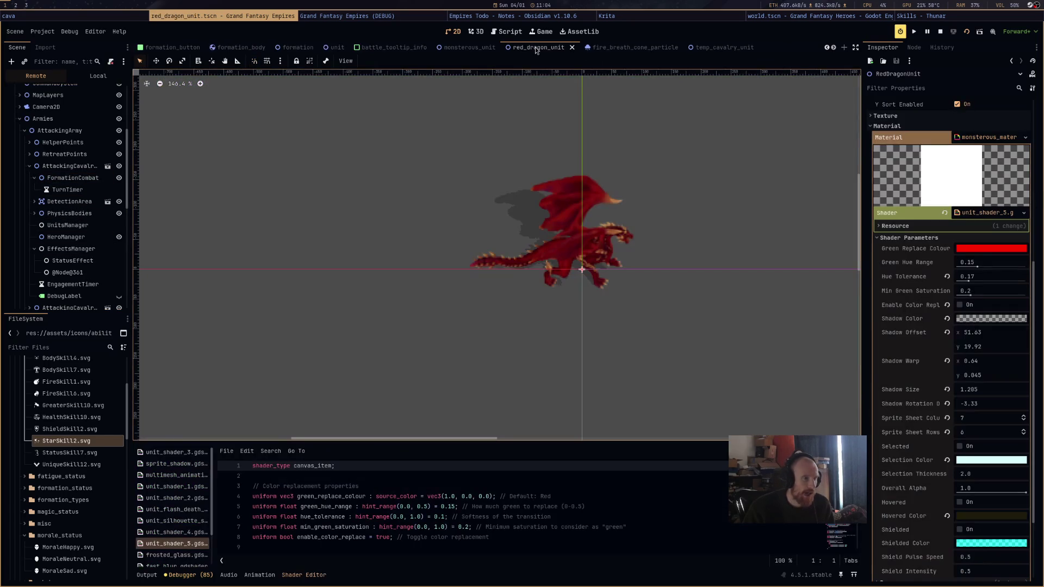
click(522, 38)
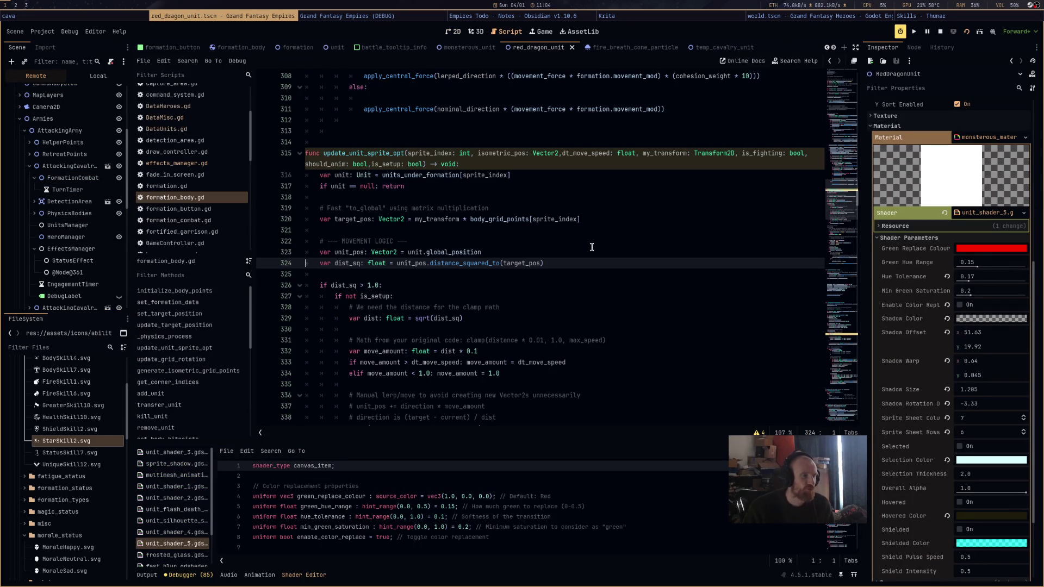
click(211, 164)
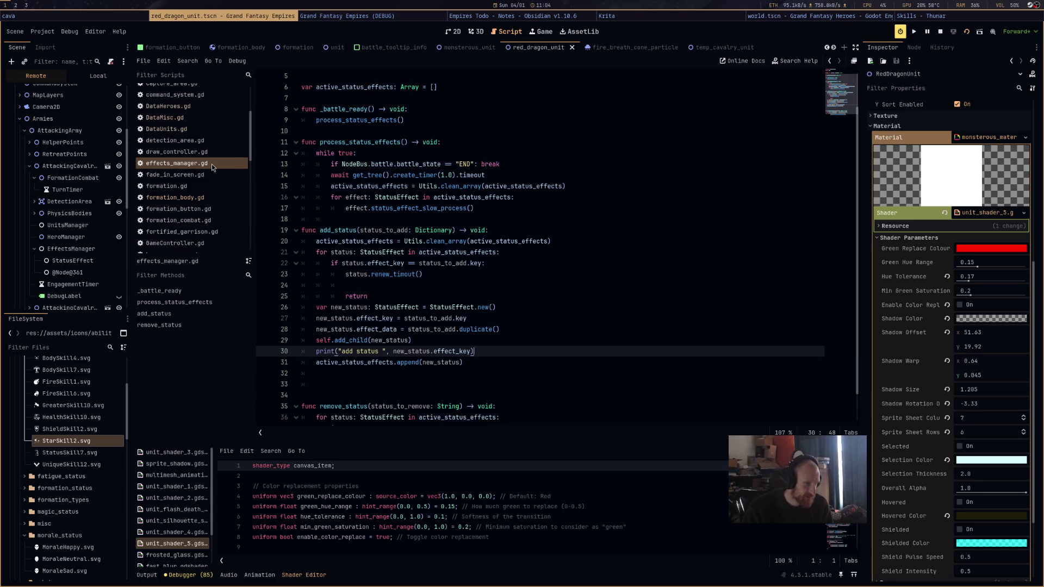
click(196, 120)
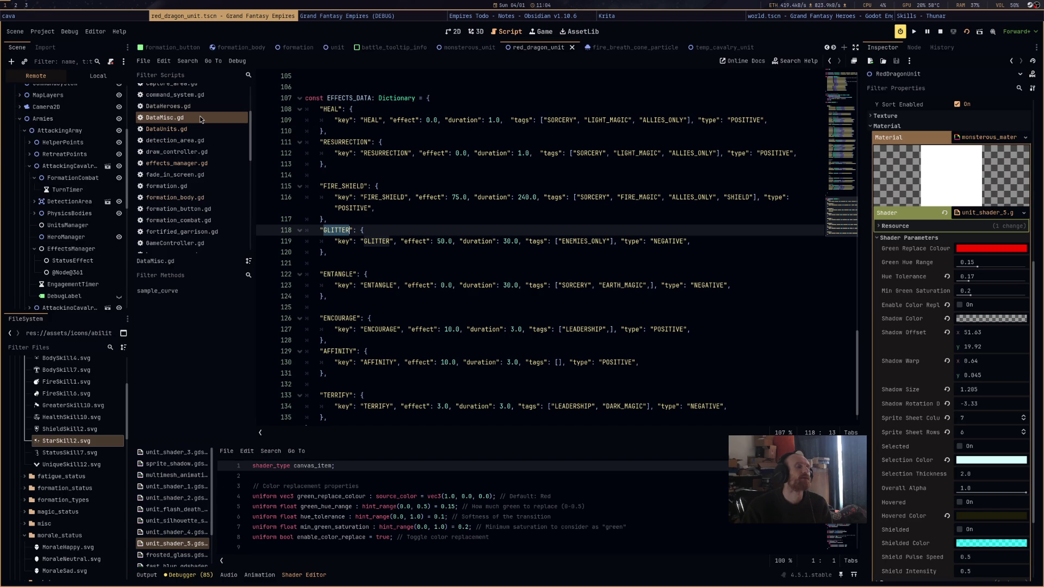
In hero_manager.gd, select the GLITTER add_status call on line 607
scroll(200, 188, down, 1)
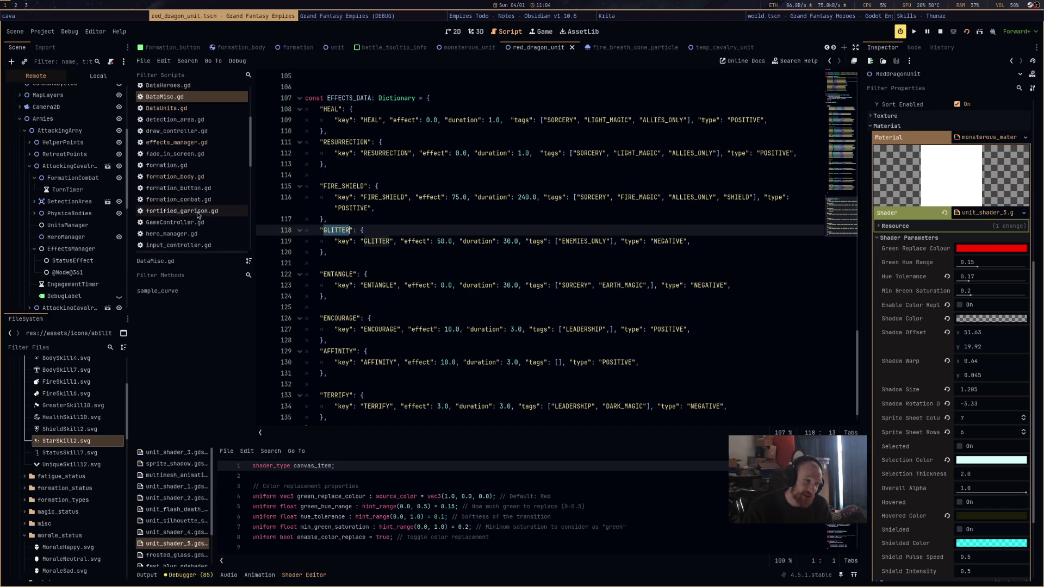
scroll(203, 201, down, 2)
click(202, 192)
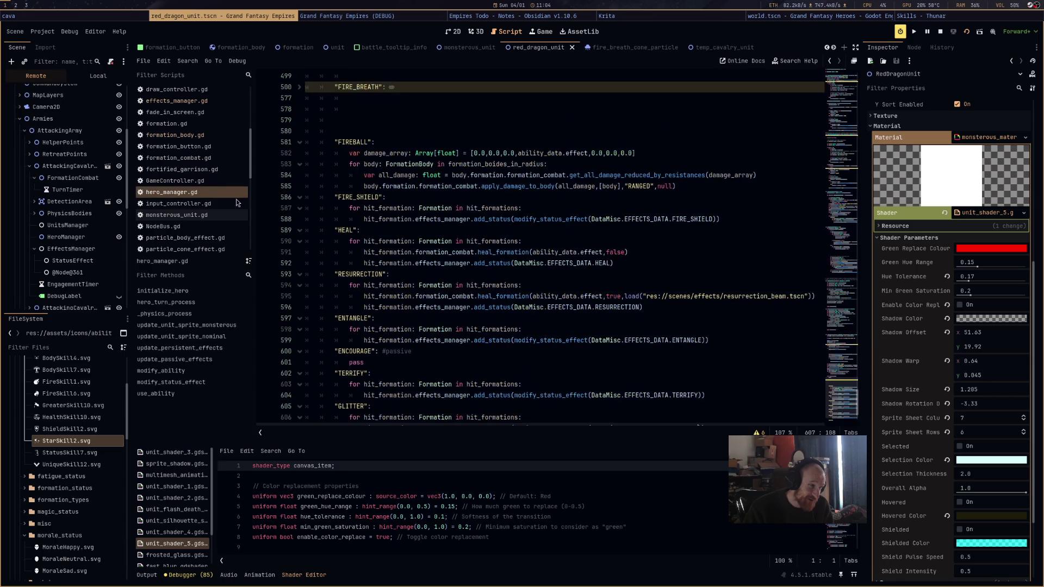
scroll(524, 302, down, 3)
mouse_move(728, 353)
mouse_down()
mouse_move(397, 353)
mouse_move(475, 353)
mouse_up()
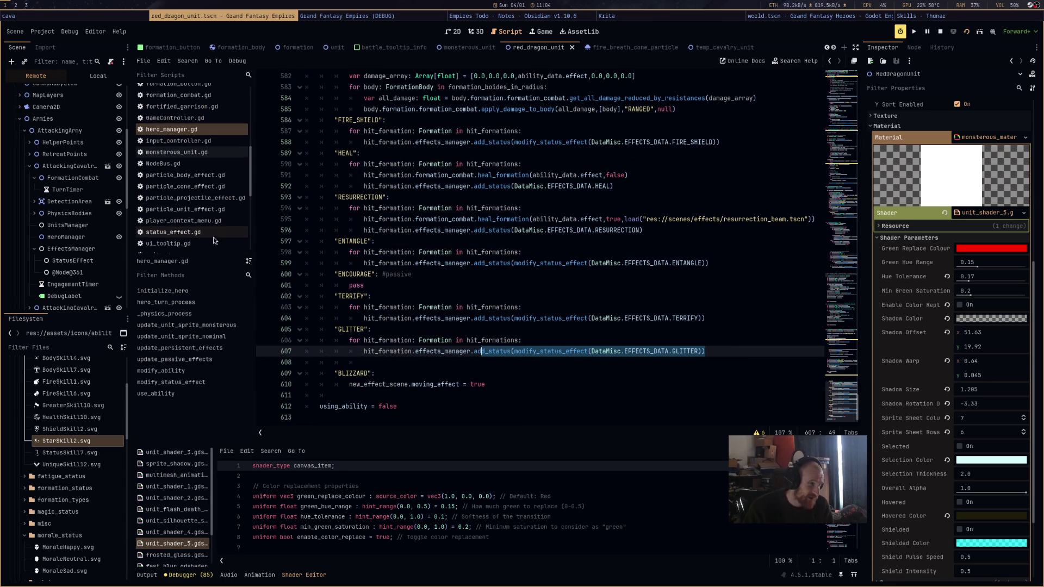
scroll(212, 237, down, 3)
In status_effect.gd, insert blank lines beneath the "GLITTER": case label, landing on line 109
click(211, 233)
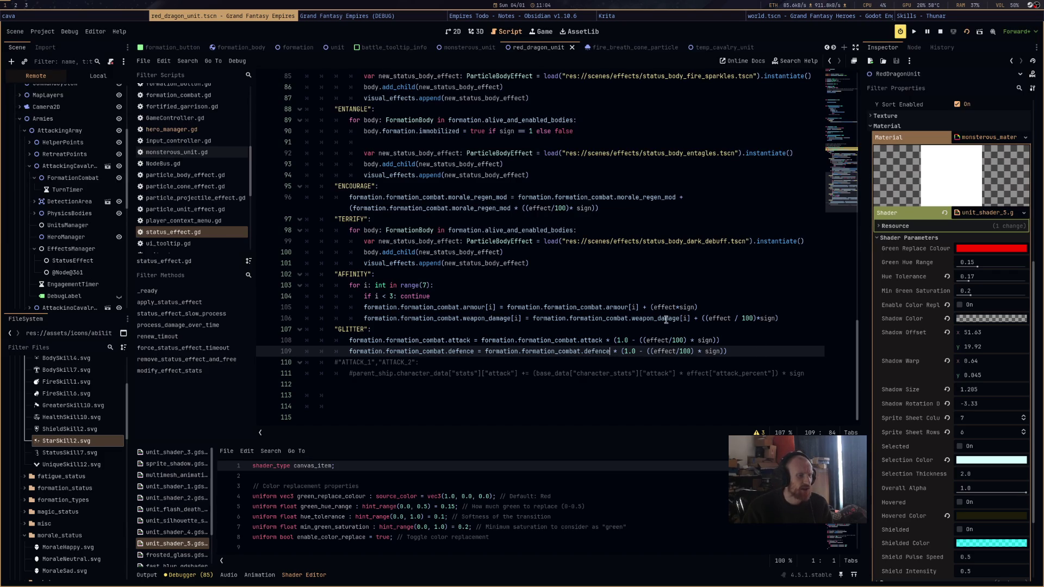
mouse_move(602, 341)
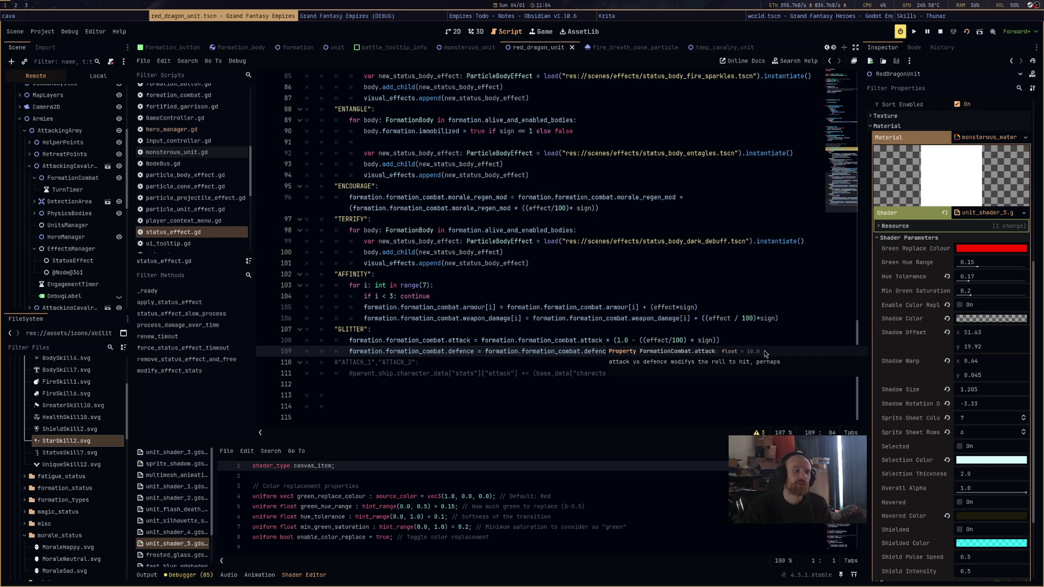
key(Up)
key(Up)
shift+click(740, 354)
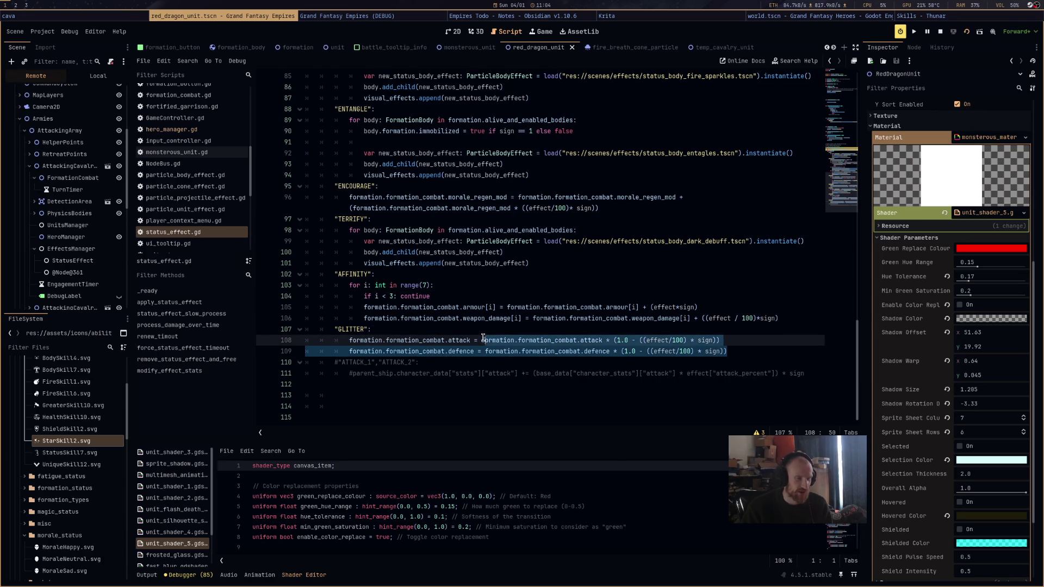
click(426, 329)
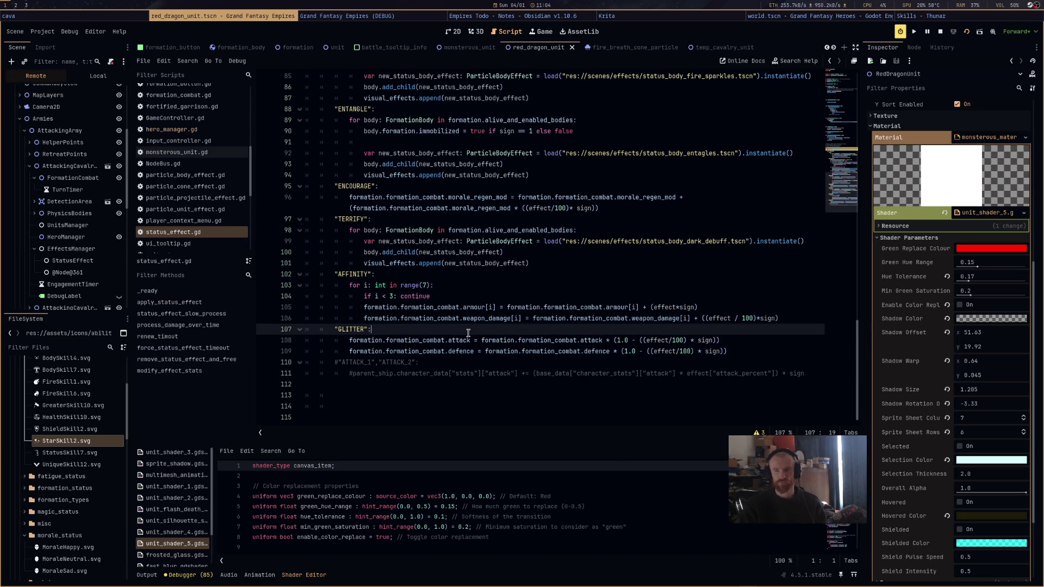
key(Return)
key(Return)
key(Return)
key(Up)
key(Up)
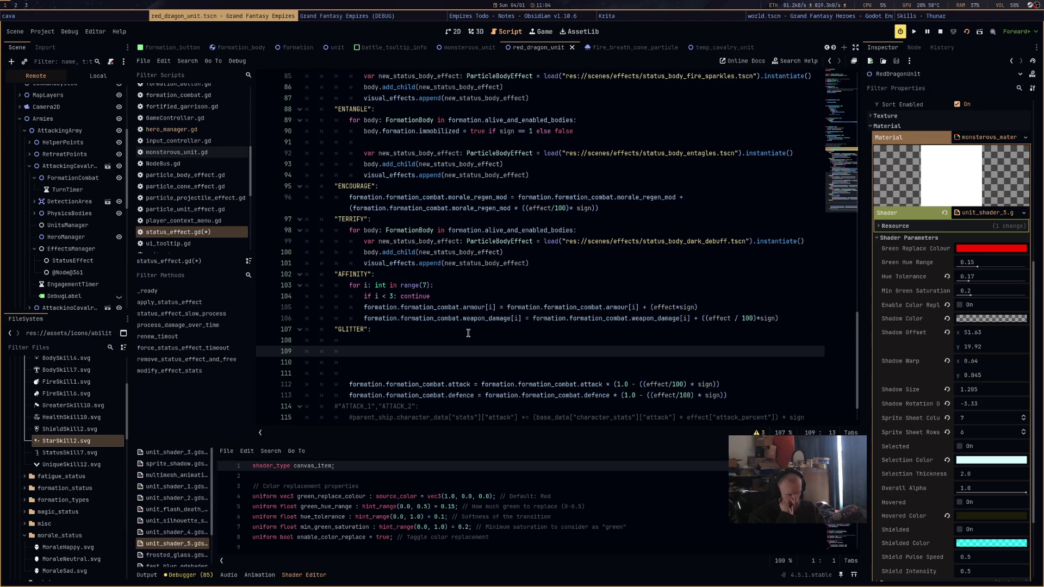
On line 109 type 'var mod_attack: float = formation.formation_stats.att', accepting formation_stats from autocomplete
text(var )
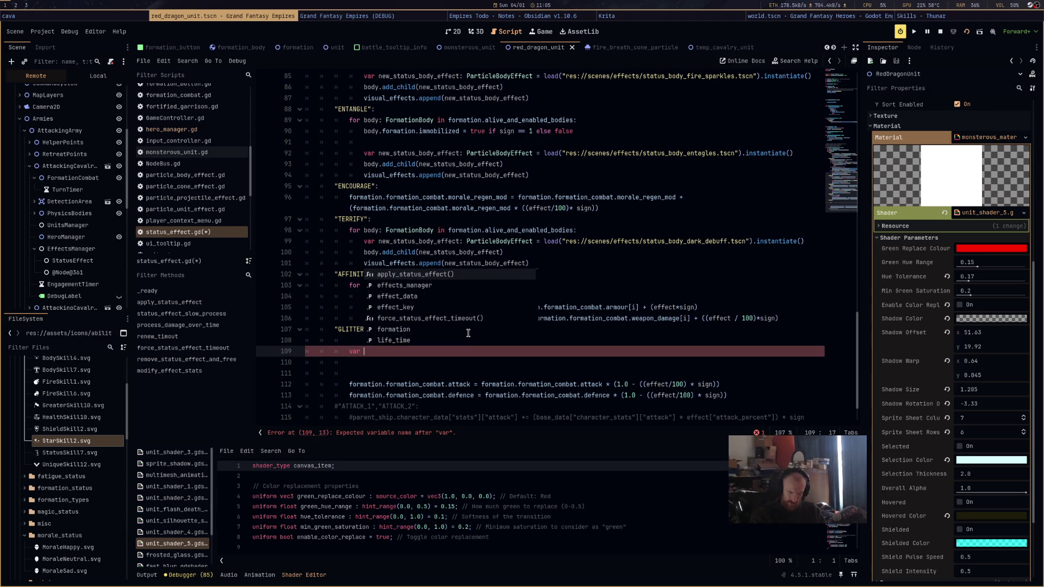
text(m)
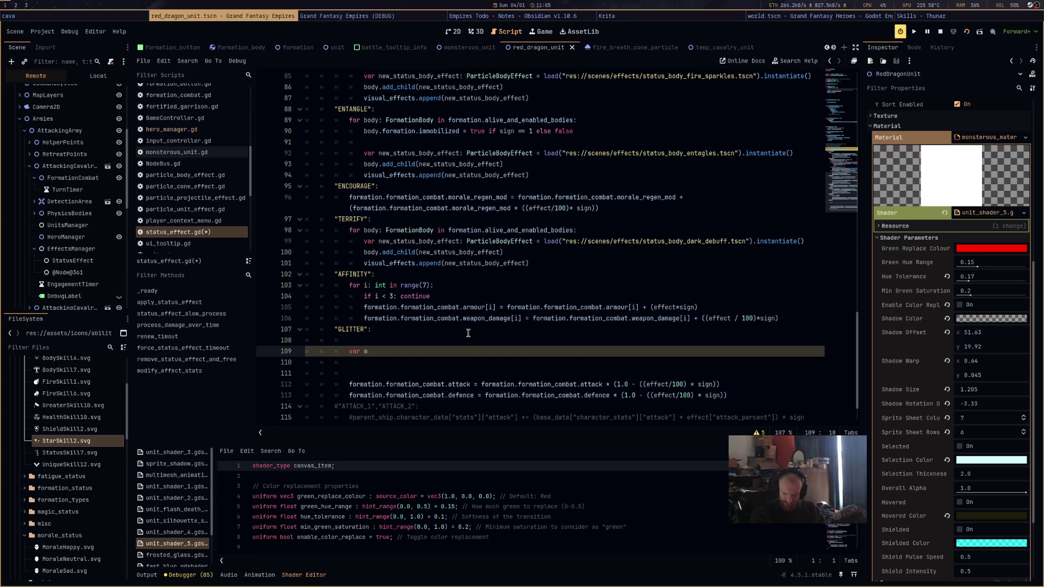
text(od_)
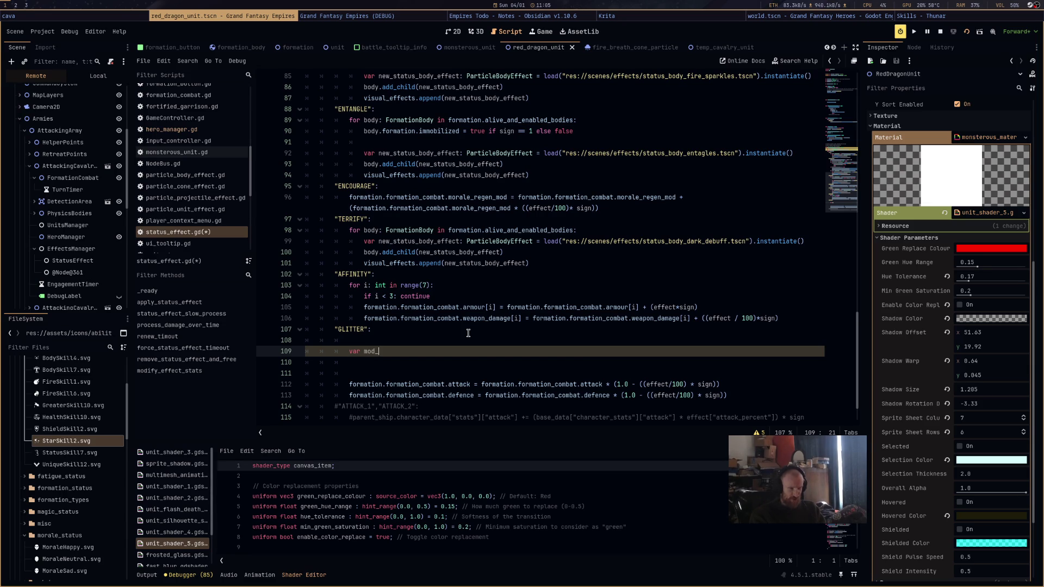
text(tack :)
text( float = f)
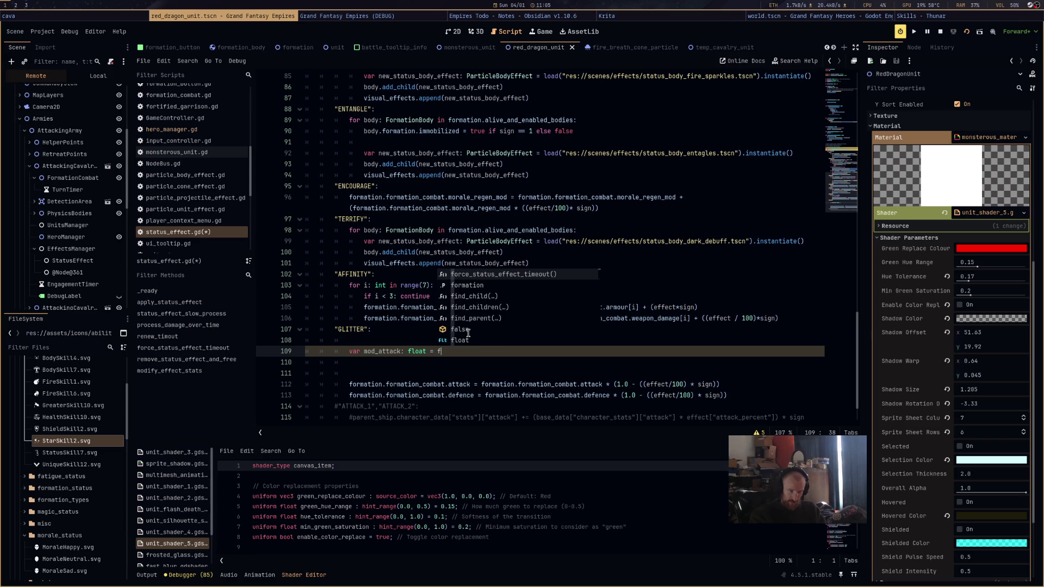
text(ormation.)
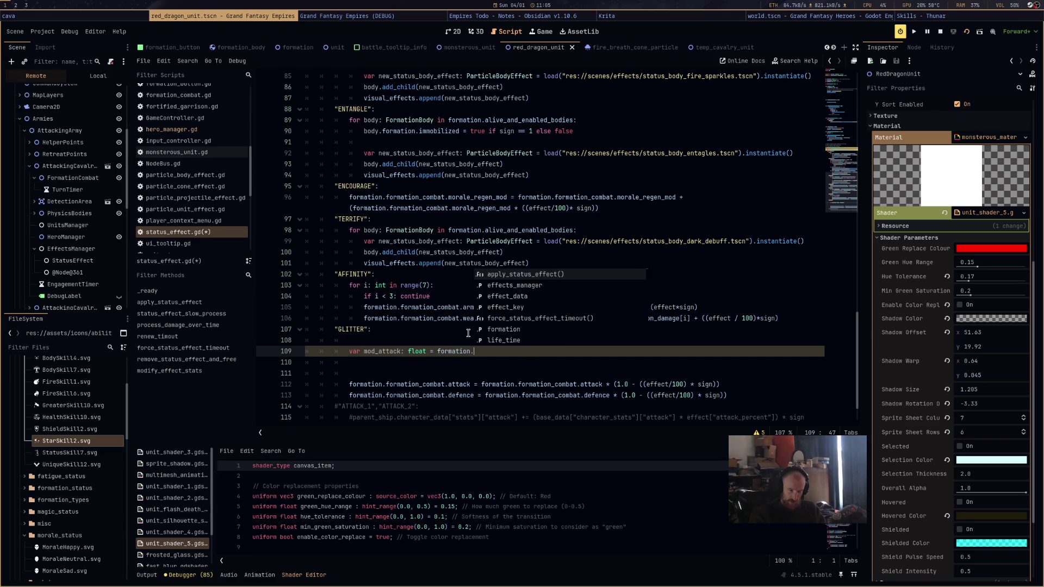
text(form)
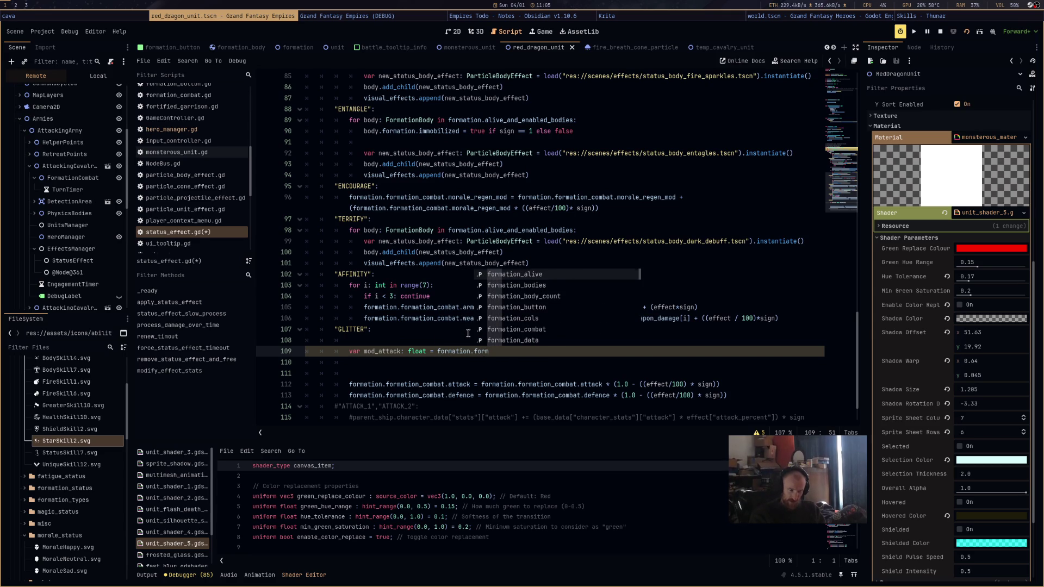
text(ation_combat.do)
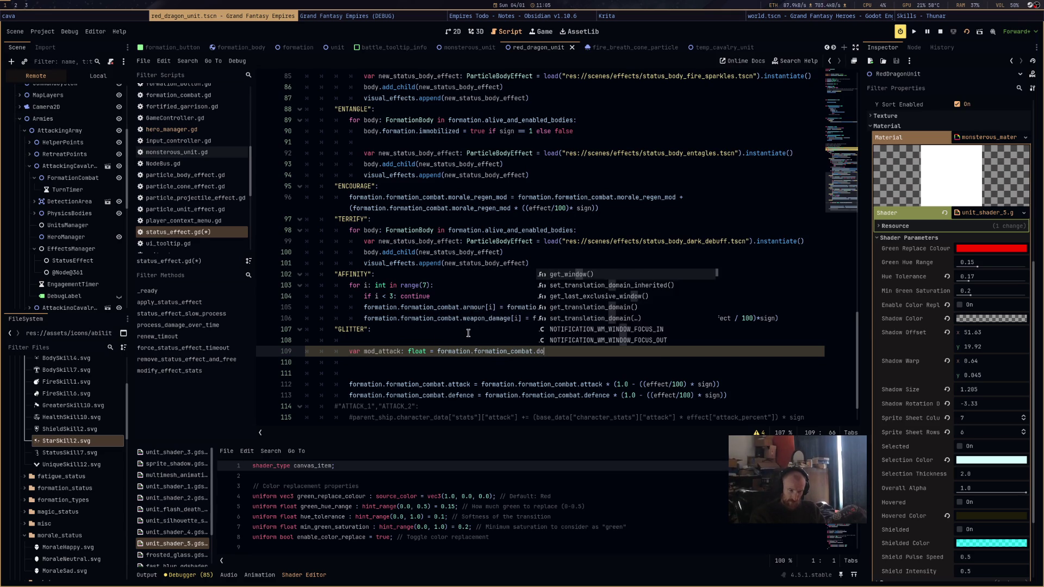
text(rm)
key(BackSpace)
key(BackSpace)
key(BackSpace)
text(fo)
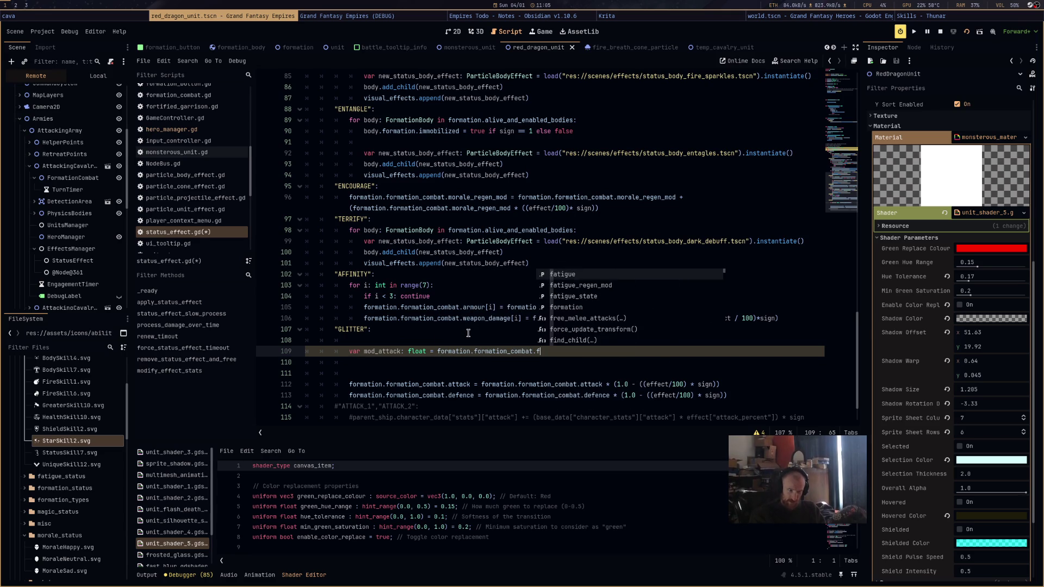
text(rmation)
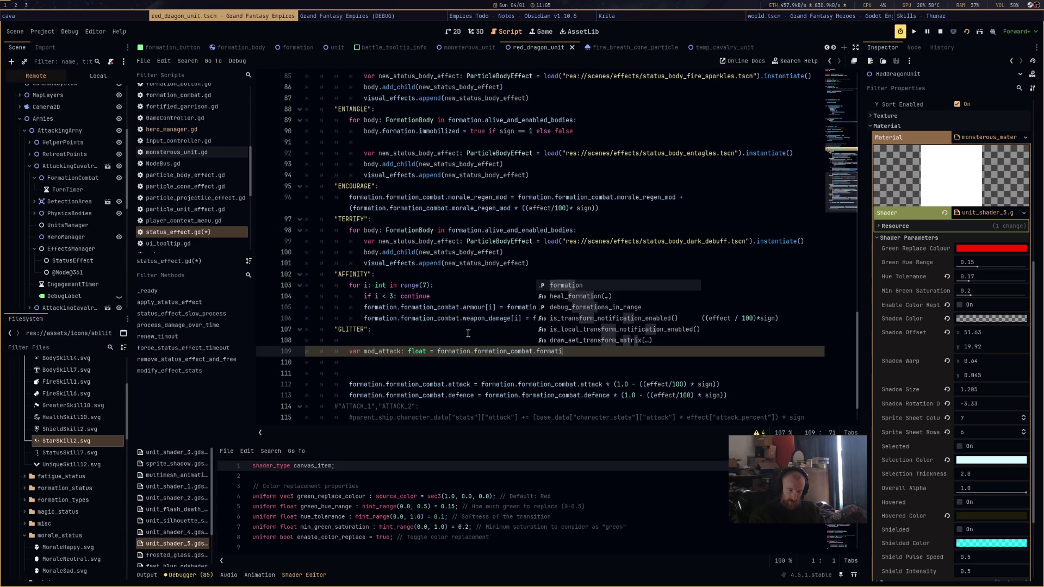
key(BackSpace)
key(BackSpace)
key(BackSpace)
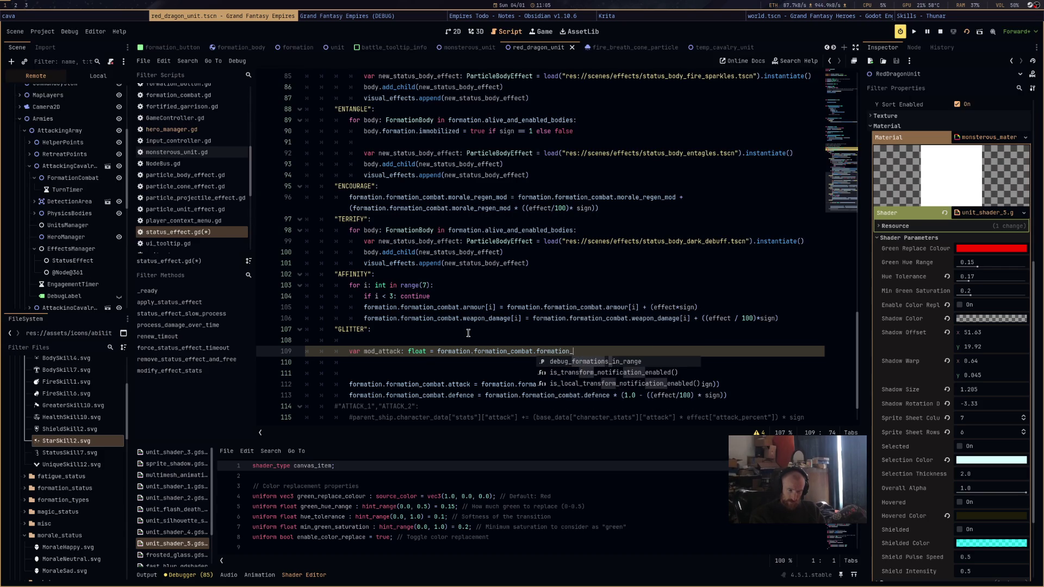
text(stats)
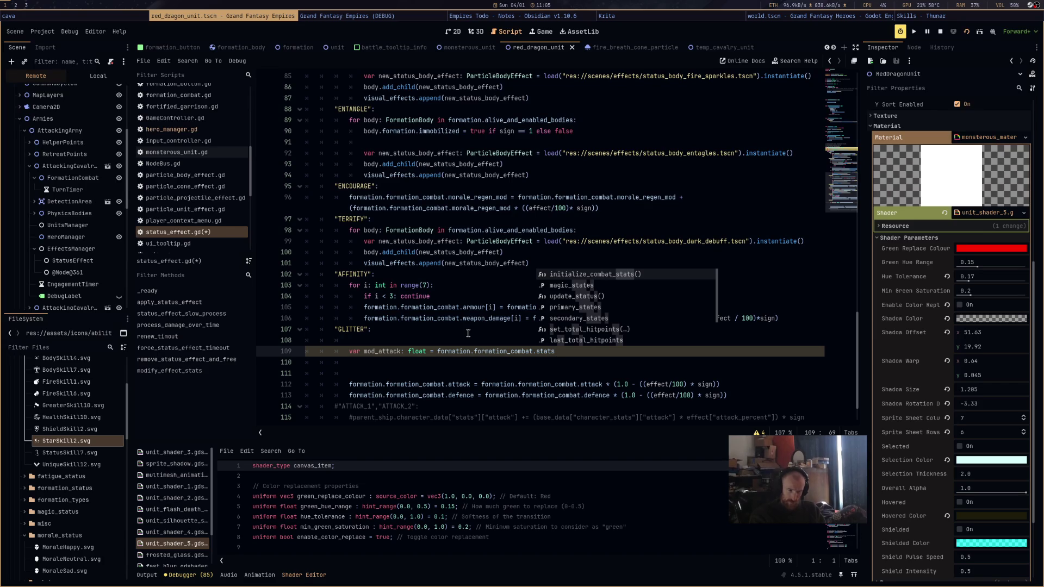
key(BackSpace)
key(BackSpace)
key(BackSpace)
key(BackSpace)
key(BackSpace)
text(data)
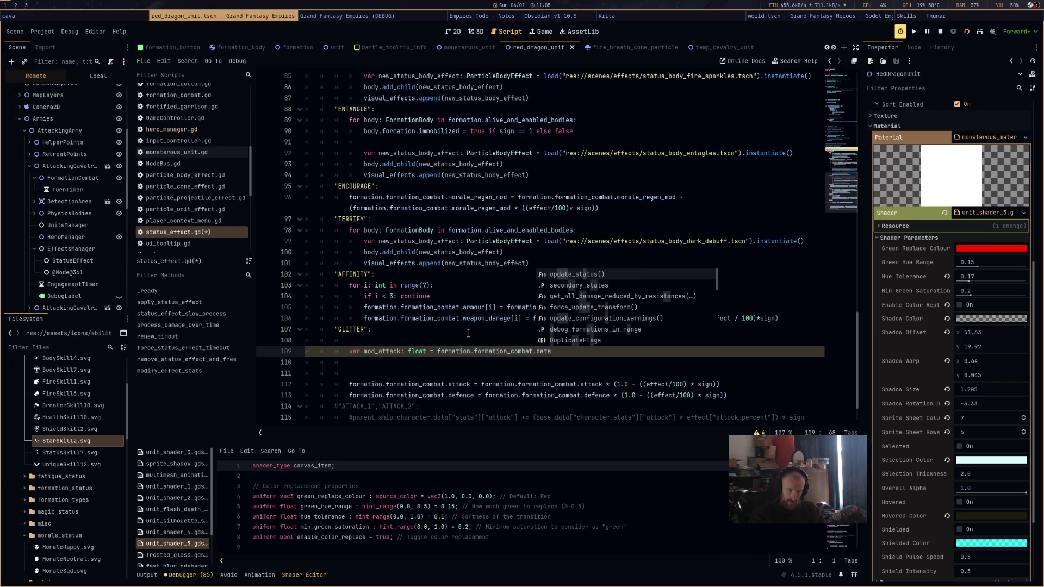
key(BackSpace)
key(BackSpace)
key(BackSpace)
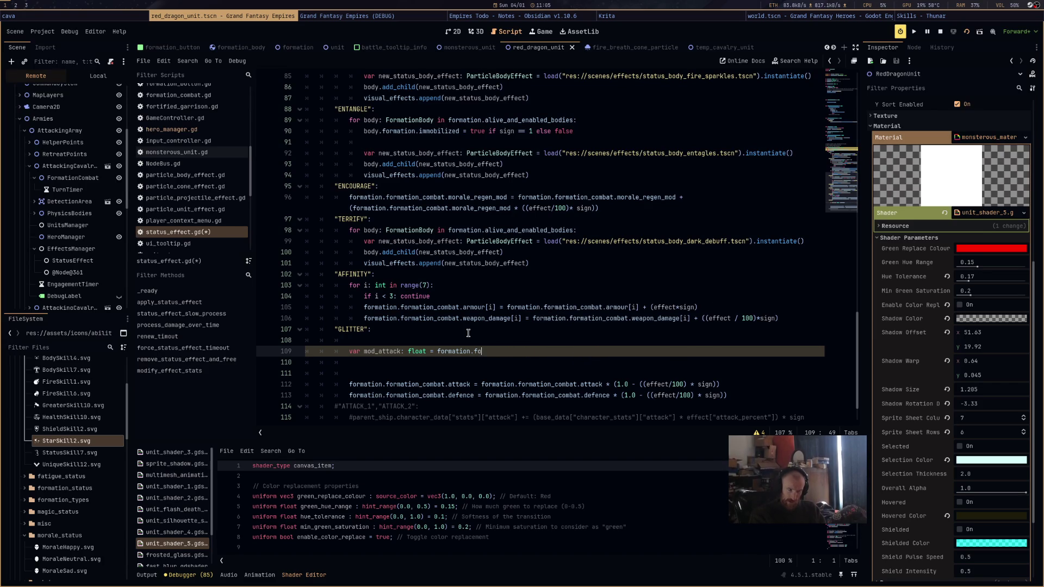
text(ata)
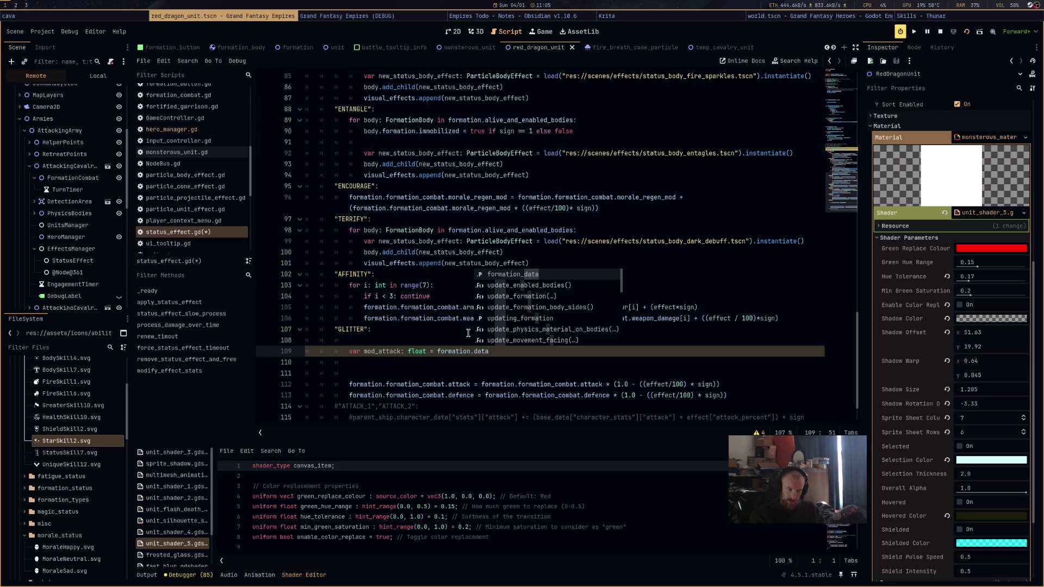
key(BackSpace)
key(BackSpace)
key(BackSpace)
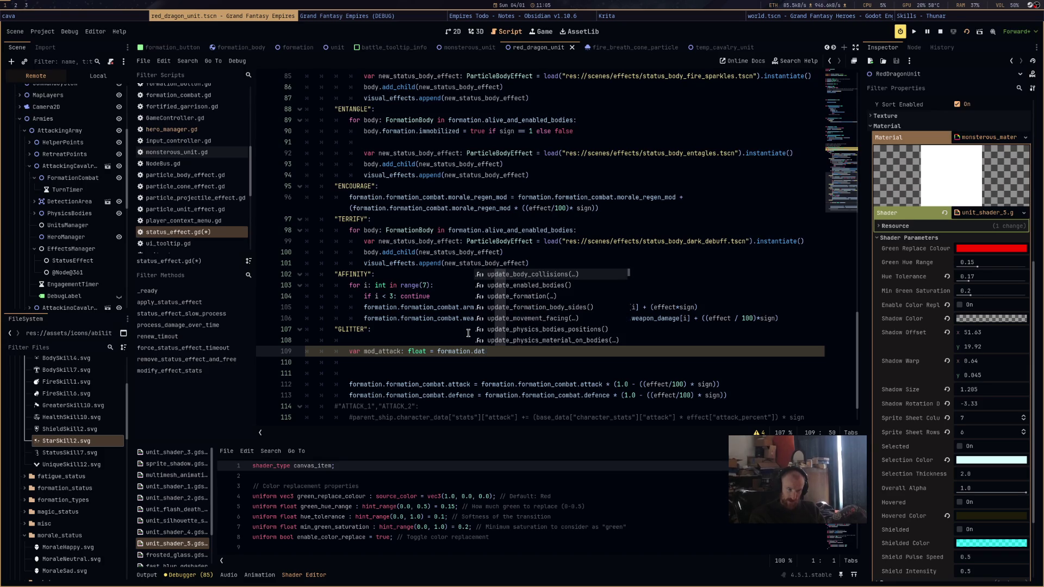
text(stats)
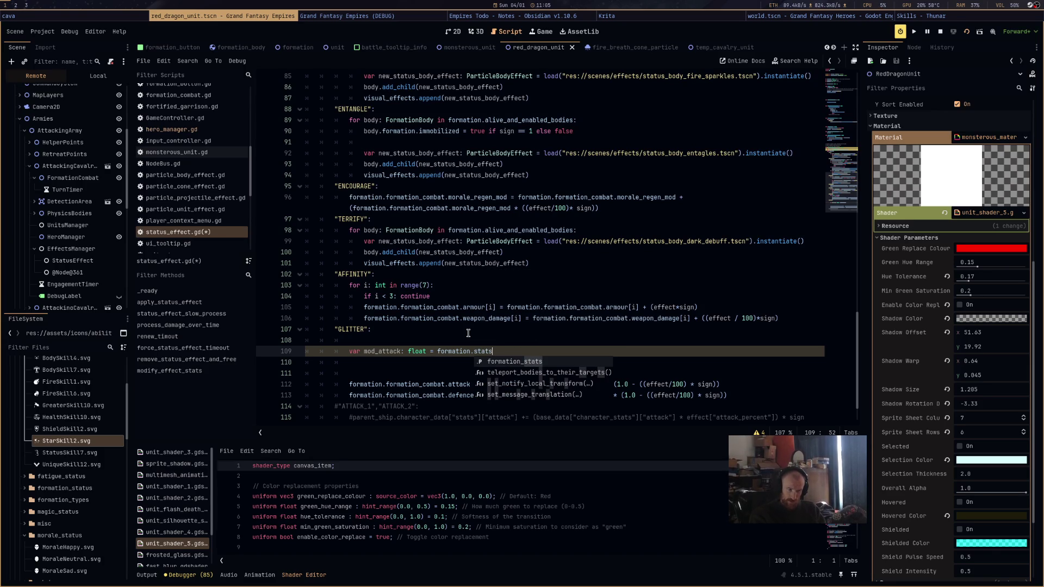
key(Return)
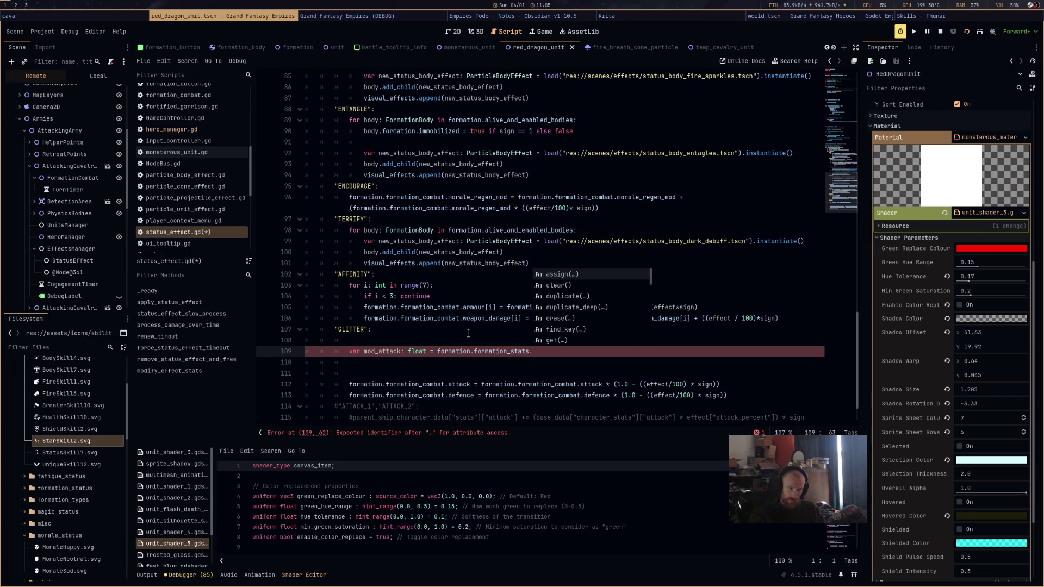
text(attack)
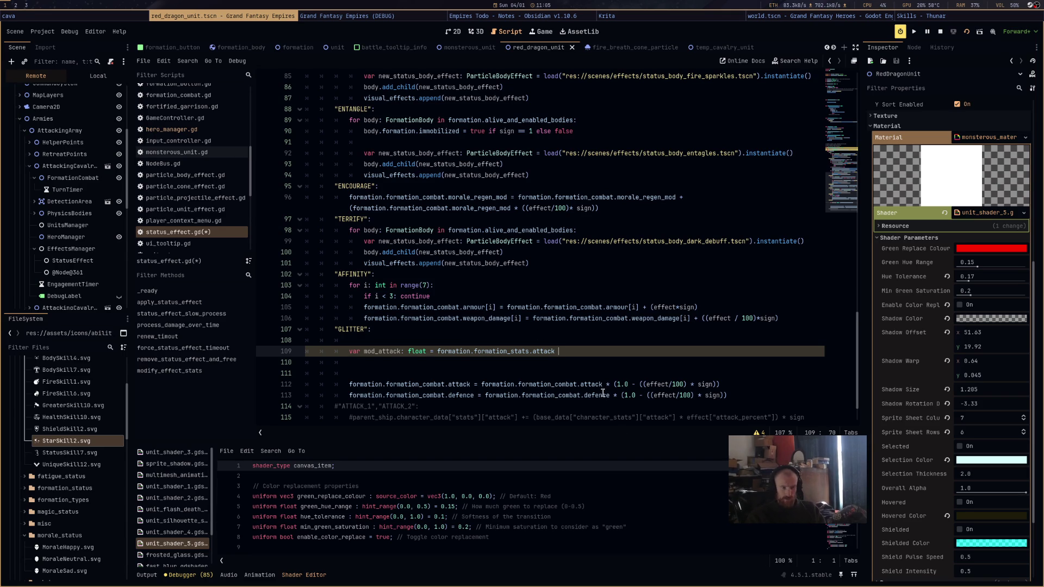
Move the effect multiplier onto mod_attack and make line 112 add mod_attack to attack
drag(607, 384, 721, 384)
key(ctrl+c)
click(694, 351)
key(ctrl+v)
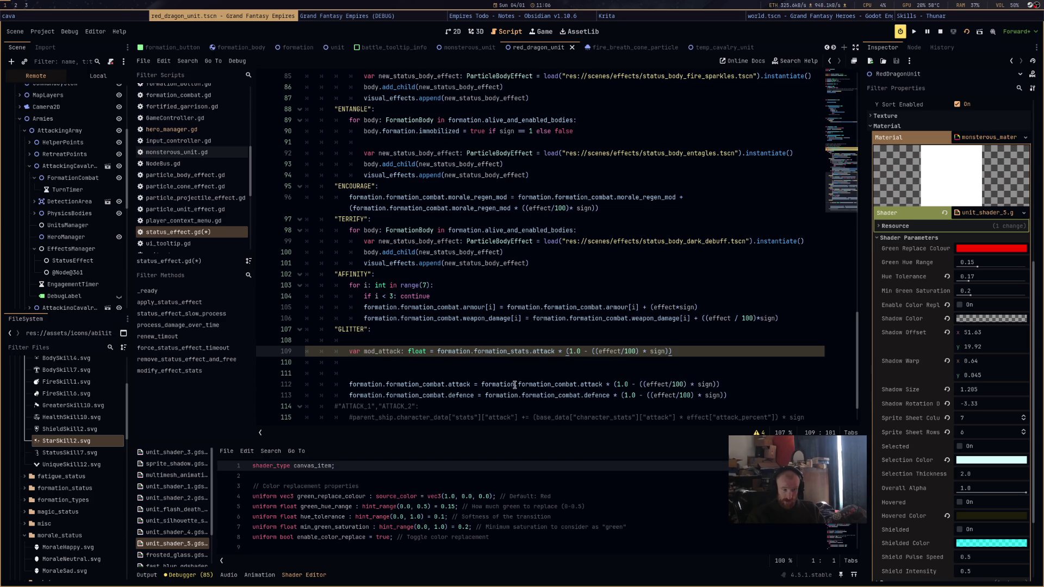
drag(607, 385, 728, 388)
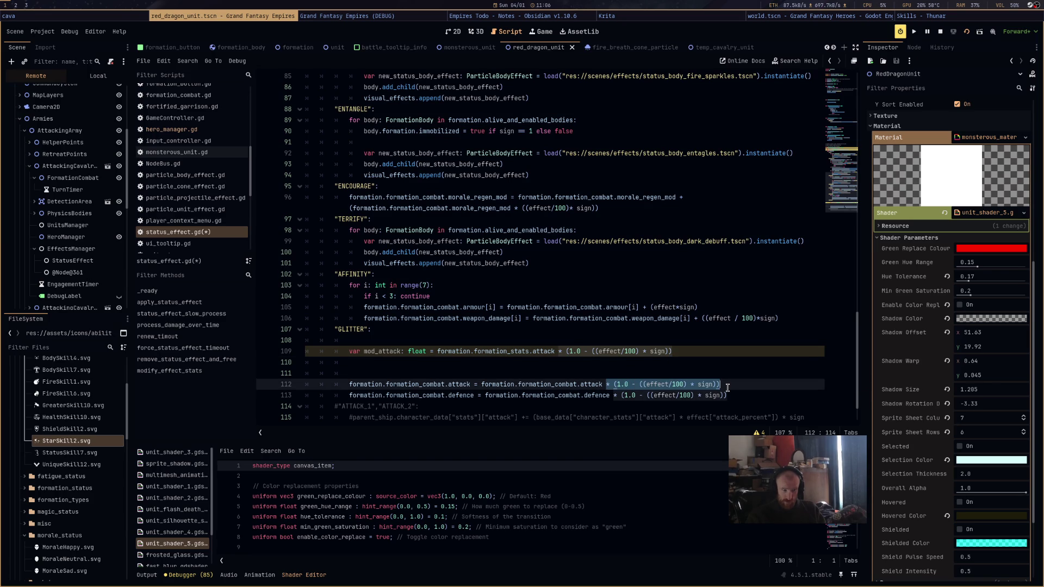
text(+)
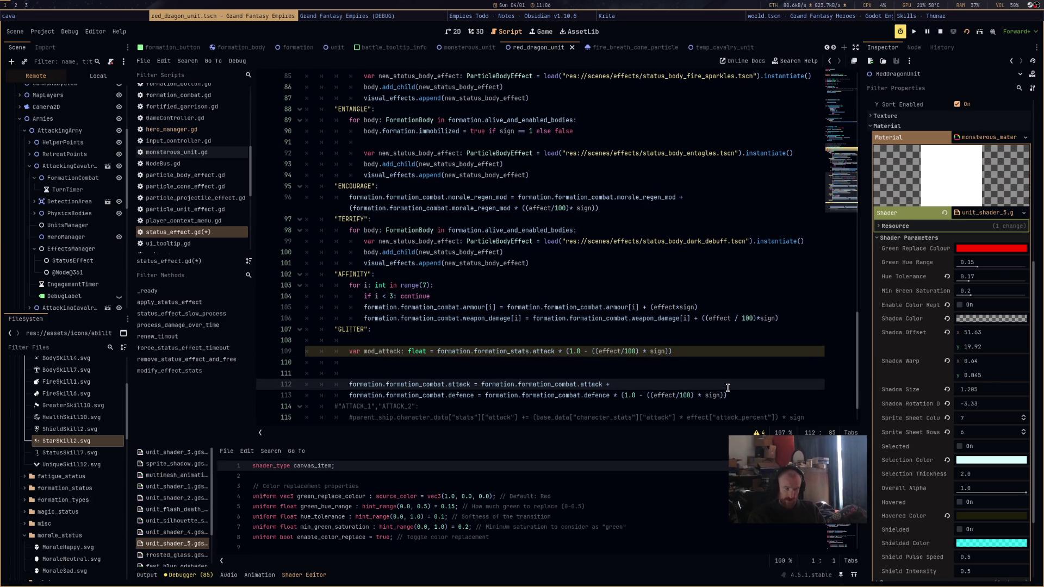
double_click(382, 351)
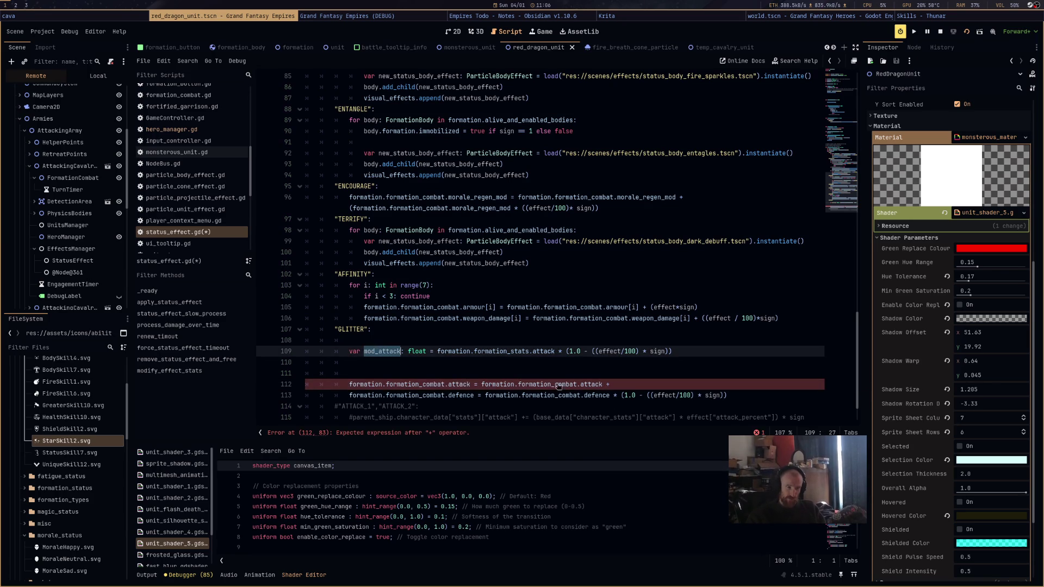
click(624, 384)
text(mod_attack)
Duplicate it as mod_defence from formation_stats.defence, make line 113 add mod_defence, and save
drag(699, 351, 348, 351)
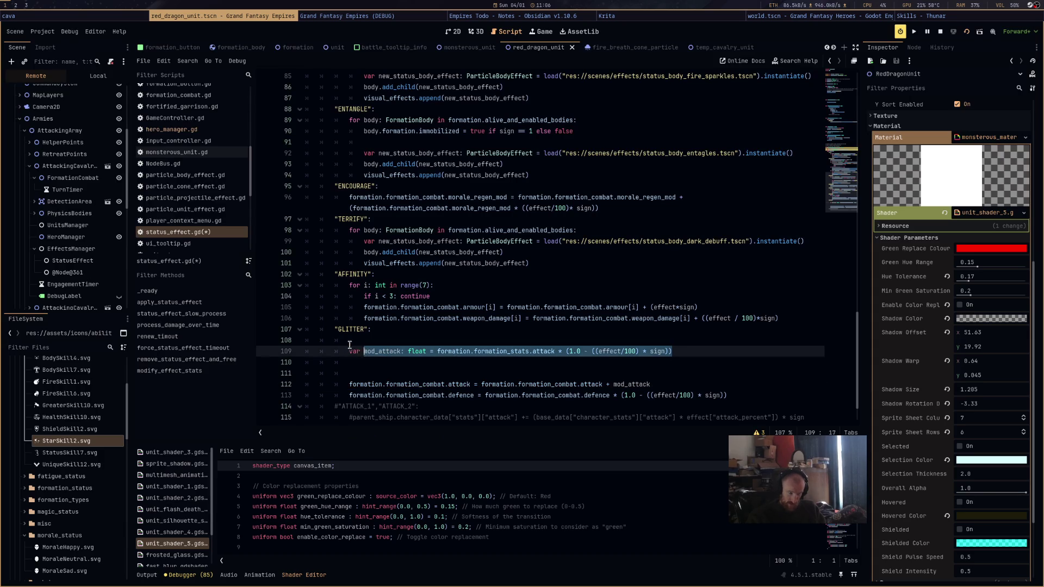
key(ctrl+c)
click(396, 362)
key(ctrl+v)
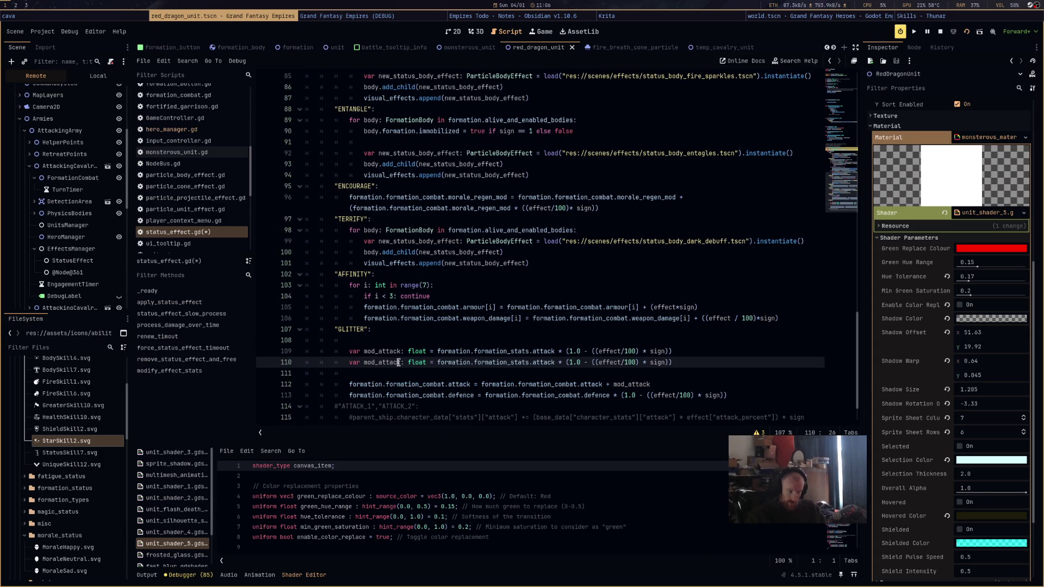
drag(390, 362, 379, 361)
text(defence)
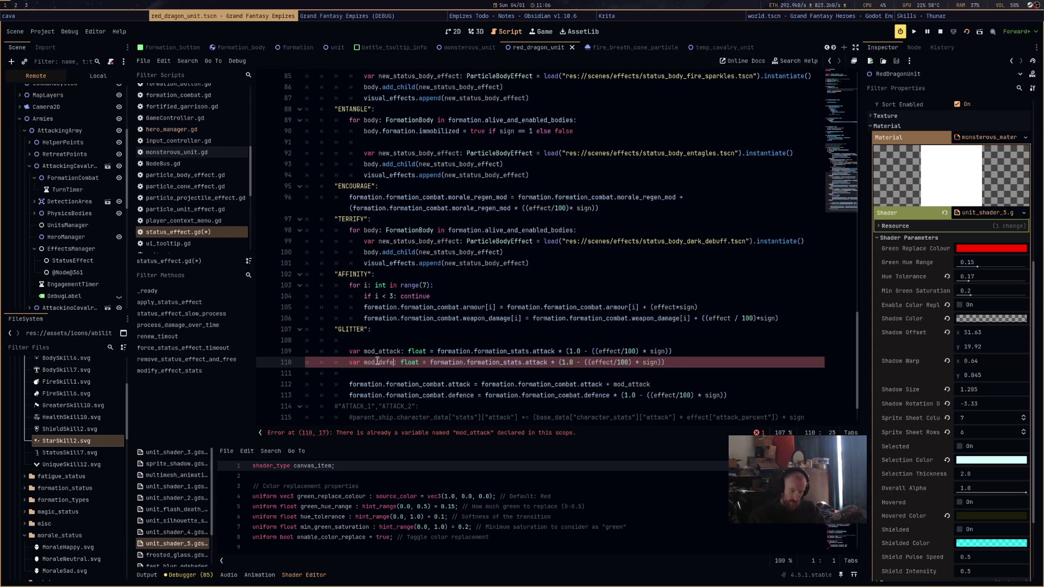
double_click(547, 362)
text(defe)
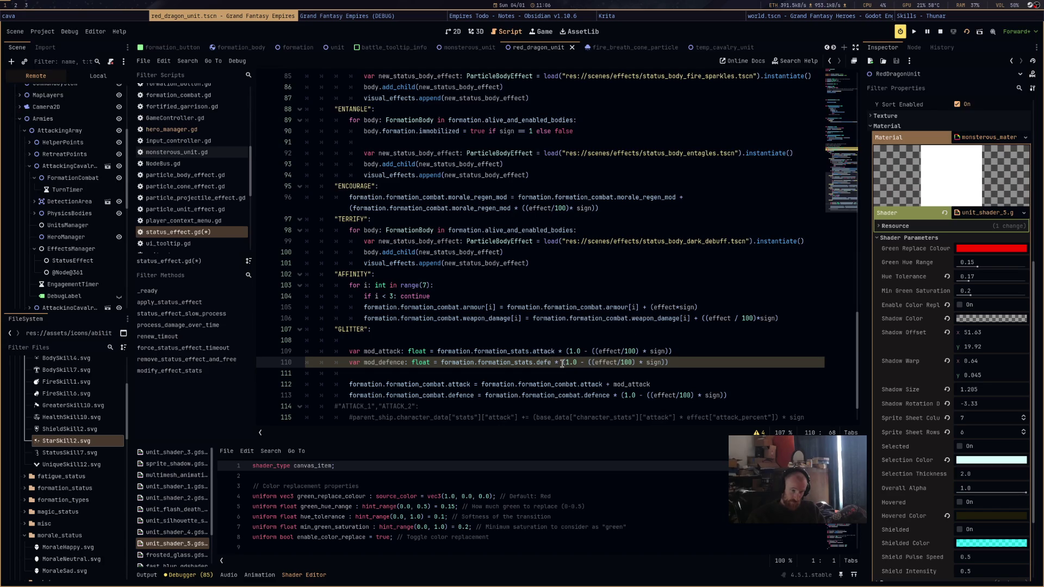
text(nce)
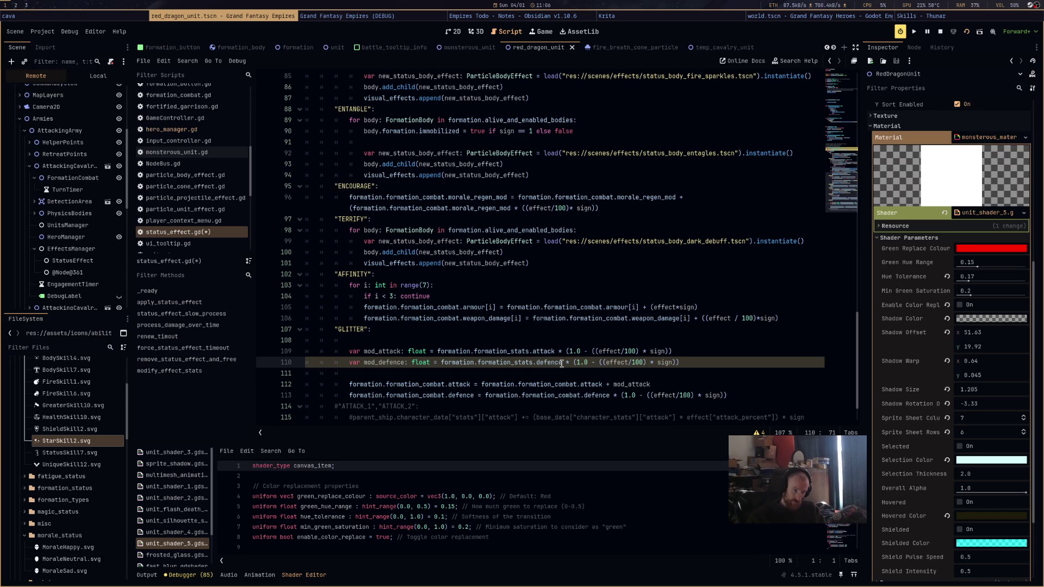
double_click(551, 362)
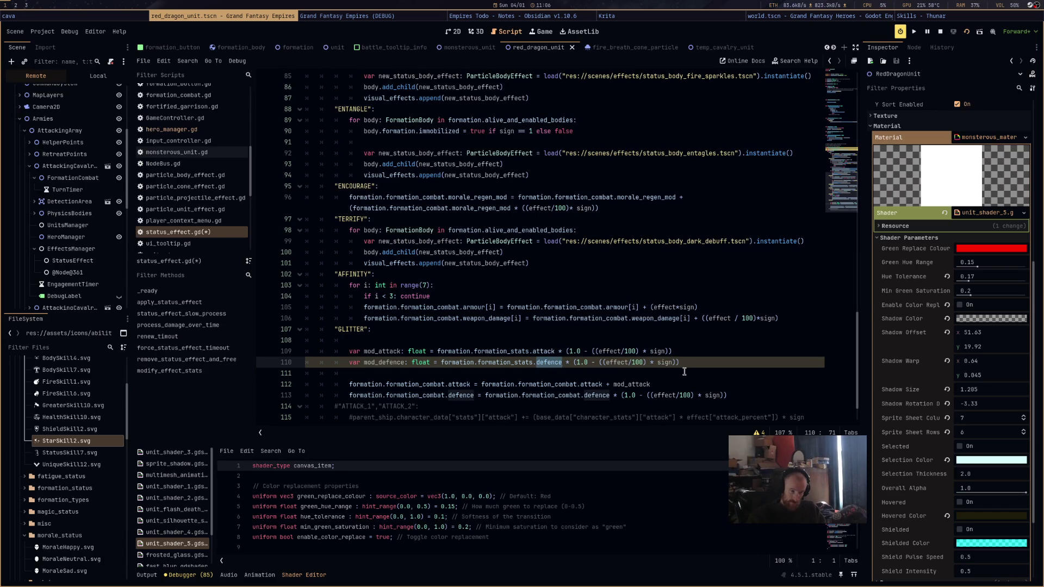
double_click(394, 362)
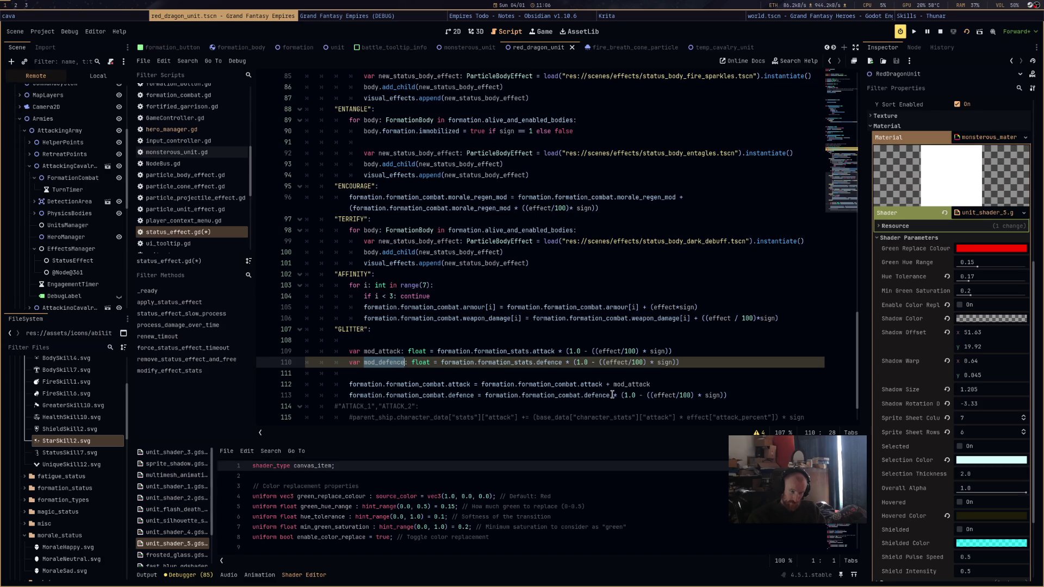
drag(612, 396, 729, 395)
text(+)
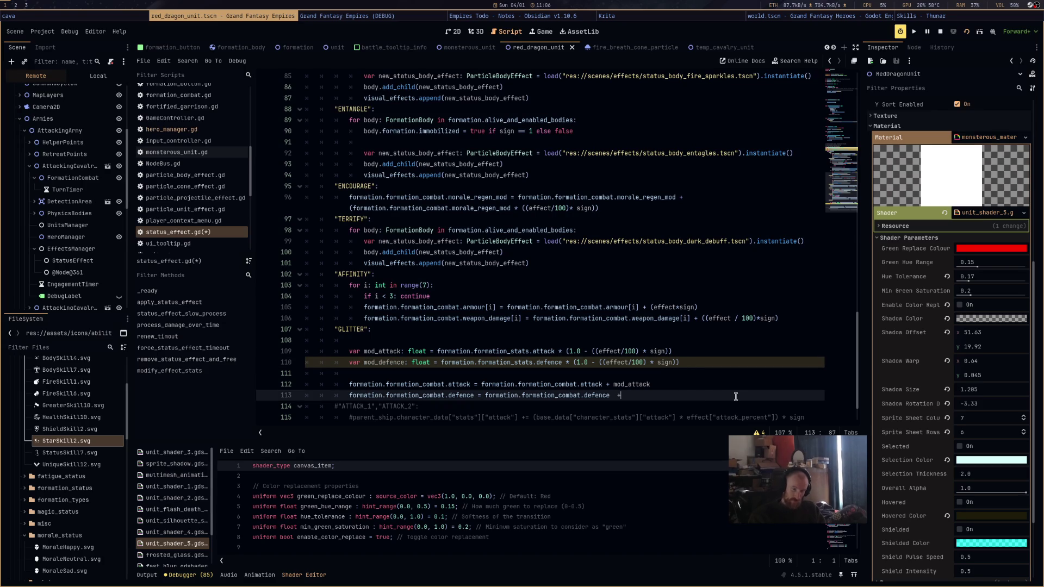
text( mod_defence)
key(ctrl+s)
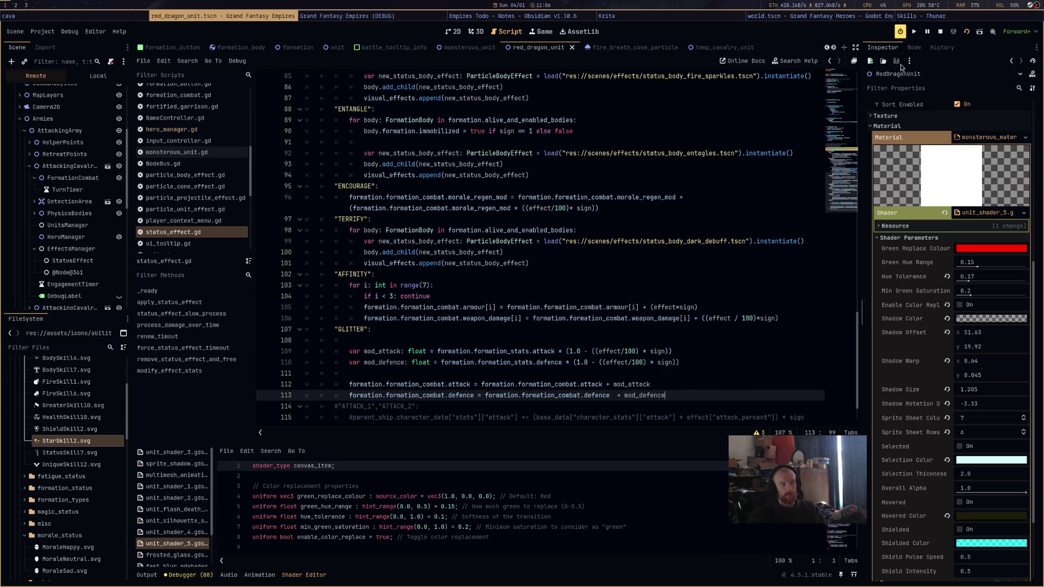
Run the current scene and check the units' info cards
click(969, 33)
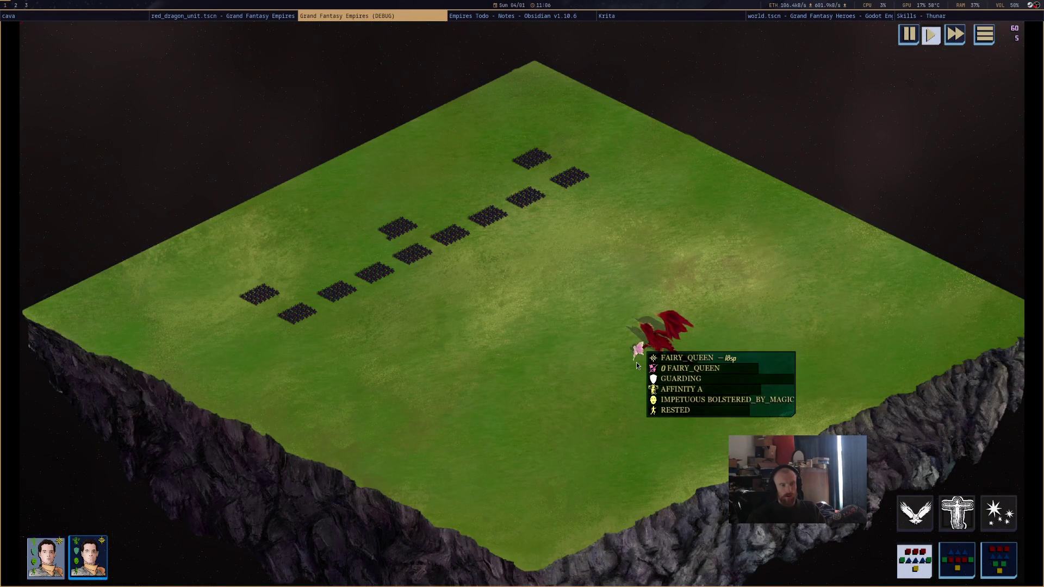
mouse_move(398, 228)
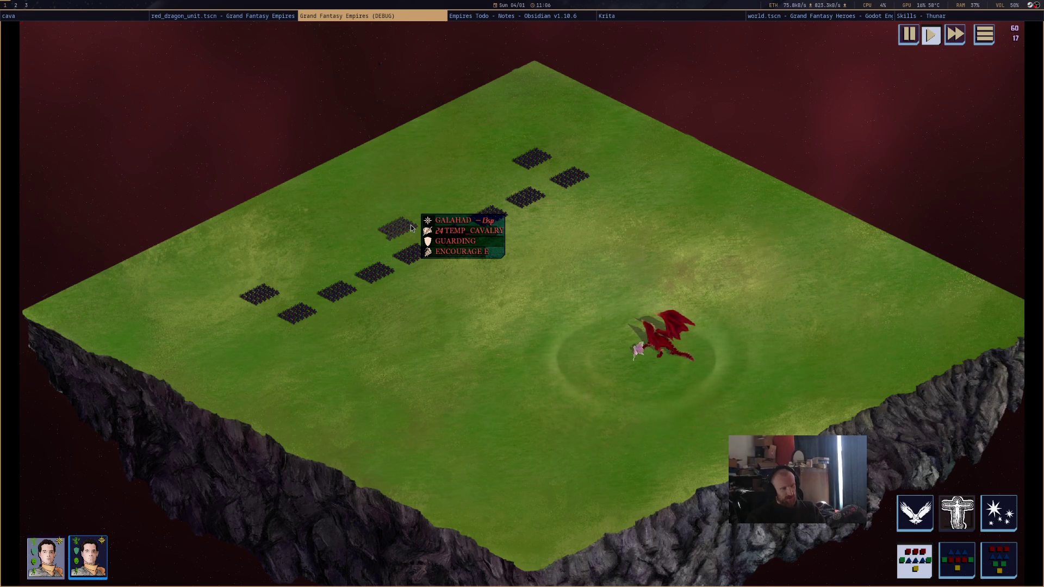
mouse_move(635, 351)
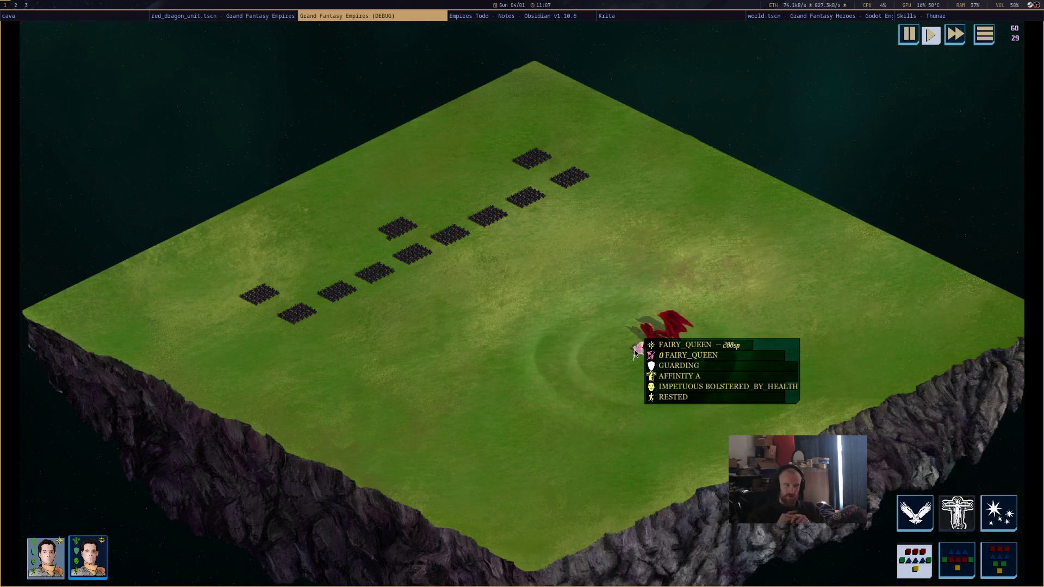
mouse_move(669, 353)
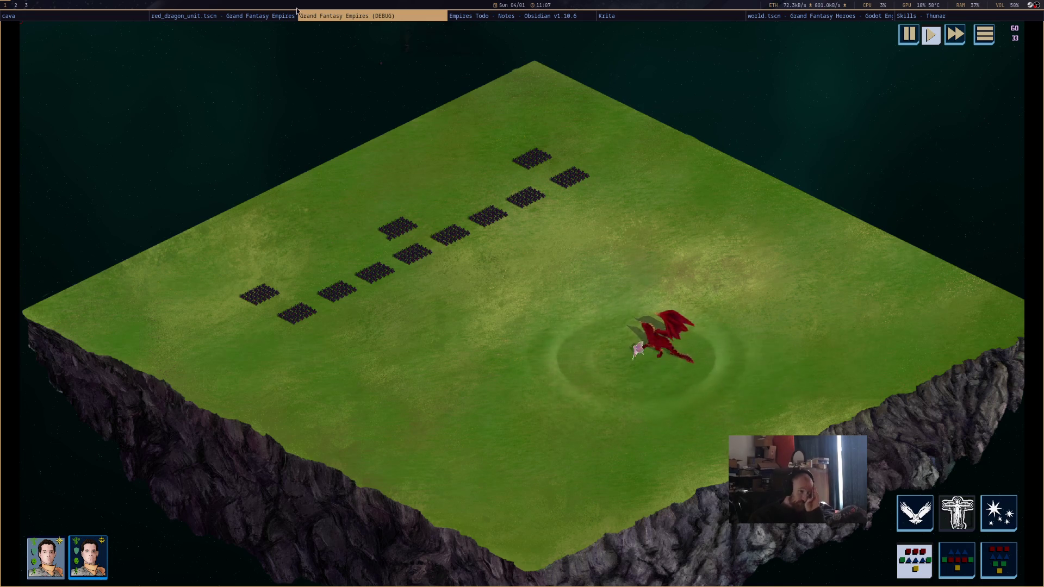
Cast the dragon's Glitter spell on the Galahad cavalry units
key(super+Left)
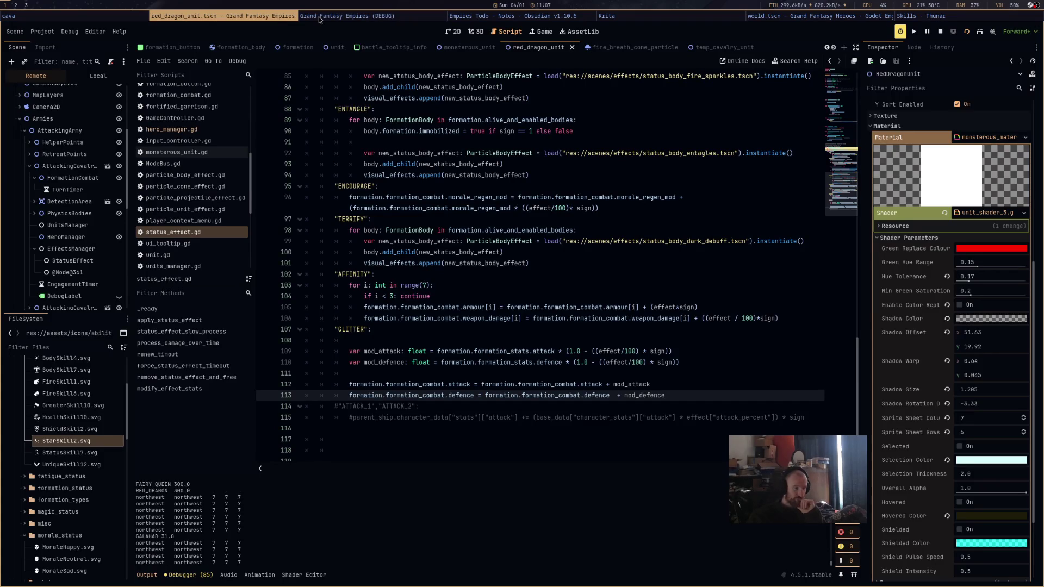
click(318, 16)
click(999, 512)
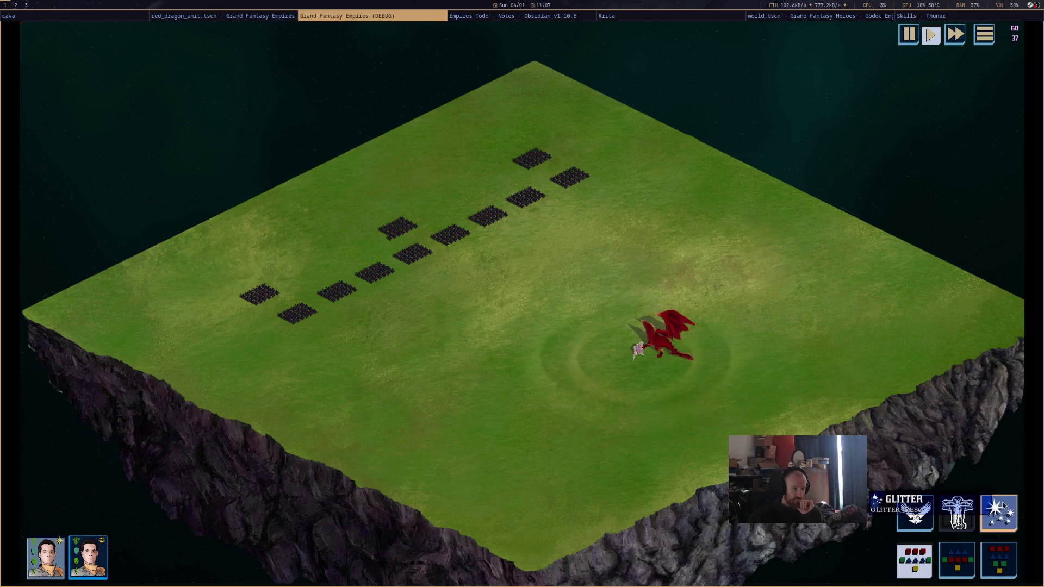
click(395, 235)
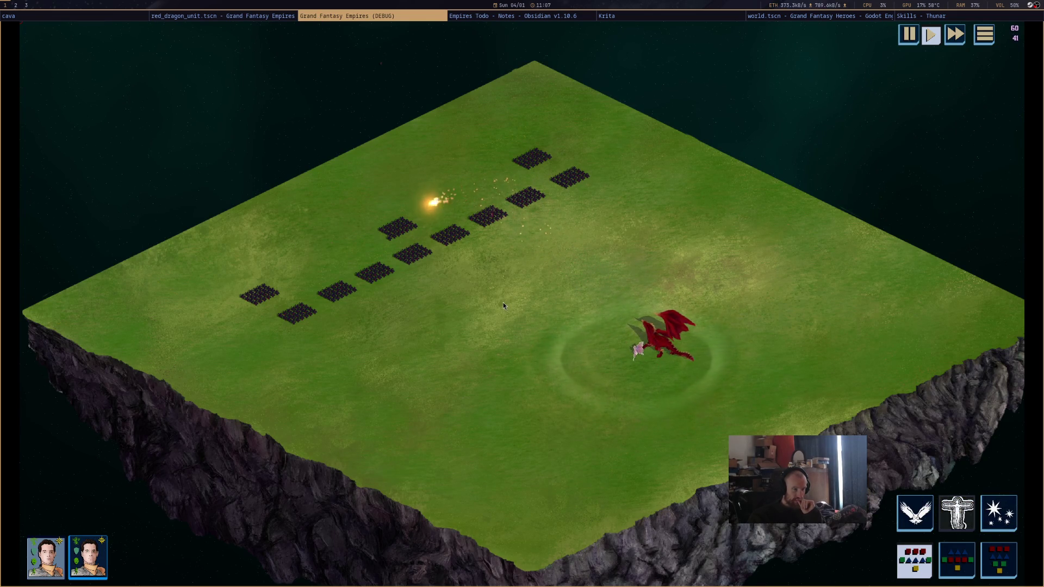
mouse_move(401, 233)
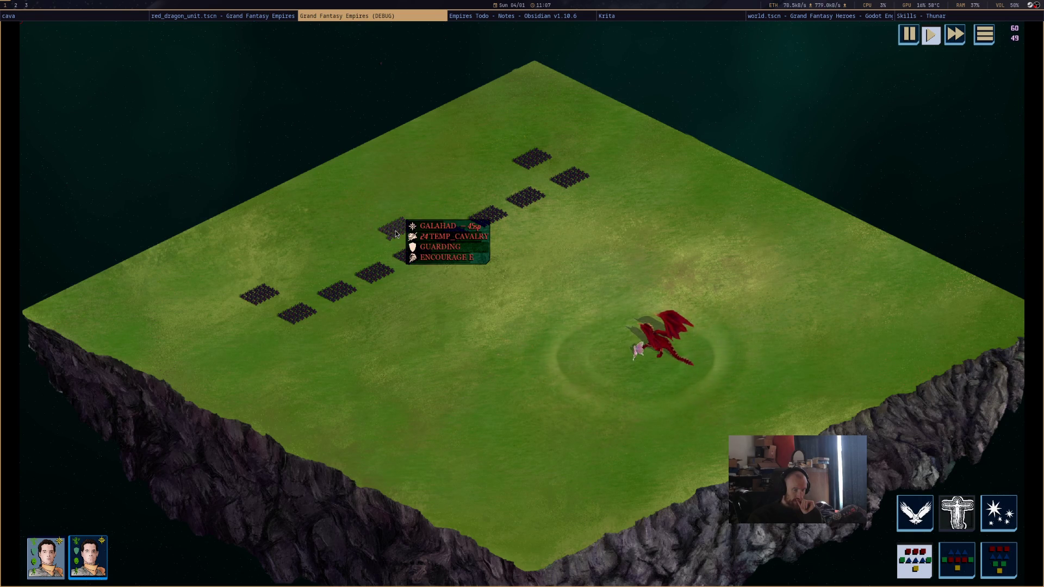
In the editor, inspect the live FormationCombat node and its second status effect
click(198, 15)
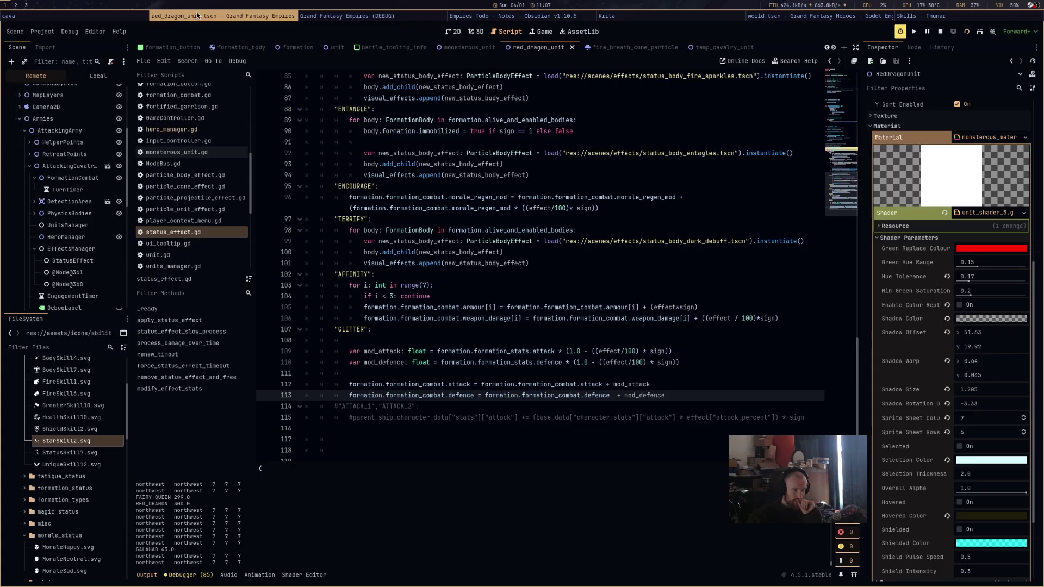
click(172, 129)
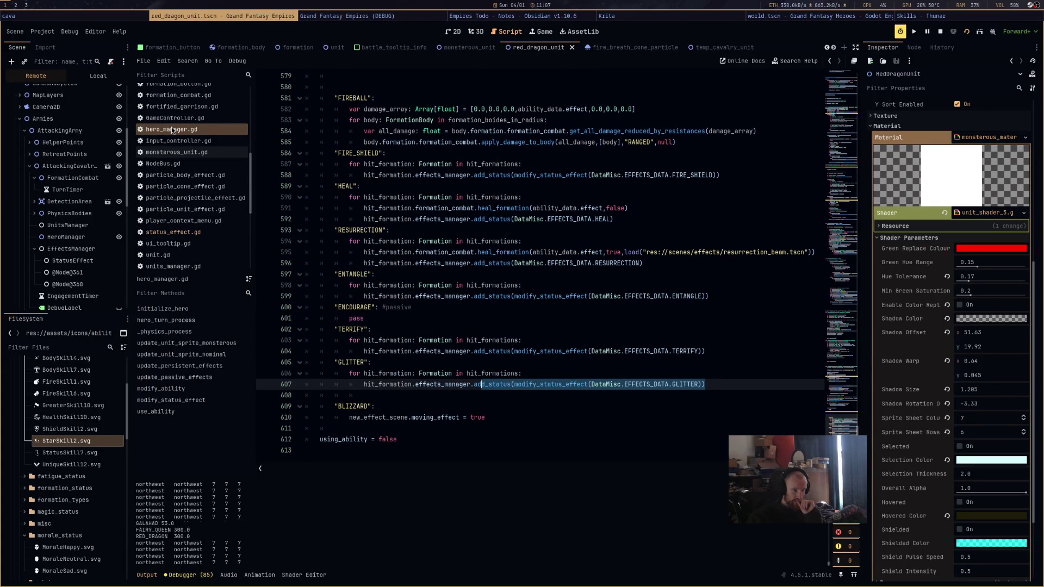
click(63, 179)
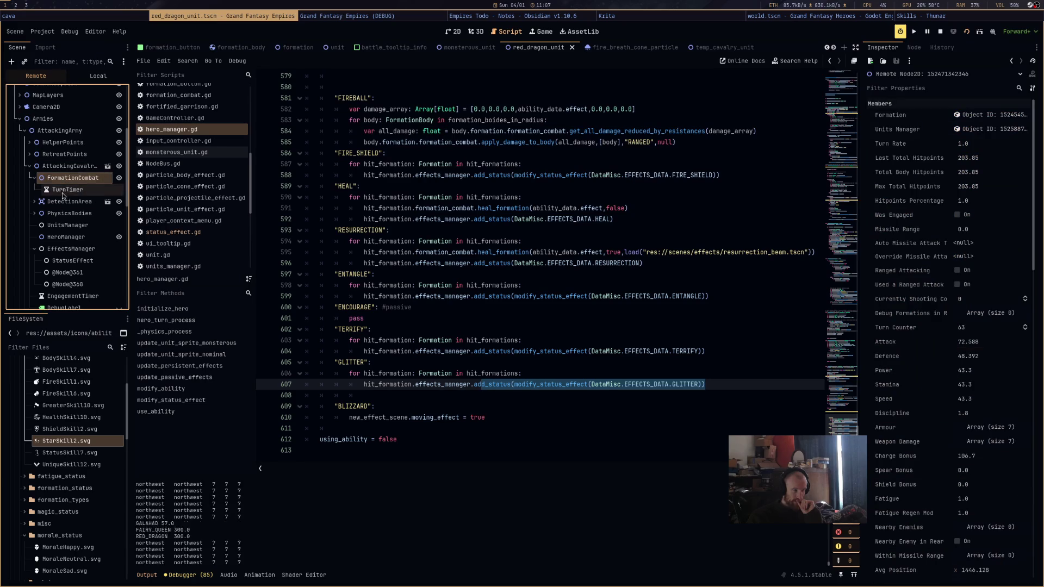
click(69, 284)
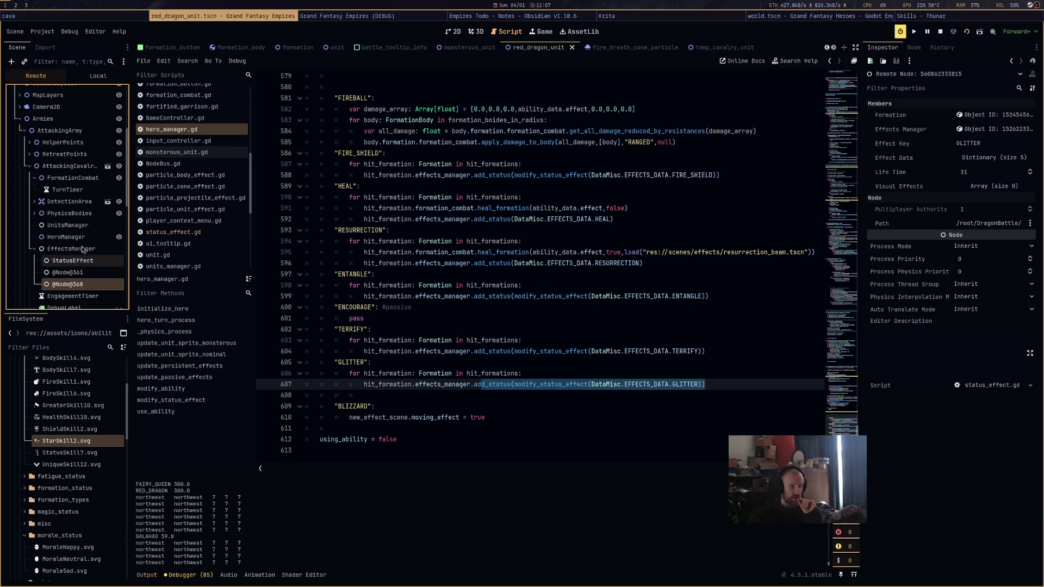
click(109, 179)
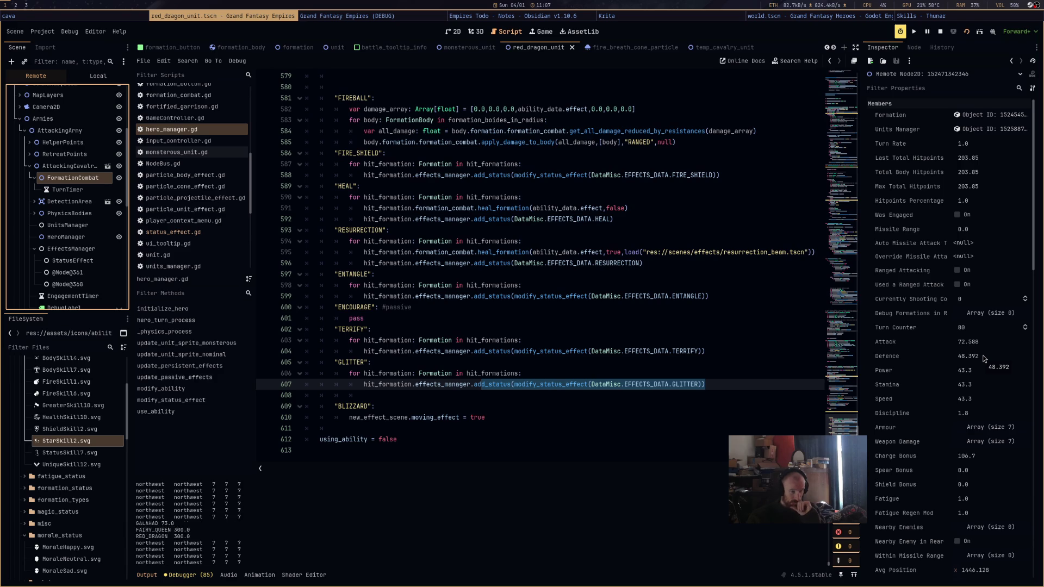
Expand the GLITTER status effect's Effect Data and recheck the formation's attack and defence
click(72, 261)
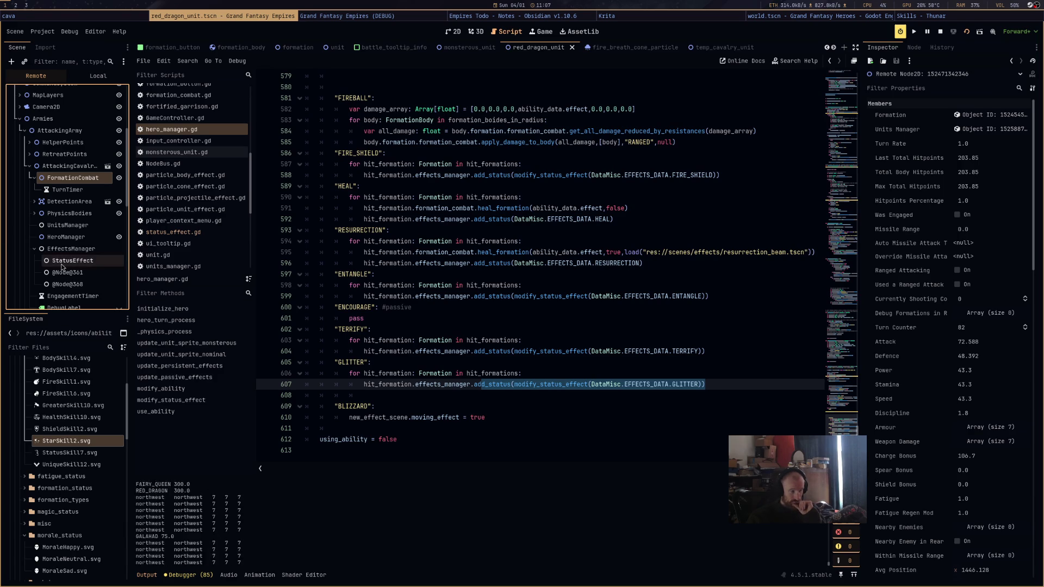
click(997, 159)
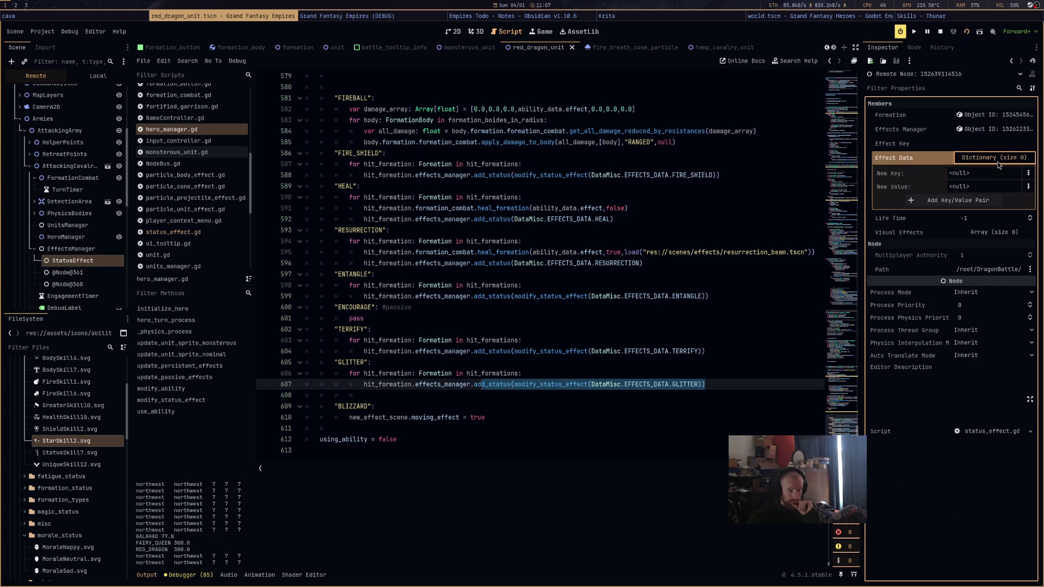
click(997, 161)
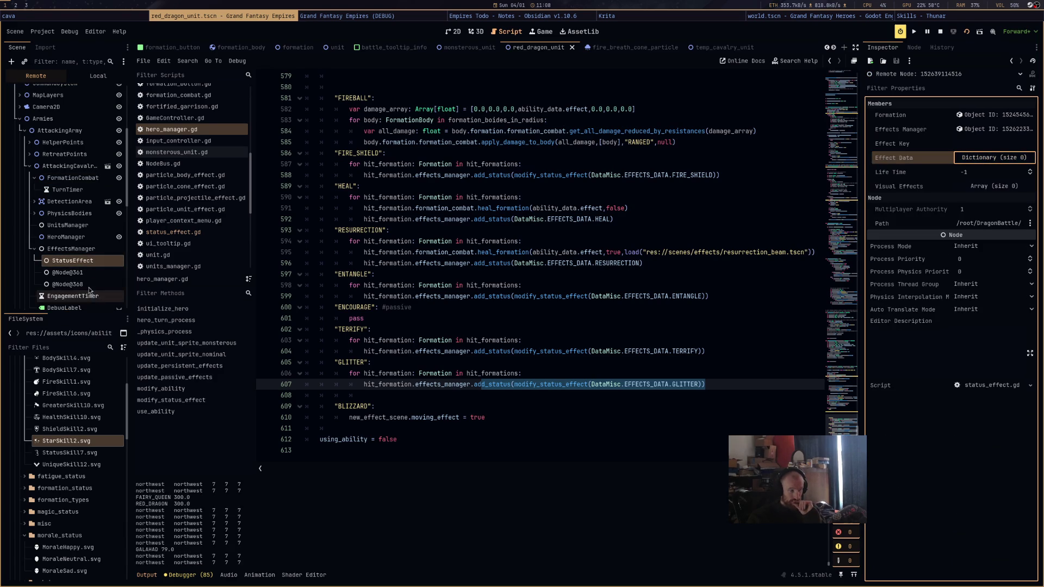
click(90, 282)
click(984, 158)
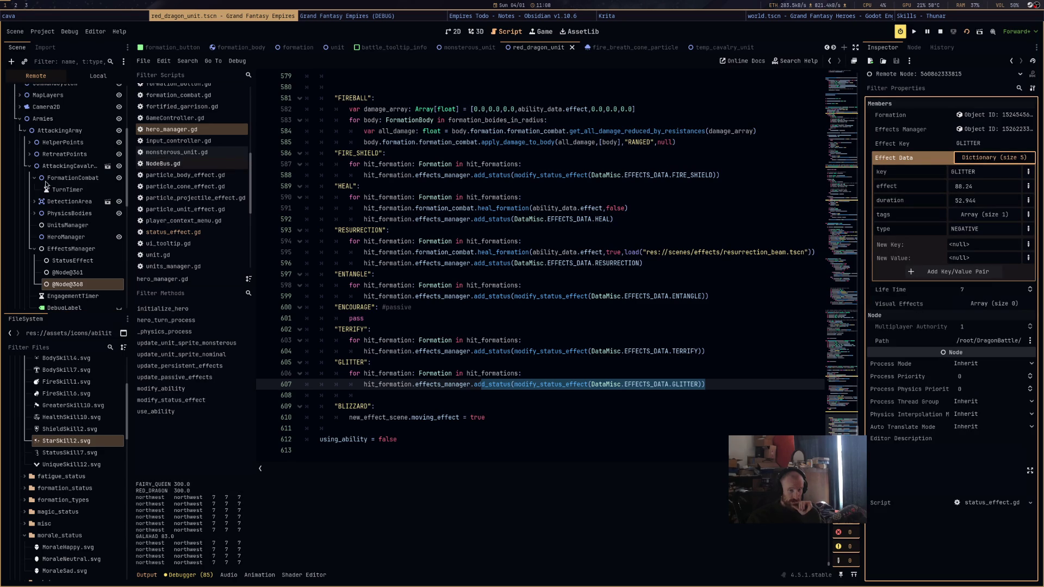
click(74, 178)
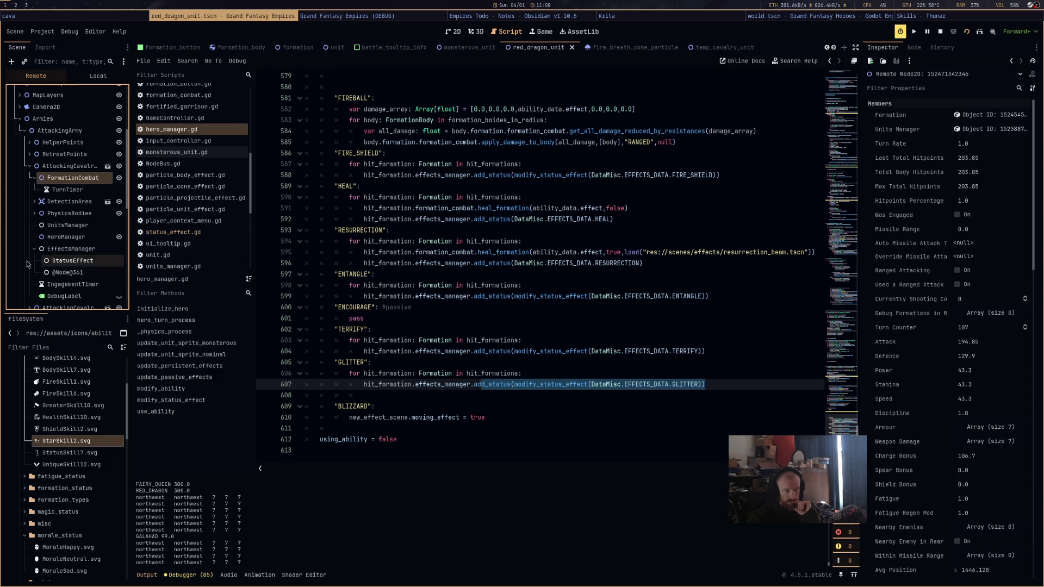
Check the other cavalry formations' combat stats, then stop the debug run
scroll(50, 230, down, 5)
click(29, 220)
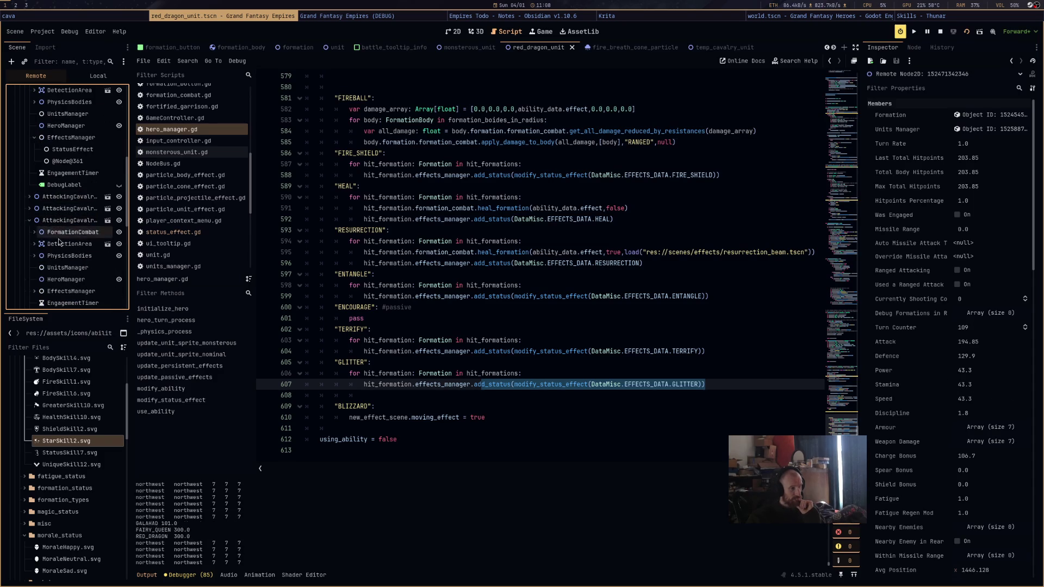
click(64, 235)
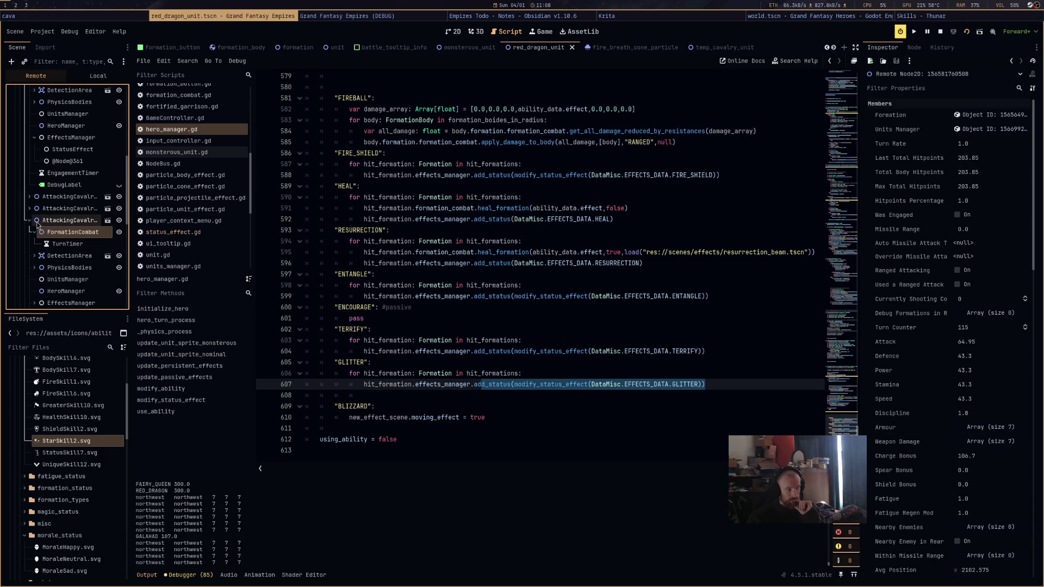
click(61, 220)
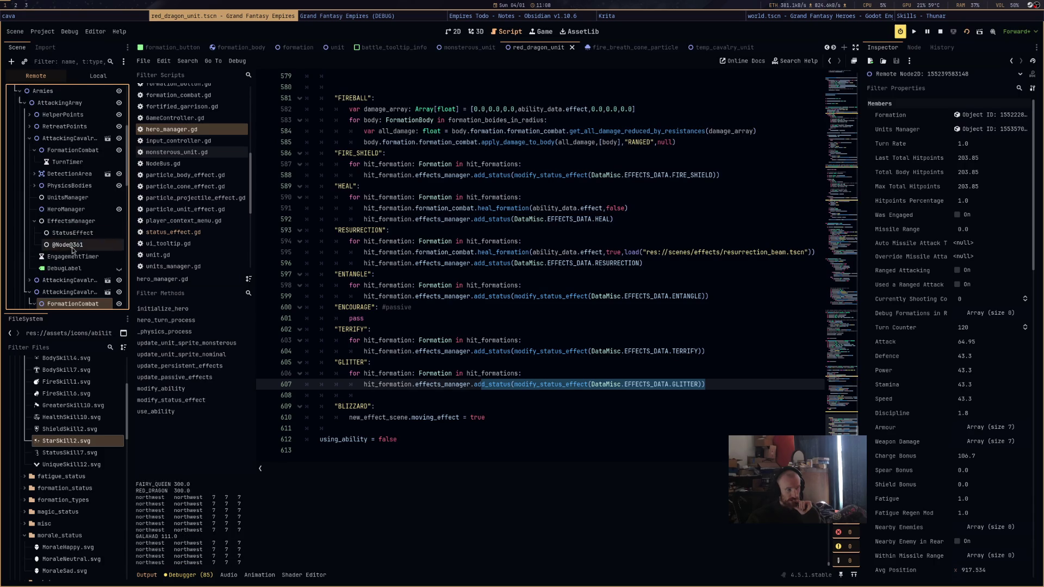
click(75, 238)
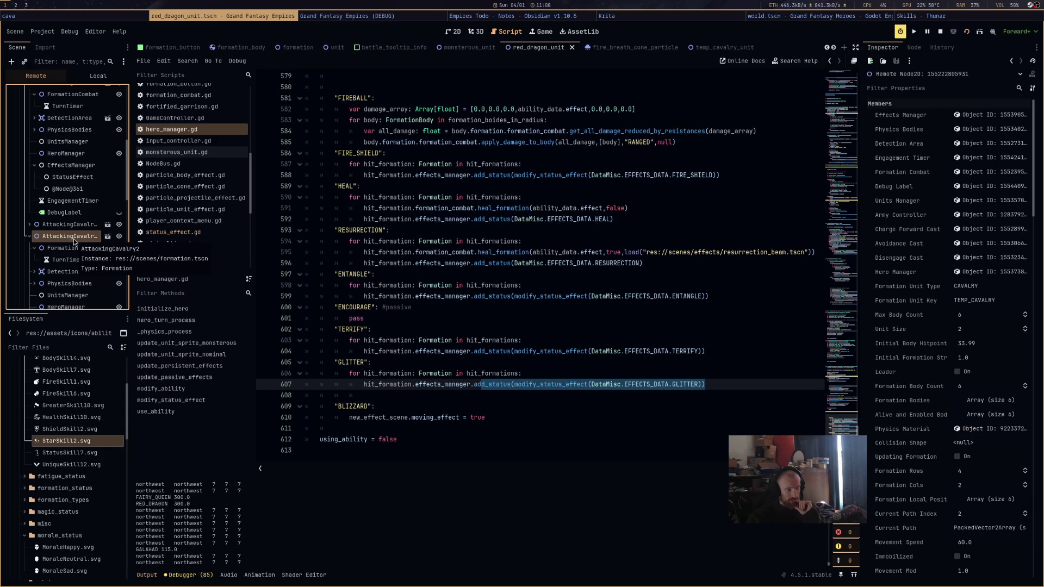
click(940, 31)
Search all project files for 'print' and delete the debug print on line 81
click(184, 62)
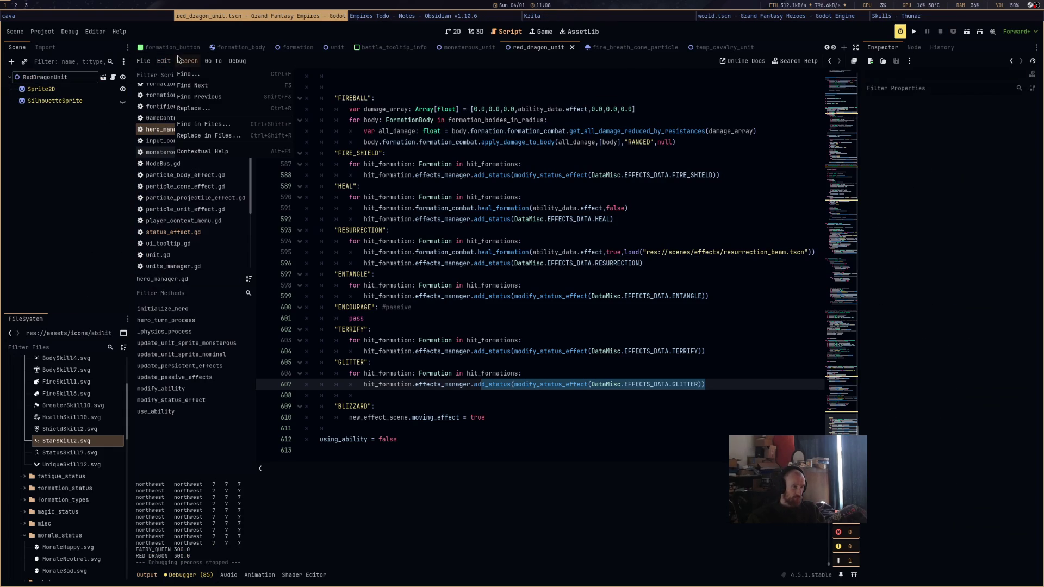
click(202, 124)
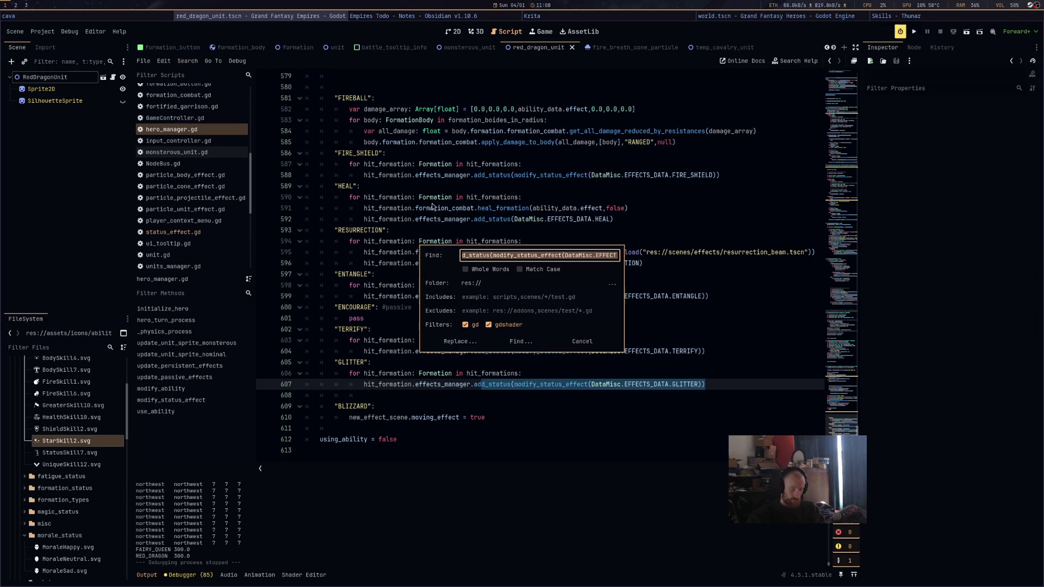
text(print)
key(Return)
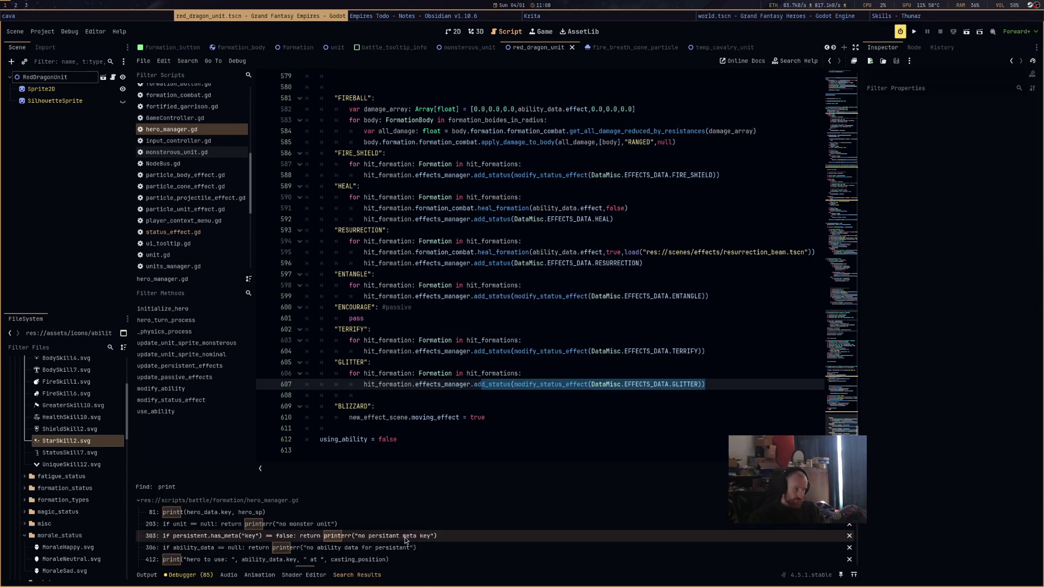
click(412, 516)
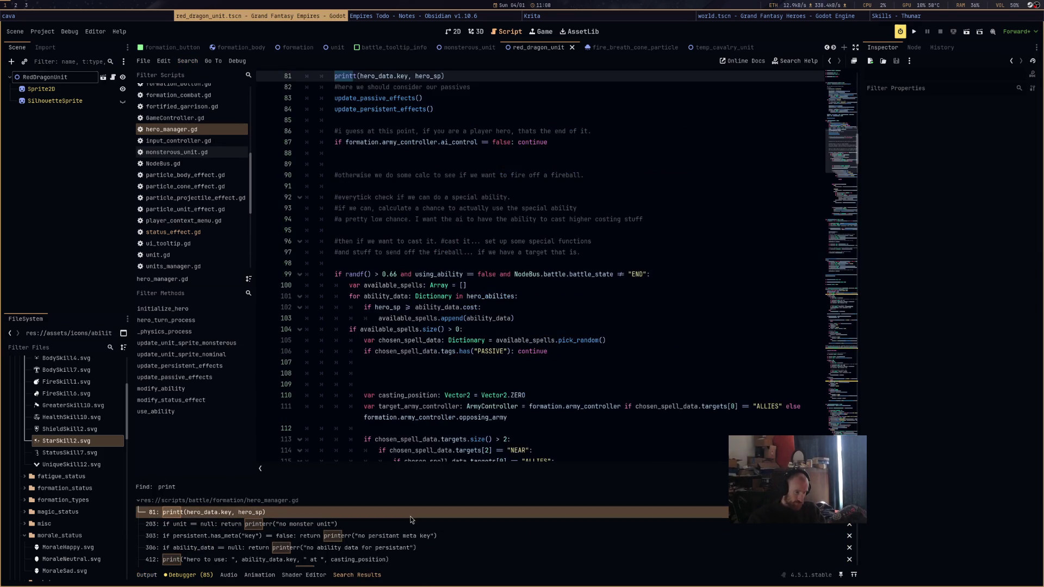
scroll(458, 195, up, 3)
drag(464, 174, 314, 175)
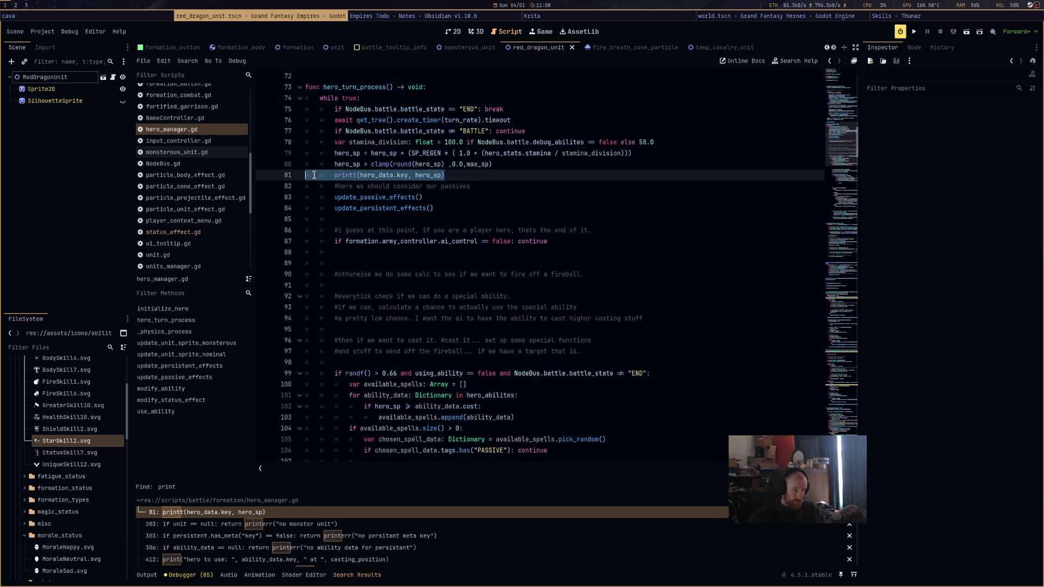
key(BackSpace)
Delete the print("fly!"), print("fly1") and print("fly2") debug statements
scroll(360, 538, down, 3)
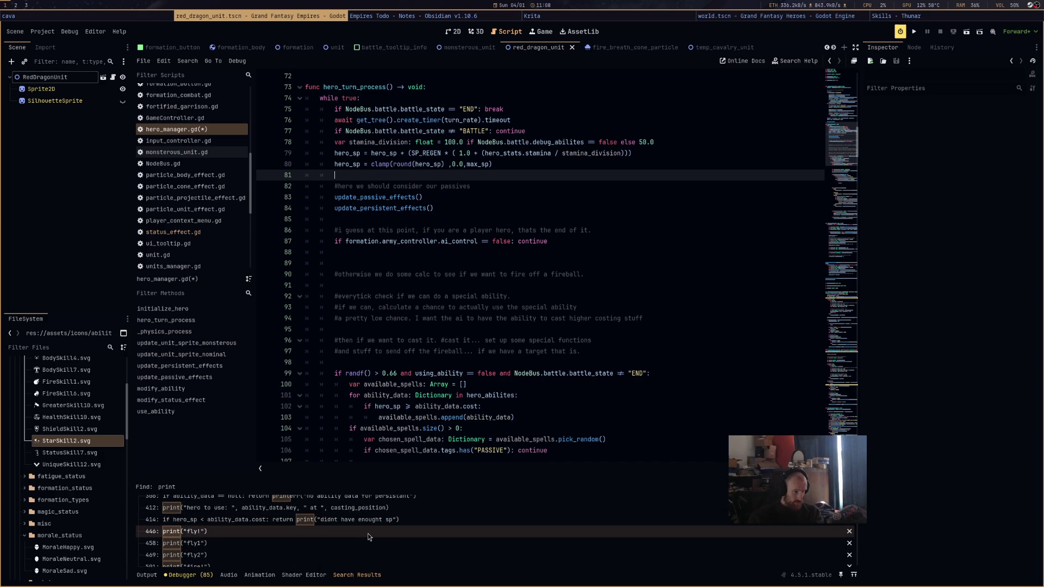
scroll(368, 533, down, 1)
click(367, 532)
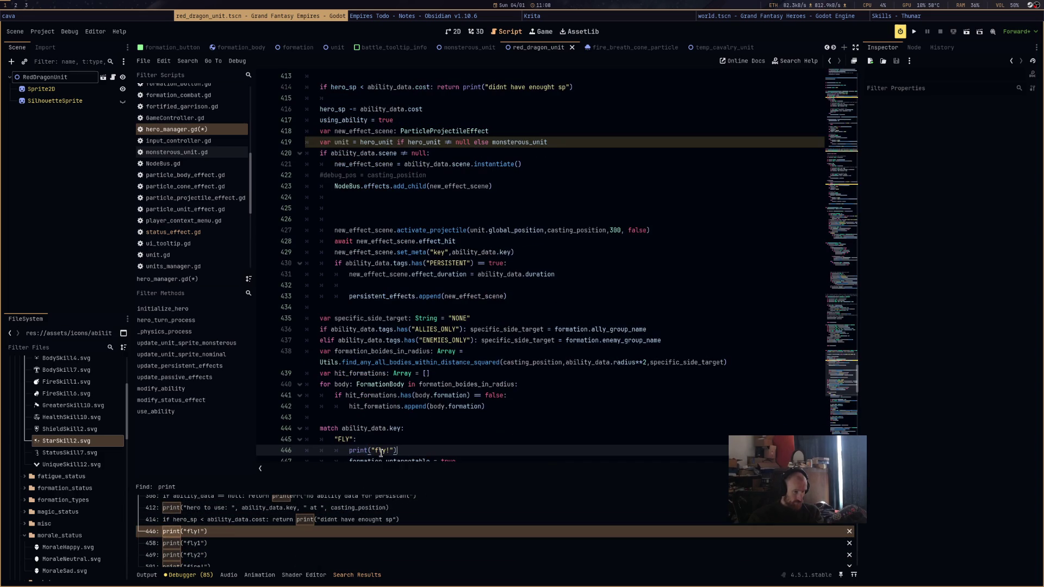
key(shift+End)
key(BackSpace)
scroll(411, 317, down, 6)
click(411, 317)
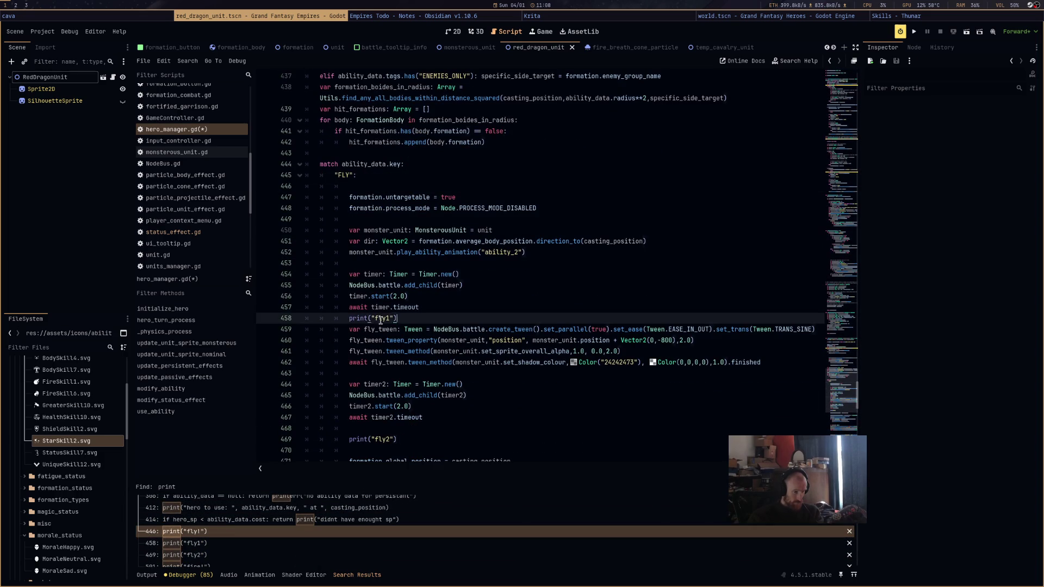
key(shift+Home)
key(BackSpace)
click(366, 439)
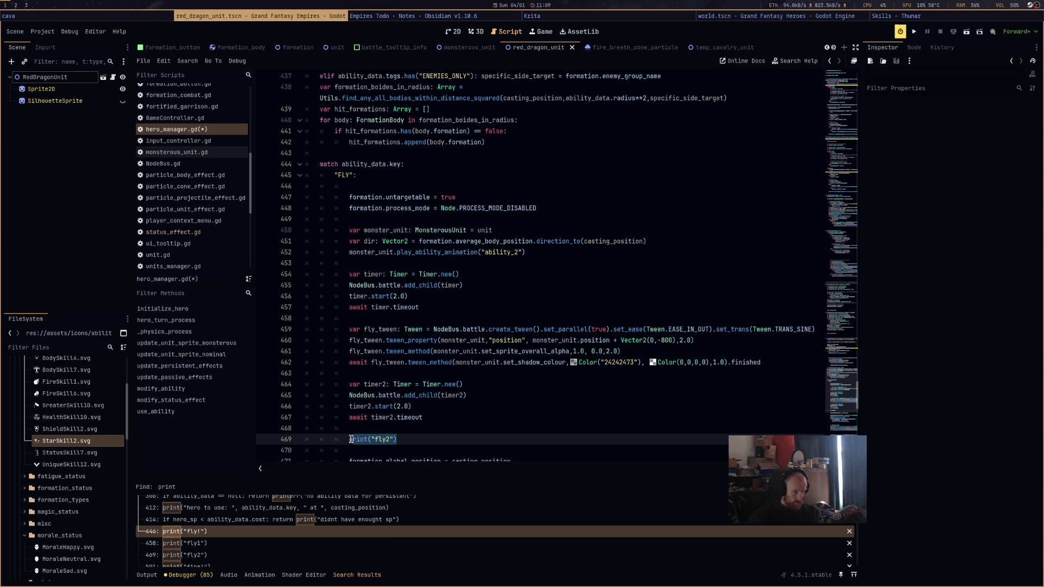
key(BackSpace)
Remove the printt calls on lines 106 and 110 of monsterous_unit.gd and save
scroll(266, 522, down, 2)
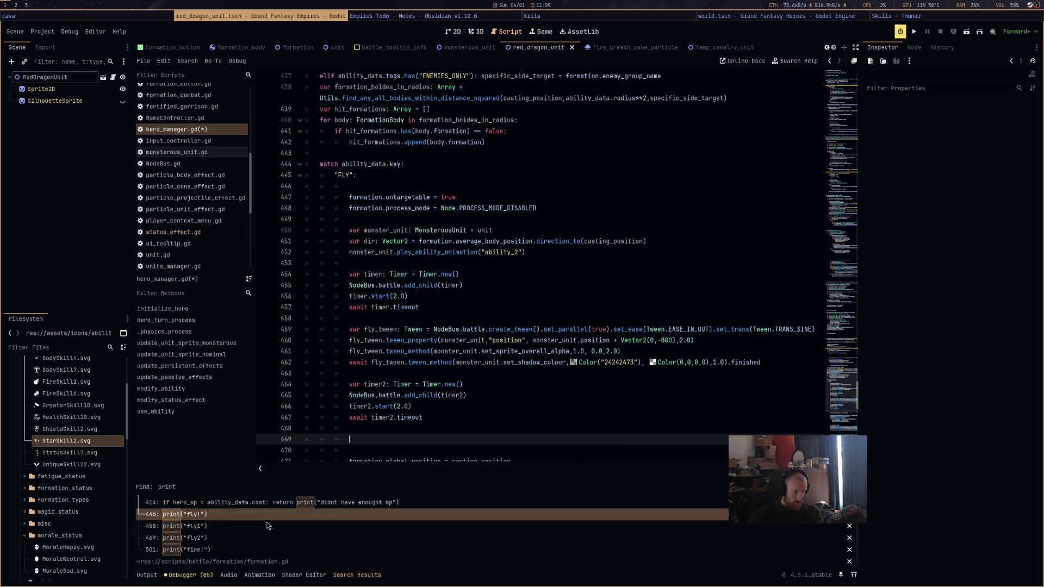
scroll(267, 522, down, 3)
scroll(314, 546, down, 3)
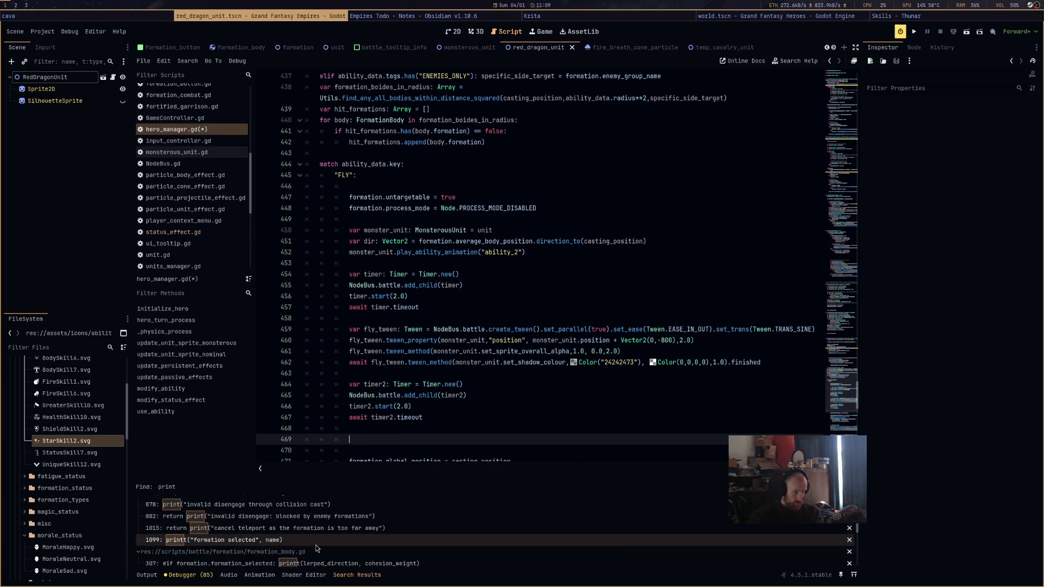
scroll(321, 545, down, 3)
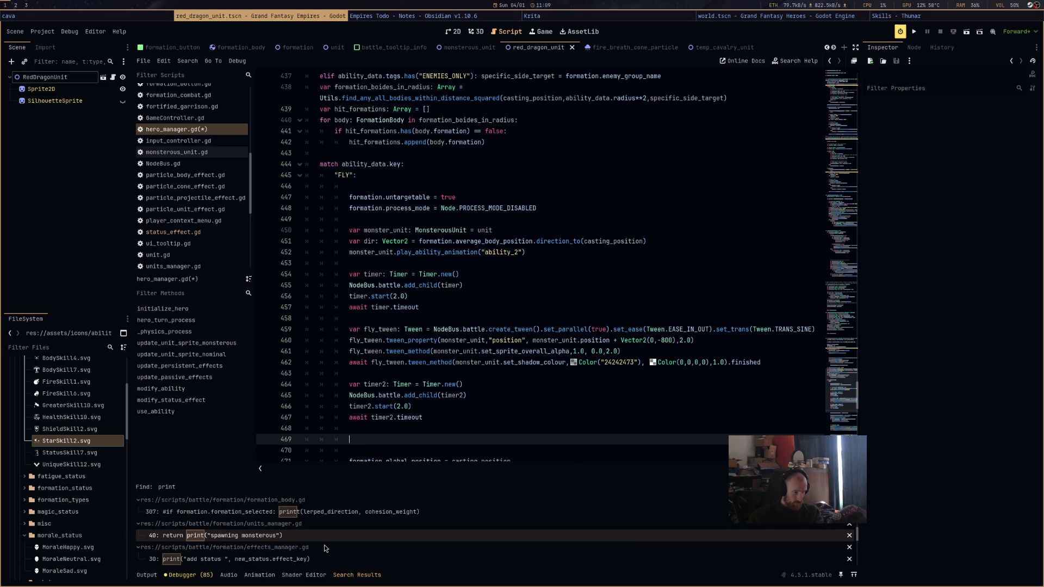
scroll(324, 545, down, 3)
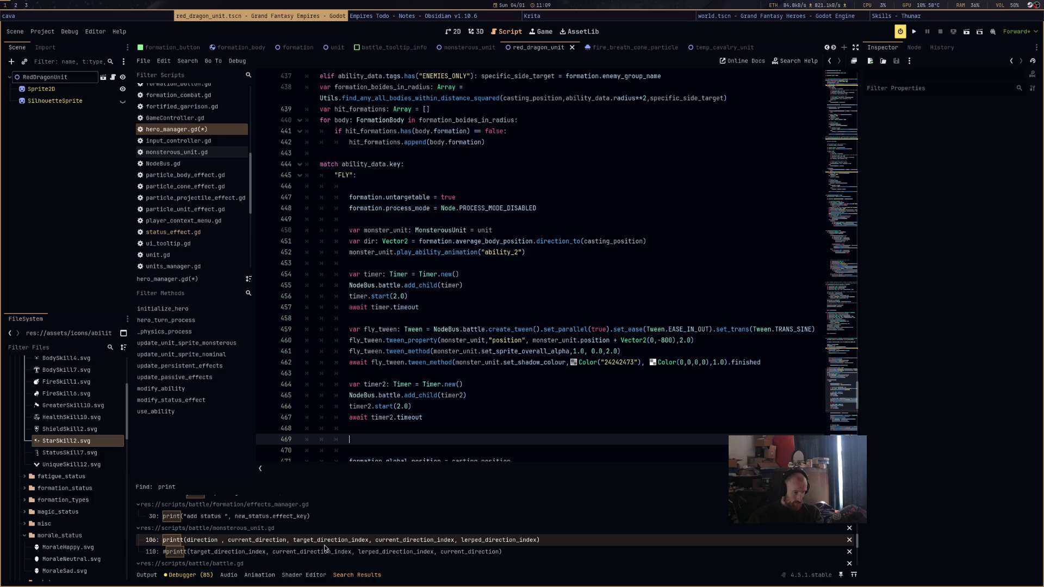
click(324, 544)
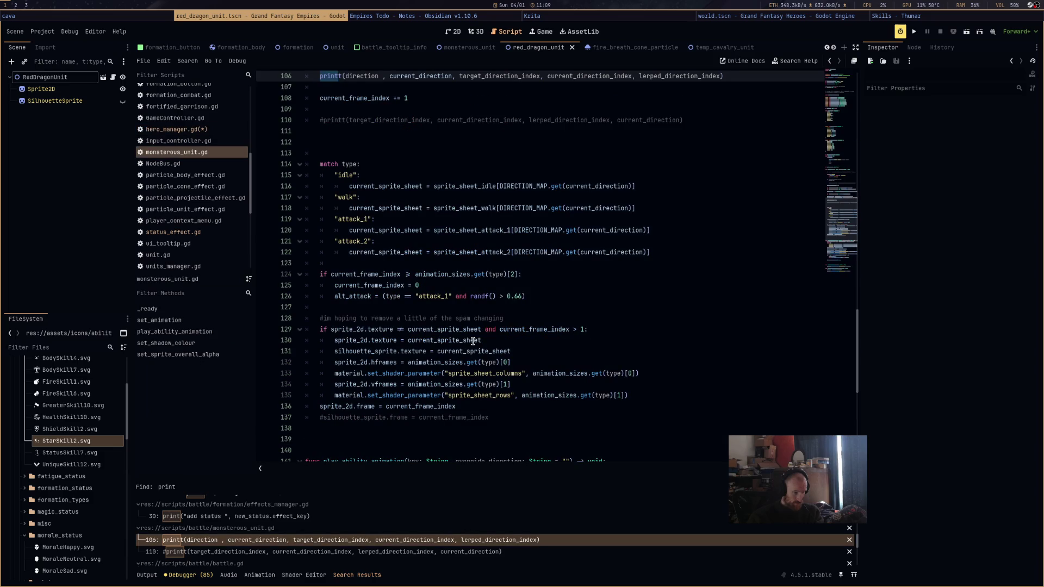
scroll(388, 206, up, 4)
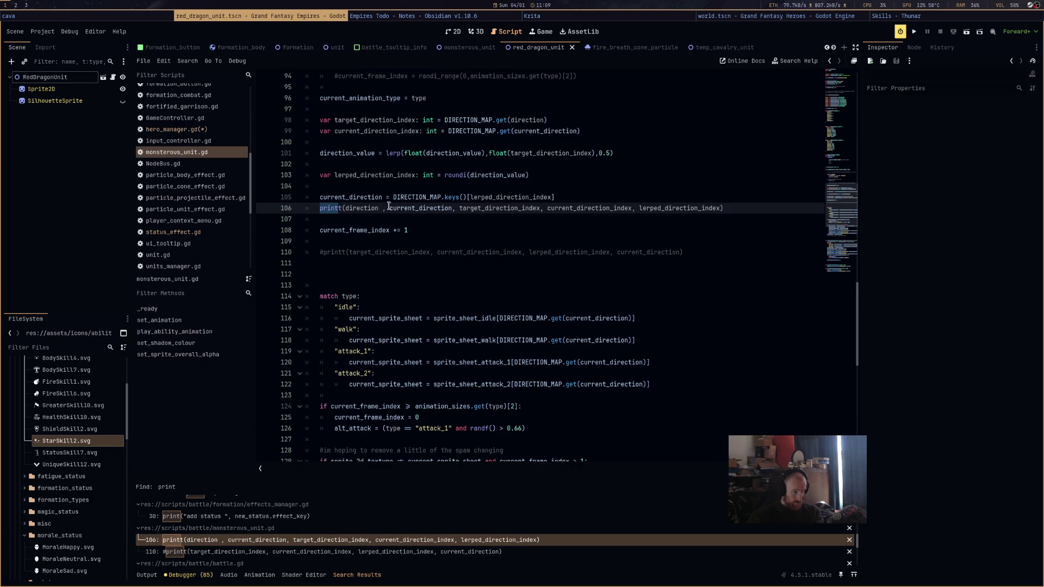
drag(737, 210, 319, 208)
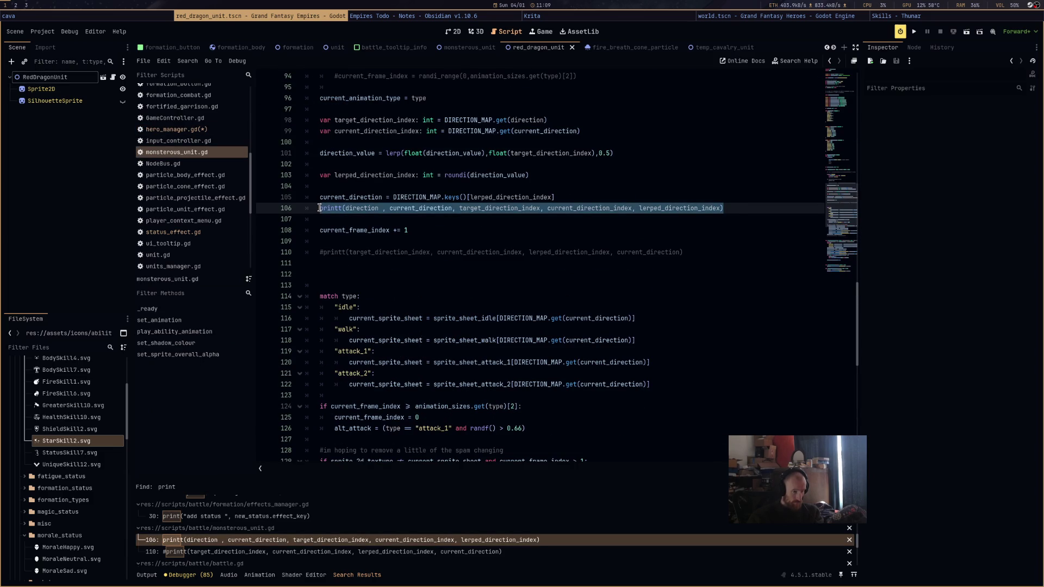
key(BackSpace)
drag(319, 253, 693, 251)
key(BackSpace)
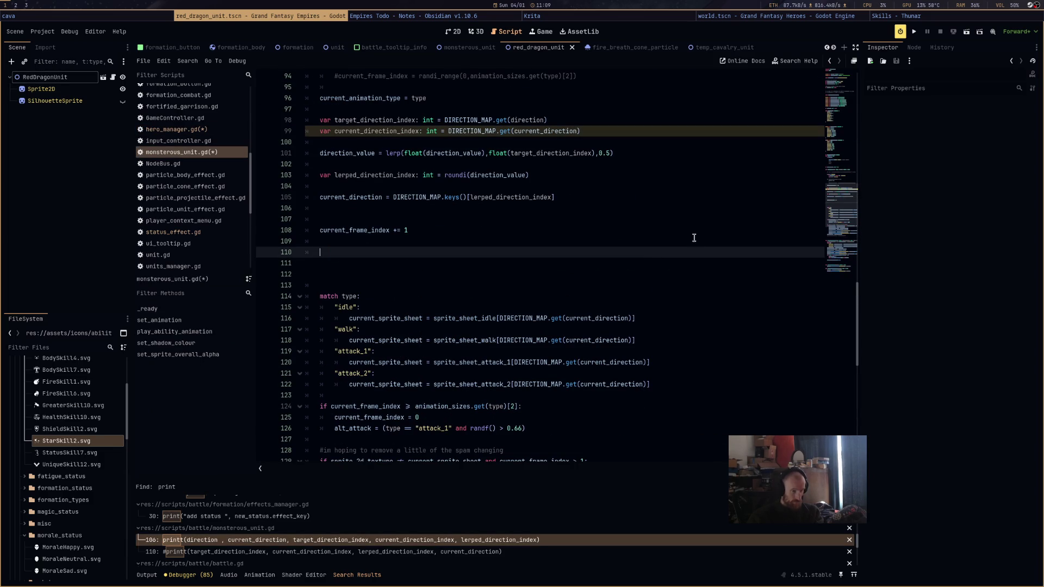
key(ctrl+s)
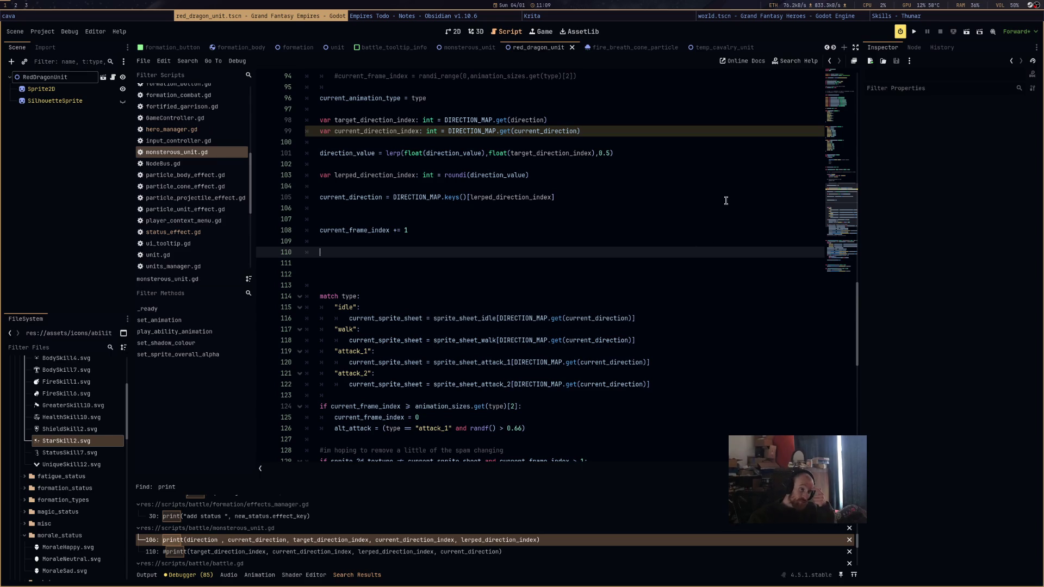
Comment out the current_direction_index declaration on line 99 with Ctrl+K
double_click(404, 130)
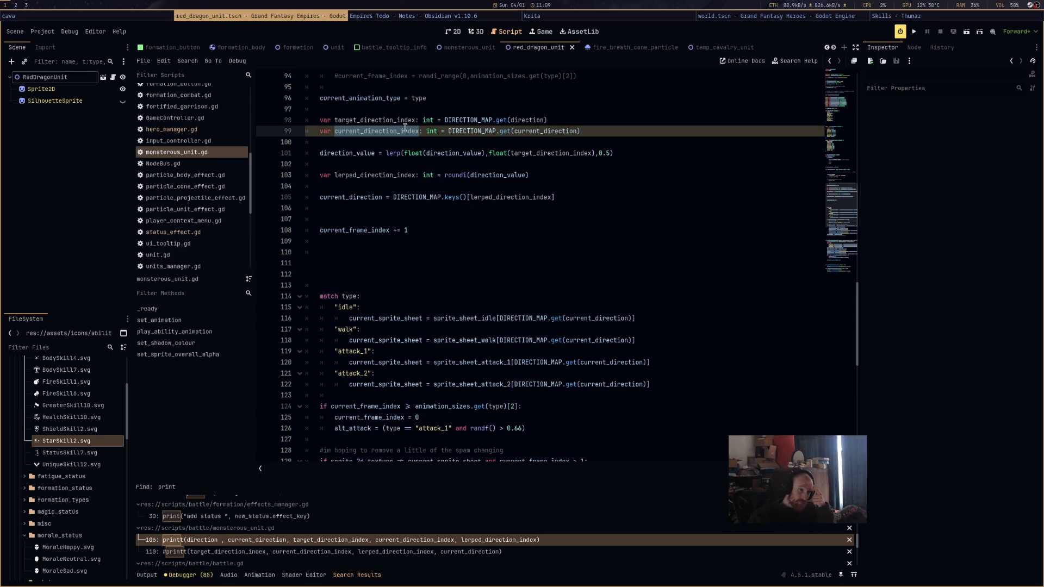
drag(618, 132, 326, 129)
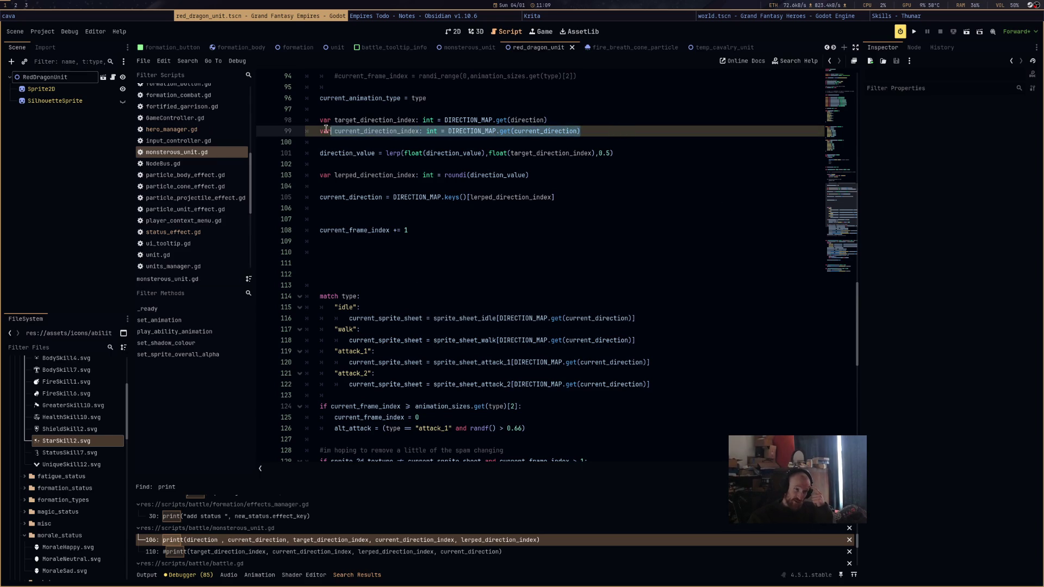
key(ctrl+k)
key(Down)
key(Down)
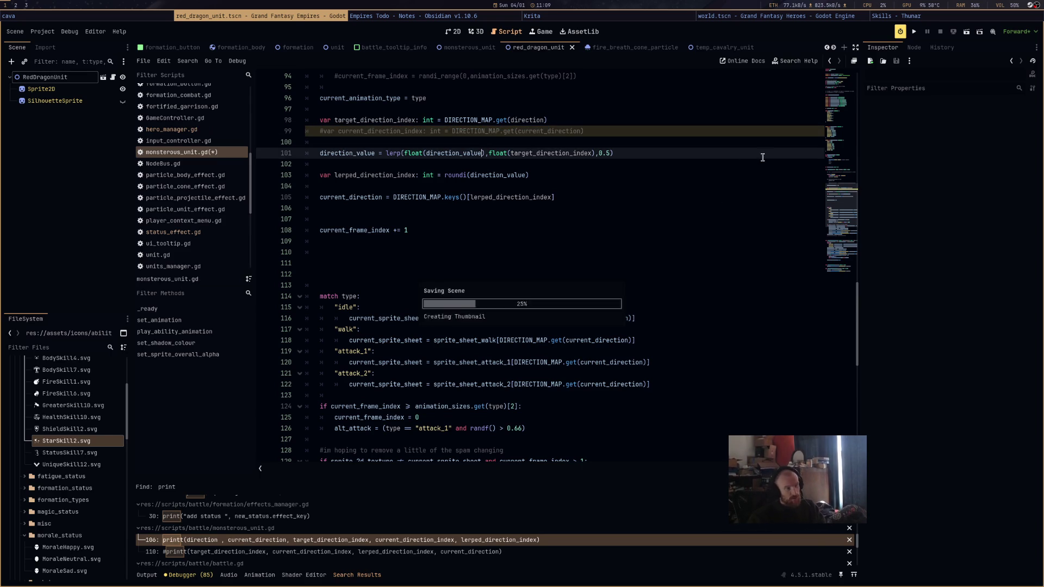
click(763, 157)
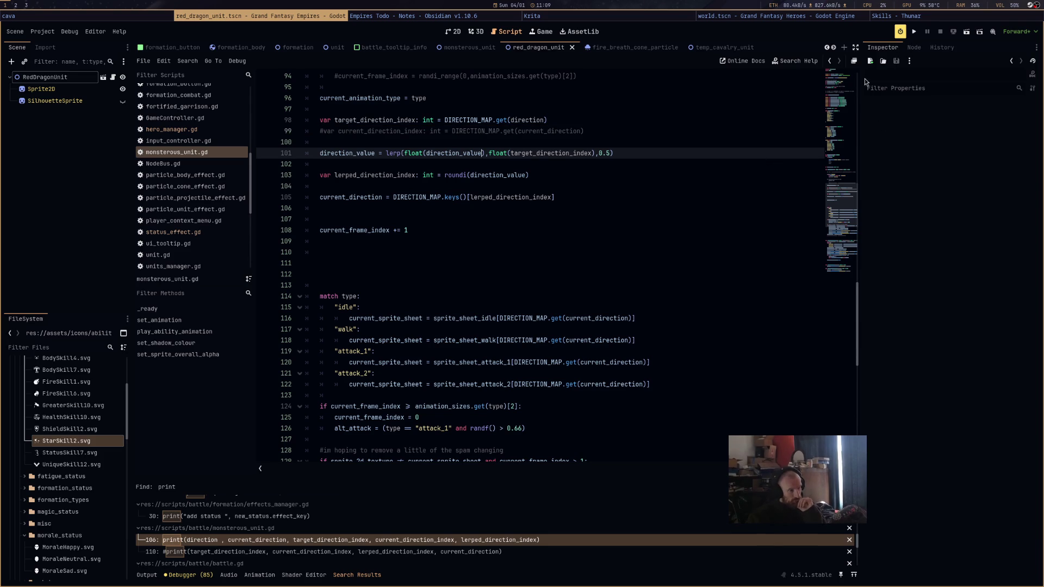
scroll(560, 523, down, 5)
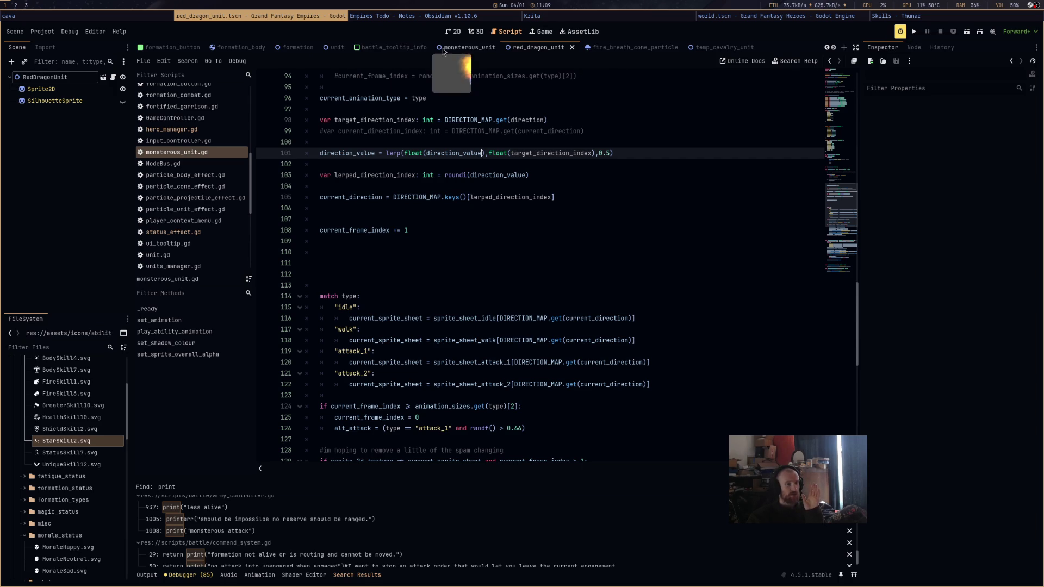
scroll(451, 48, up, 1)
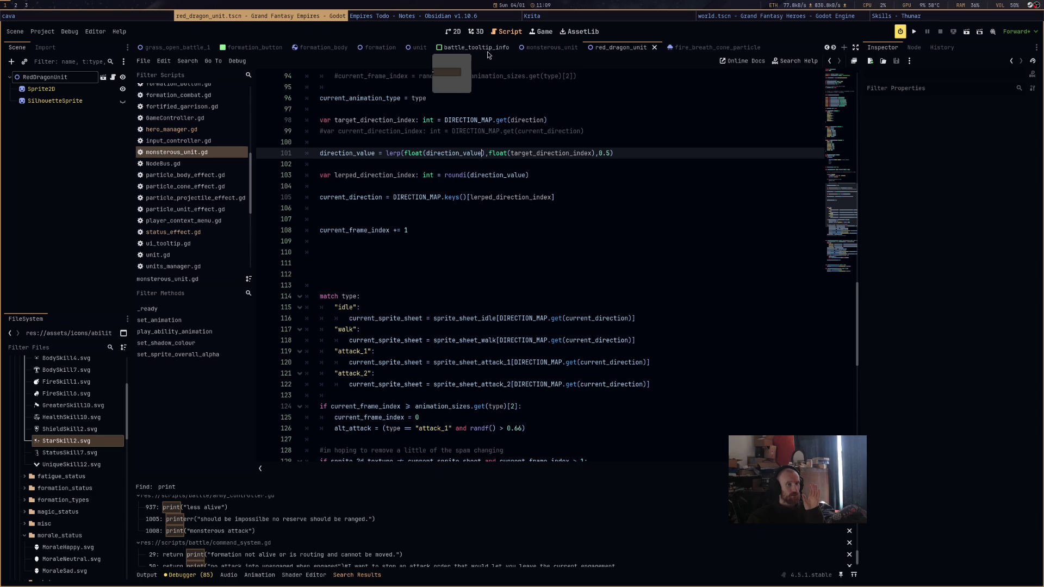
scroll(557, 52, down, 2)
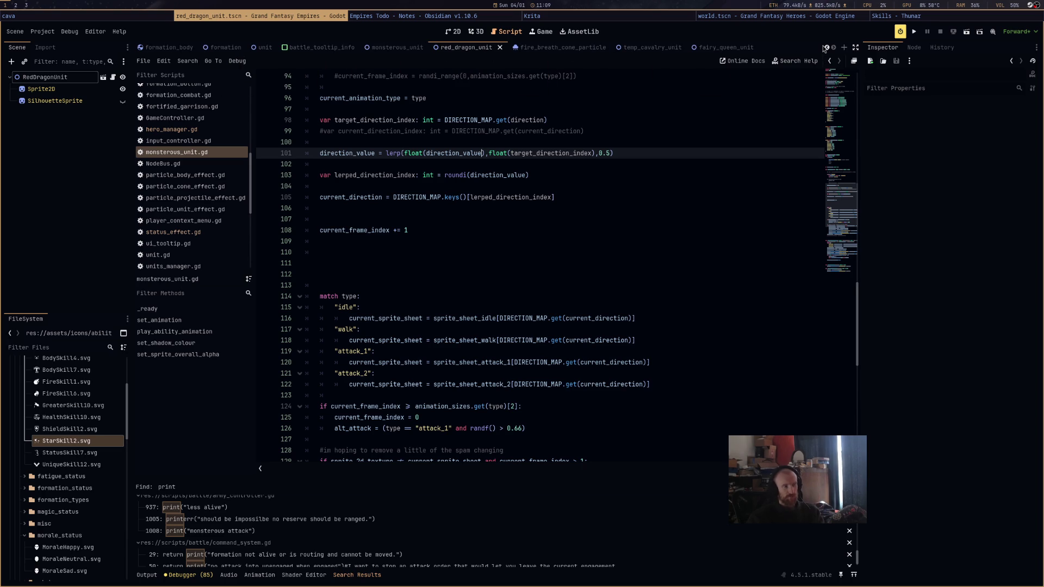
Quick-open dragon_battle.tscn and run it
key(ctrl+shift+o)
text(dragon)
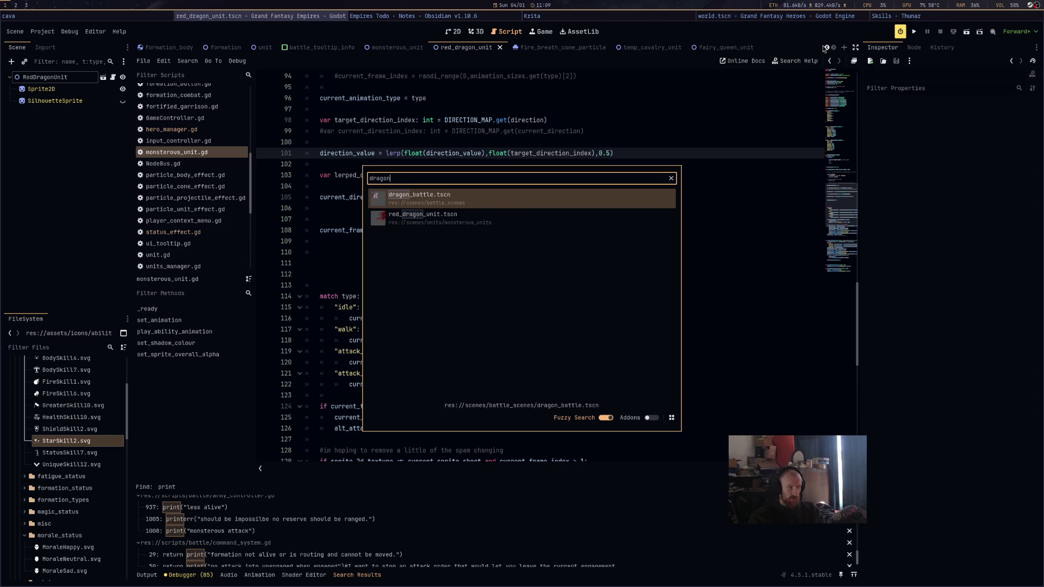
key(Return)
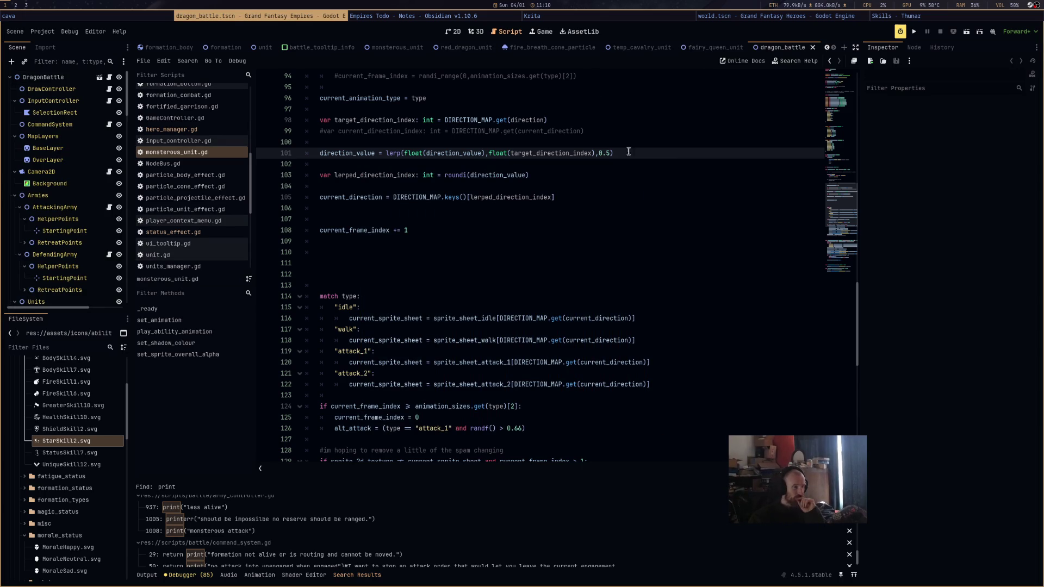
click(967, 31)
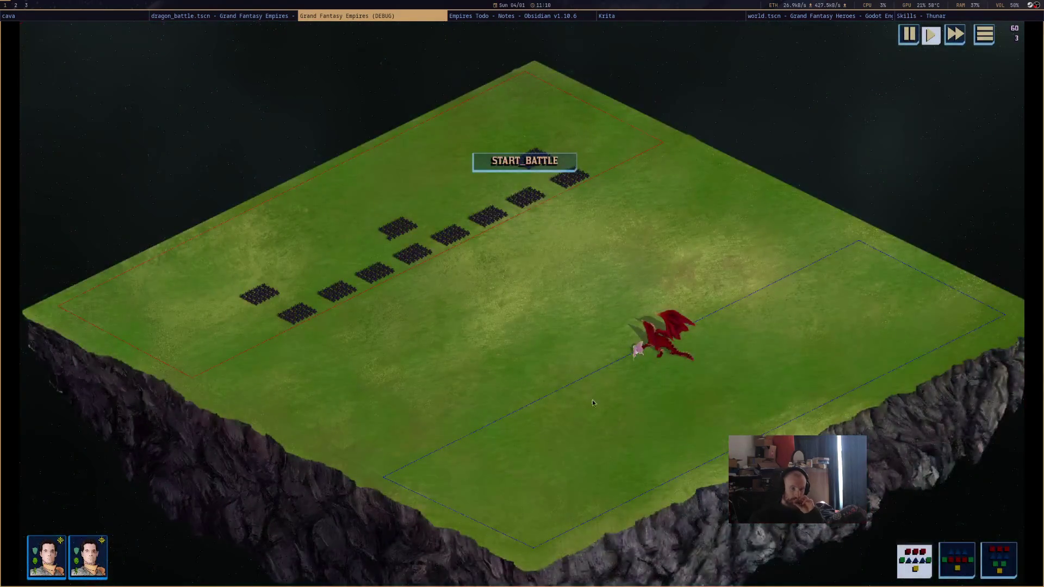
Select the fairy queen, start the battle, and cast Glitter on the central cavalry formation
scroll(592, 400, up, 3)
click(664, 343)
click(530, 163)
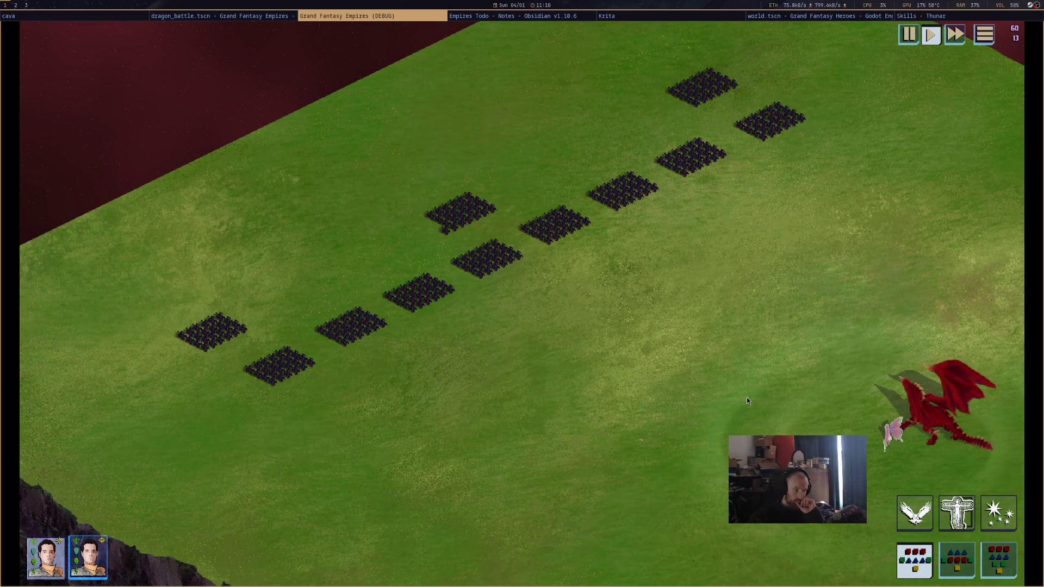
click(997, 523)
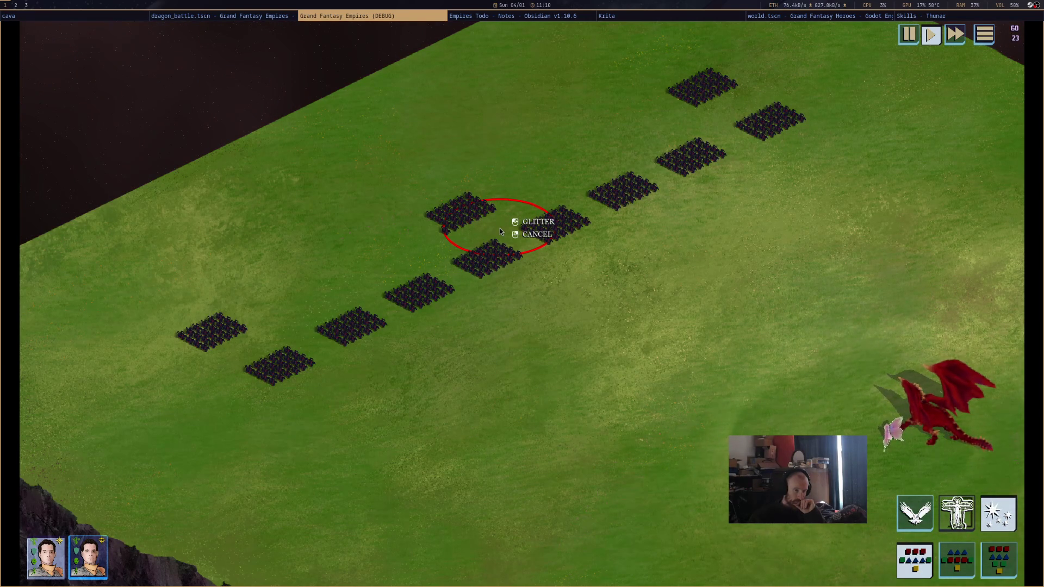
click(500, 228)
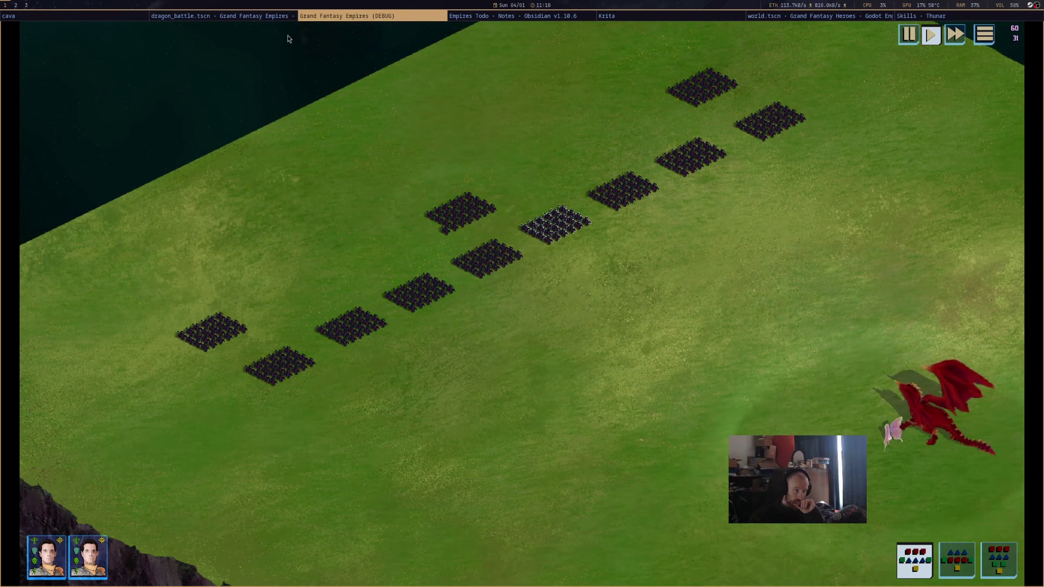
click(288, 16)
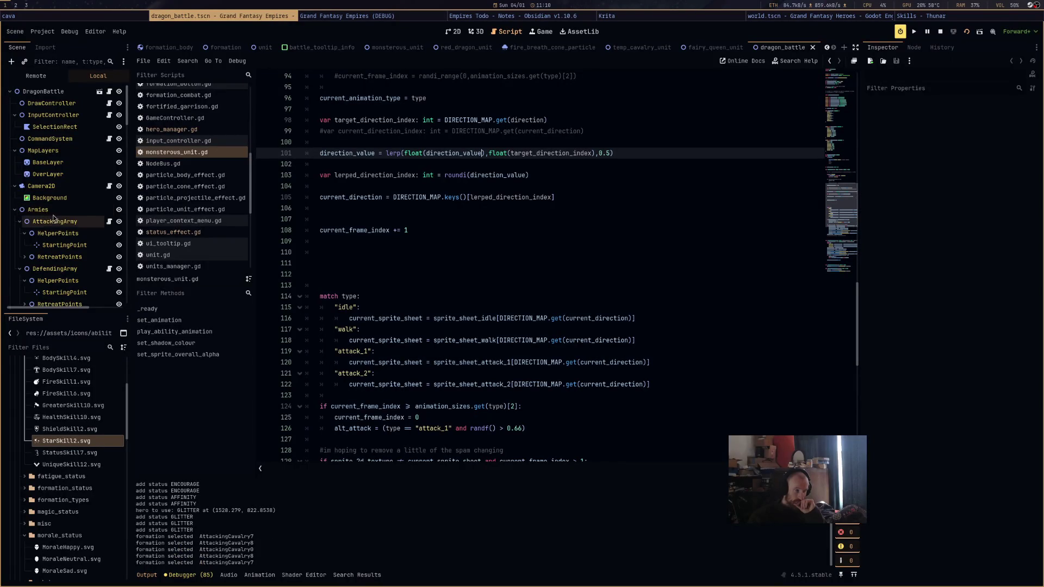
In the Remote tree, compare a glittered formation's Attack 72.588/Defence 48.392 with an unaffected one's 64.95/43.3
scroll(67, 235, down, 4)
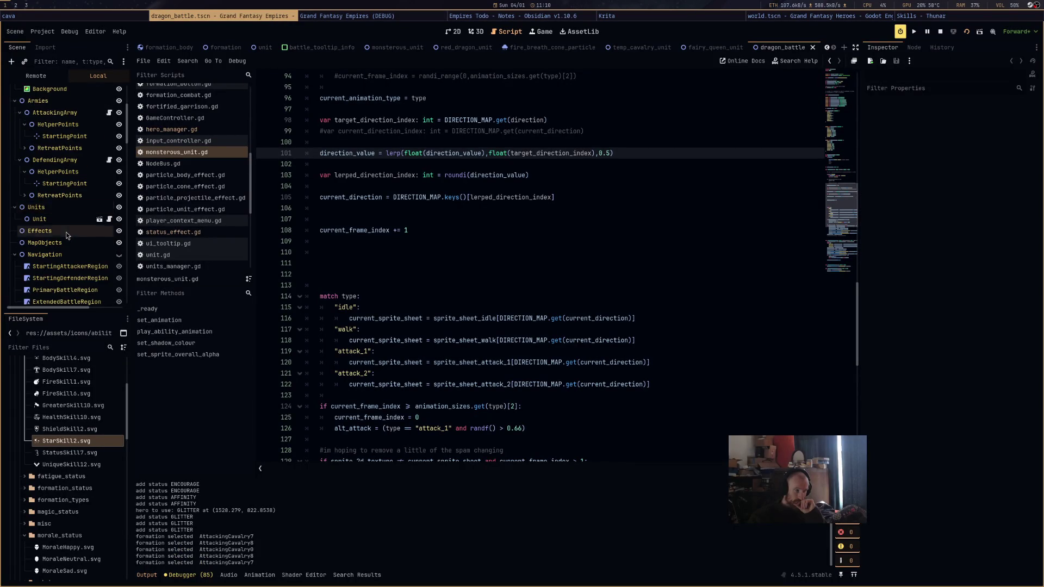
scroll(68, 235, down, 3)
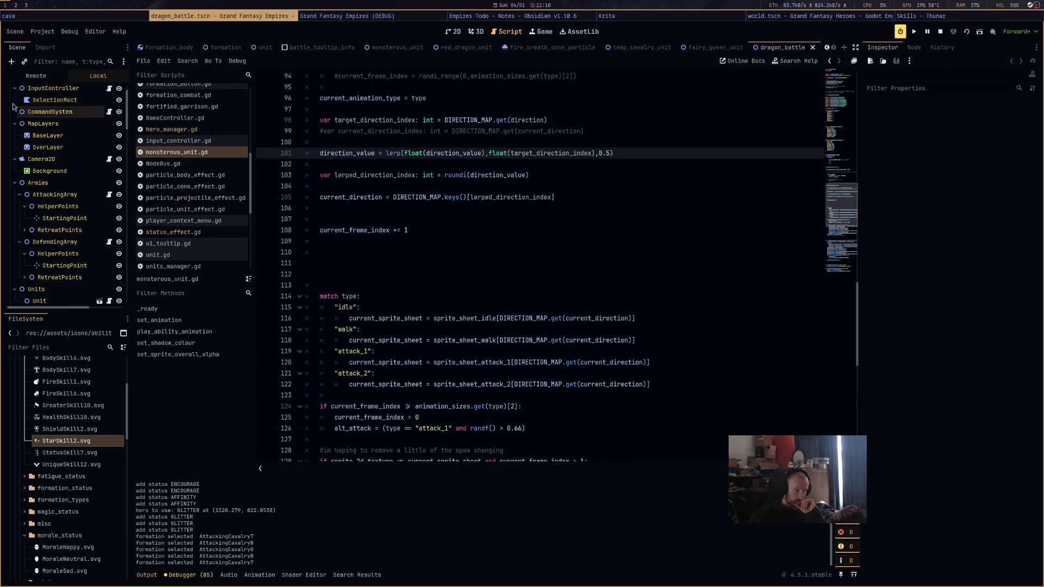
click(36, 75)
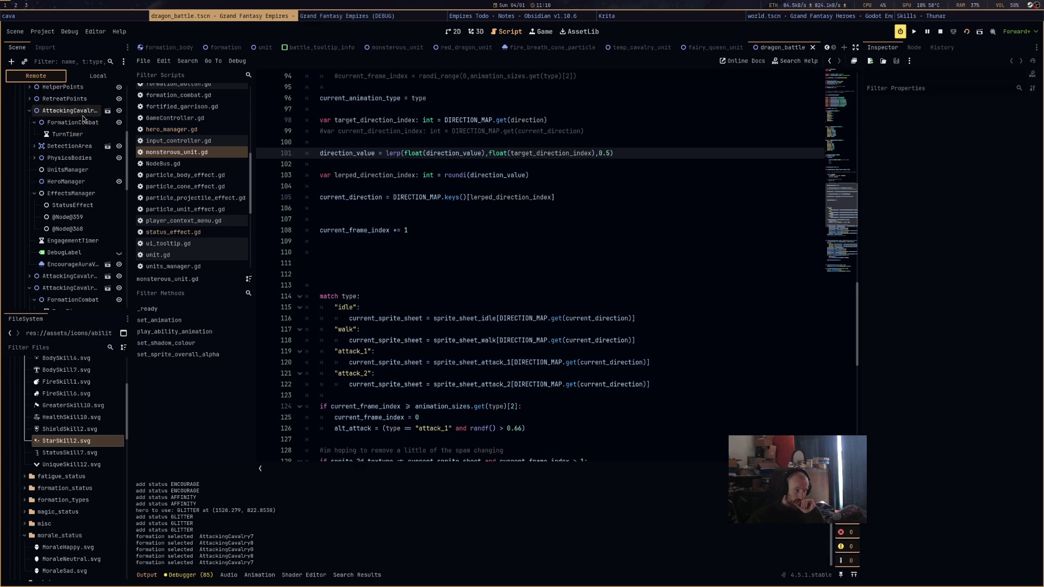
click(85, 123)
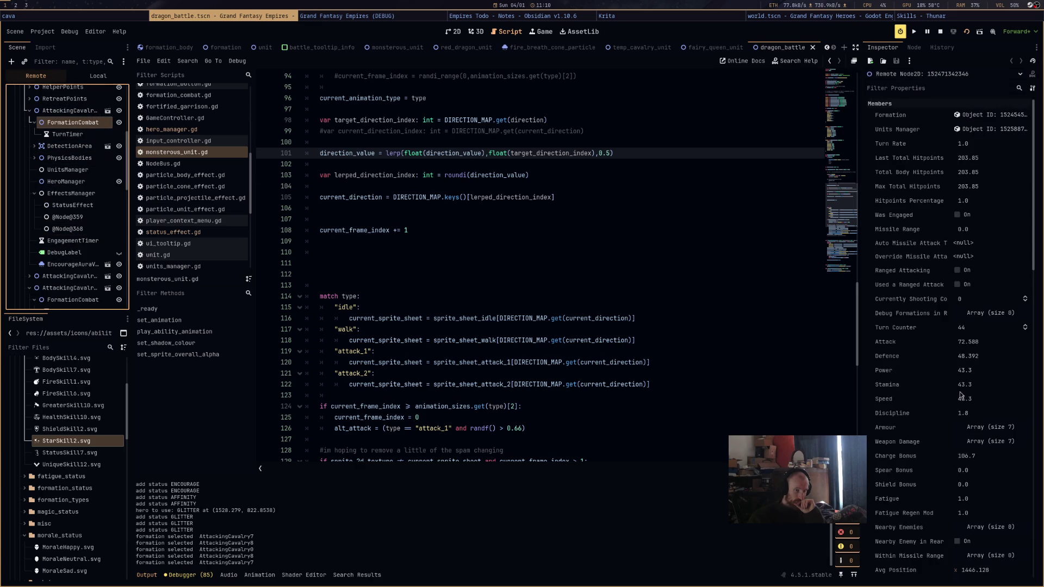
scroll(67, 229, down, 2)
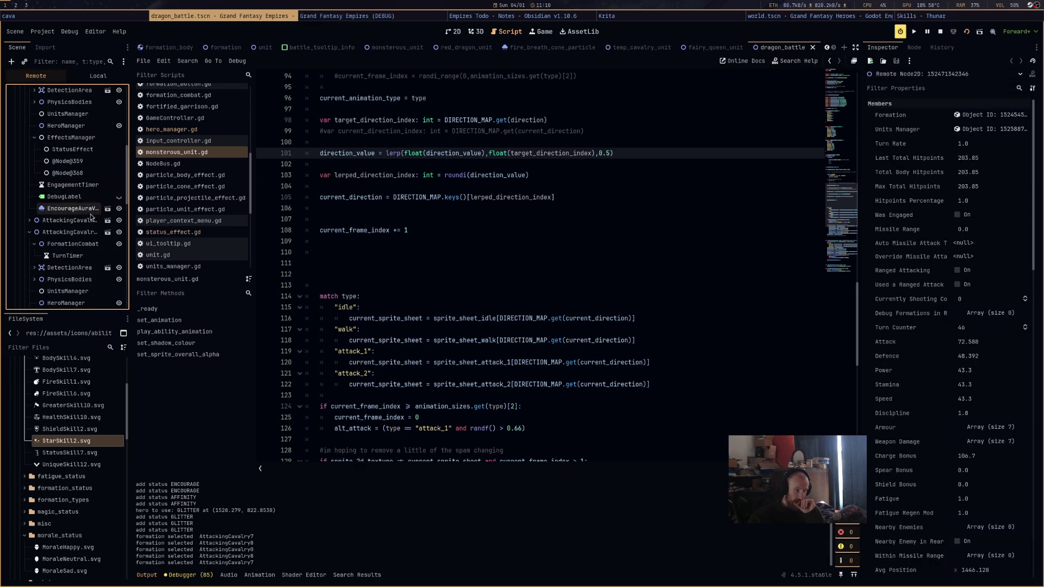
click(67, 233)
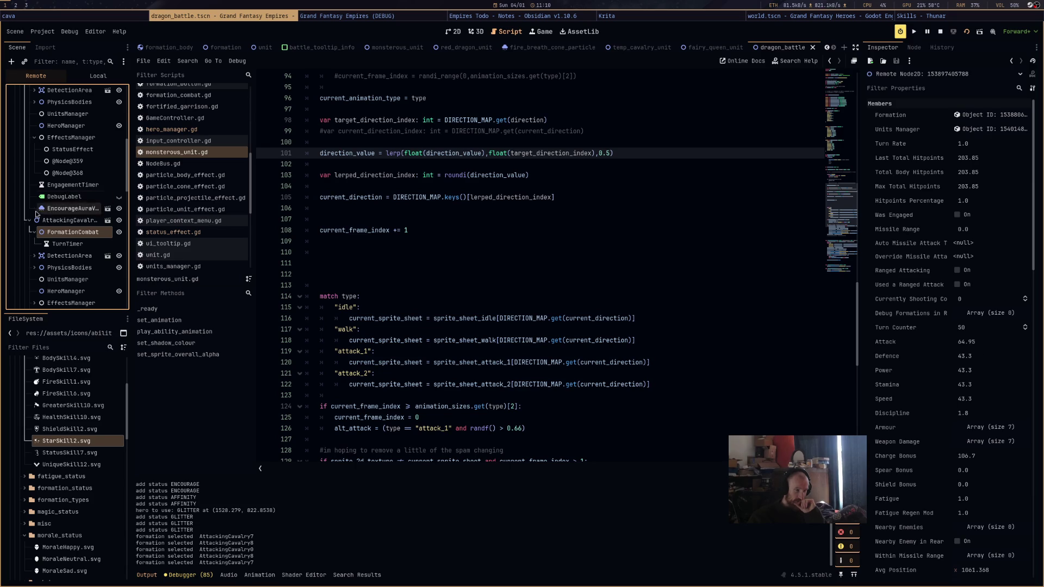
Switch to the 2D view and check the running game before returning to the editor
click(478, 31)
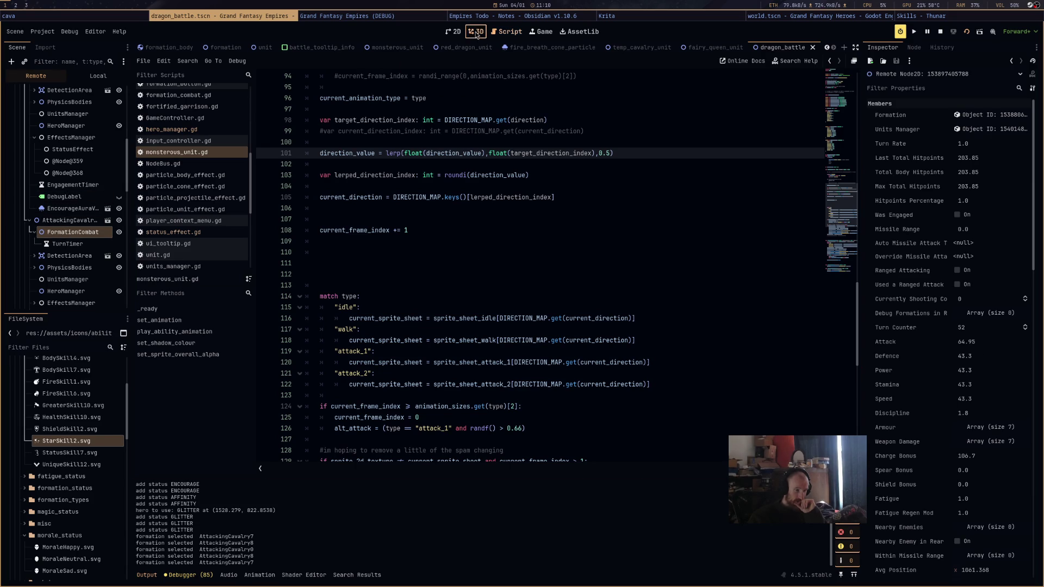
click(454, 32)
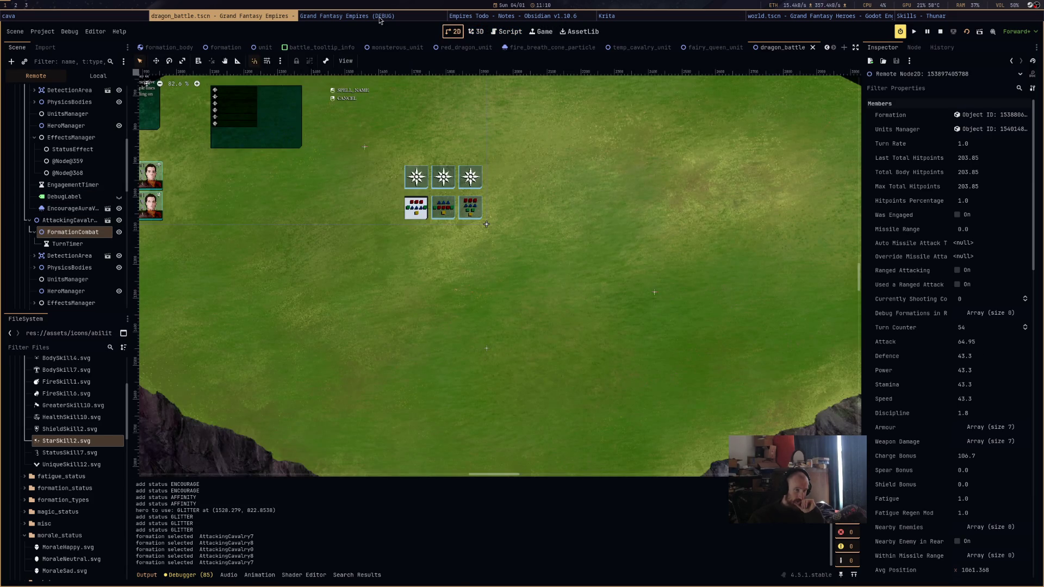
click(380, 16)
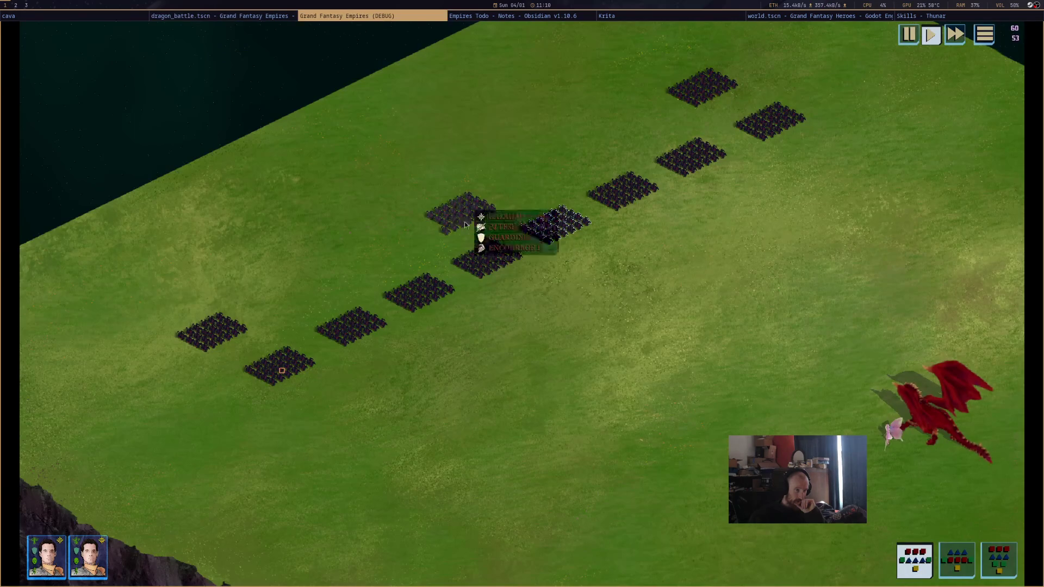
click(256, 16)
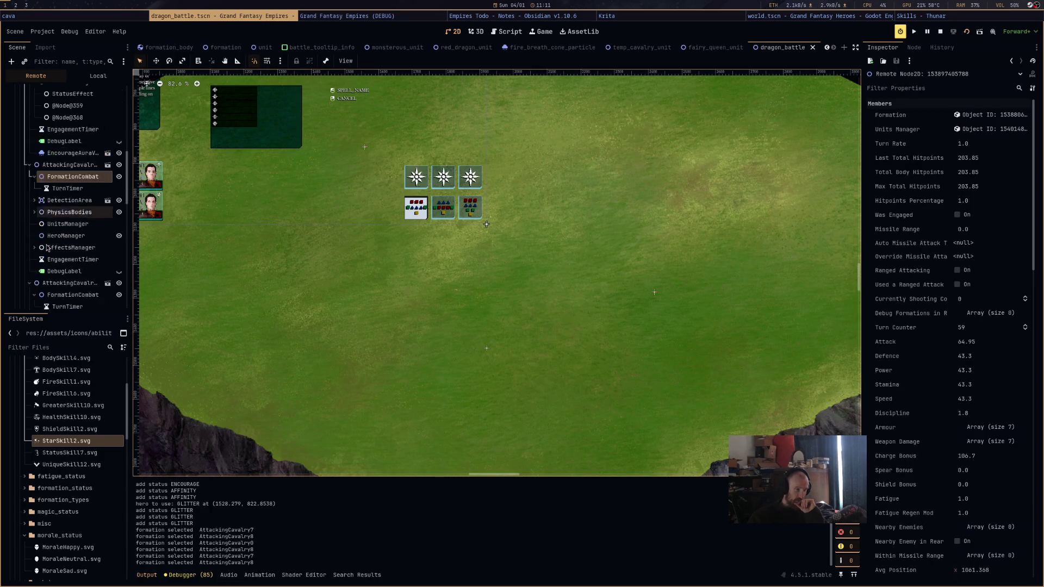
Collapse the expanded formation nodes, widen the scene tree and select AttackingCavalry8
scroll(33, 164, down, 3)
click(29, 148)
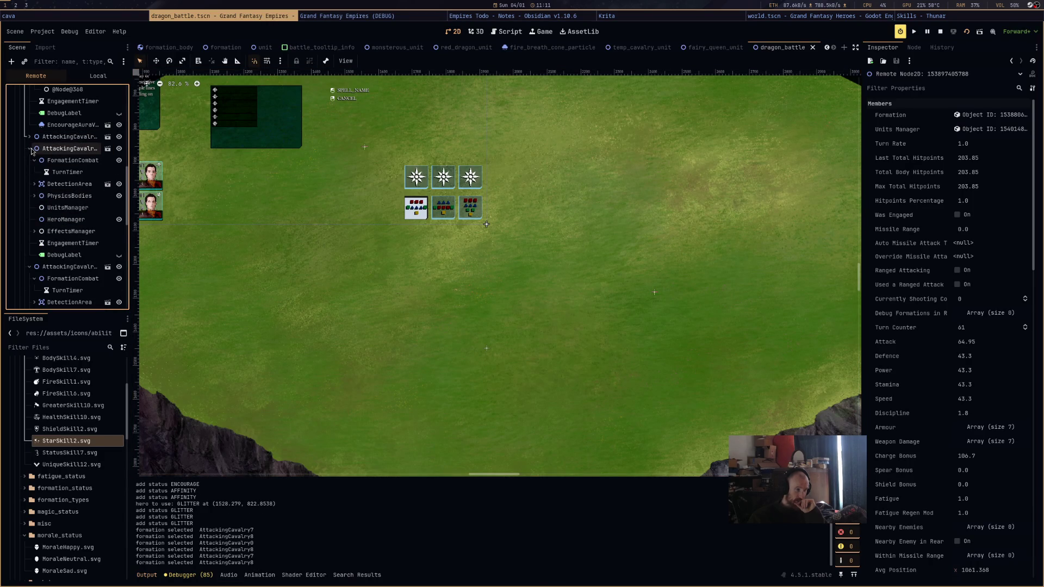
click(29, 160)
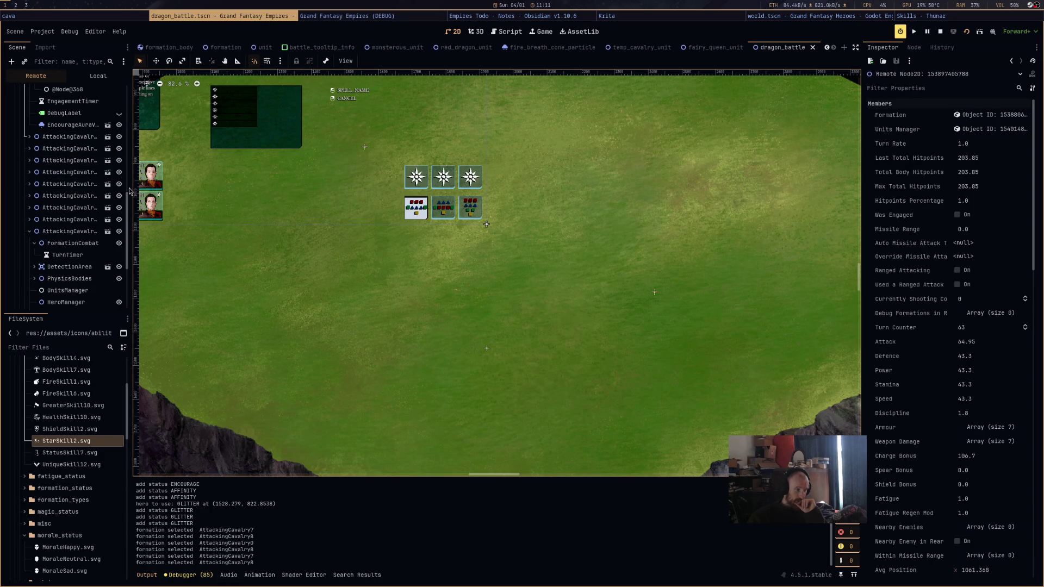
mouse_move(132, 187)
mouse_down()
mouse_move(286, 187)
mouse_move(242, 187)
mouse_up()
click(102, 221)
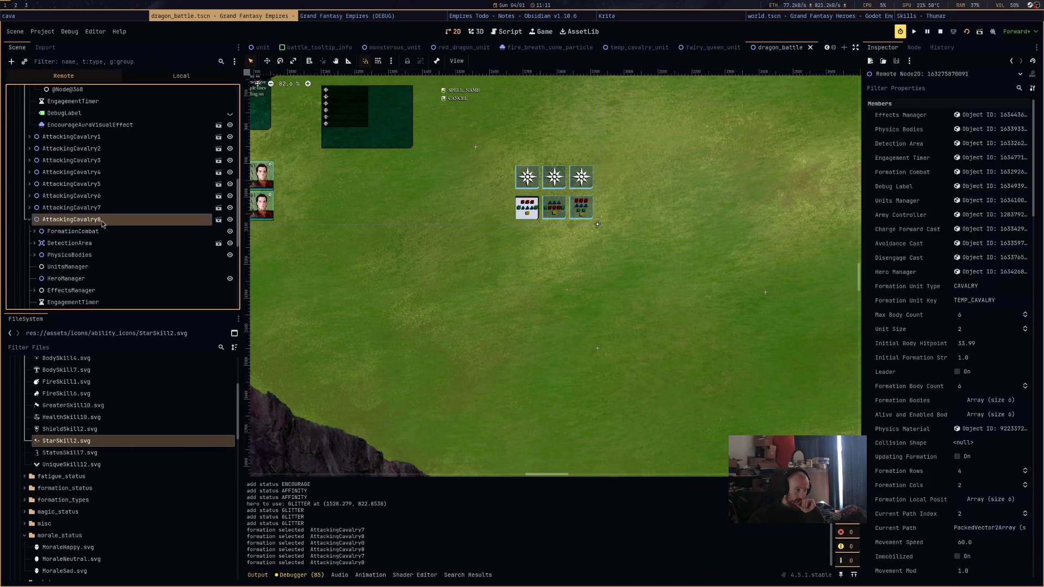
Inspect the live combat stats of the AttackingCavalry8 and AttackingCavalry7 formations
click(70, 231)
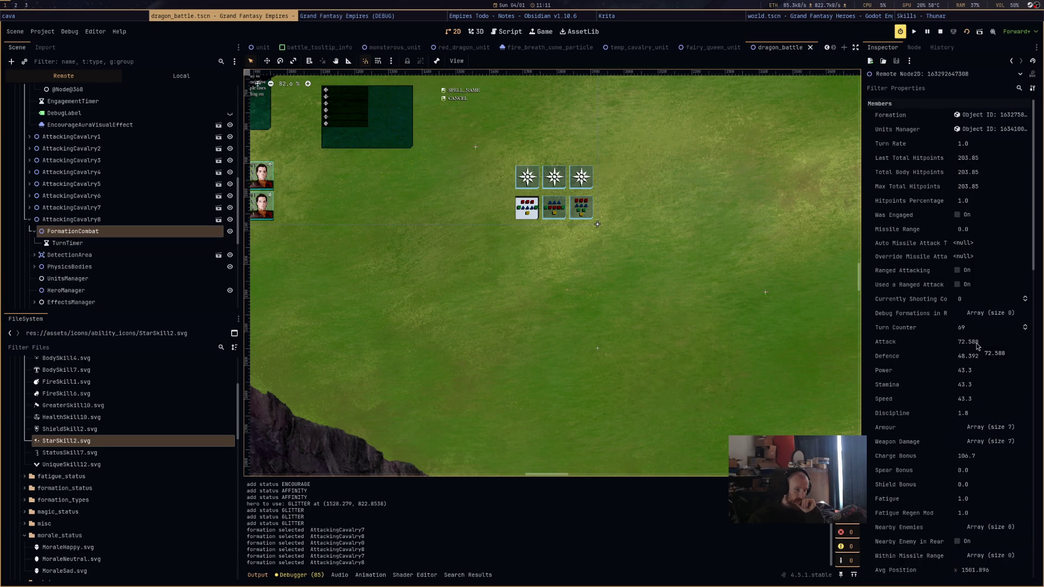
click(129, 209)
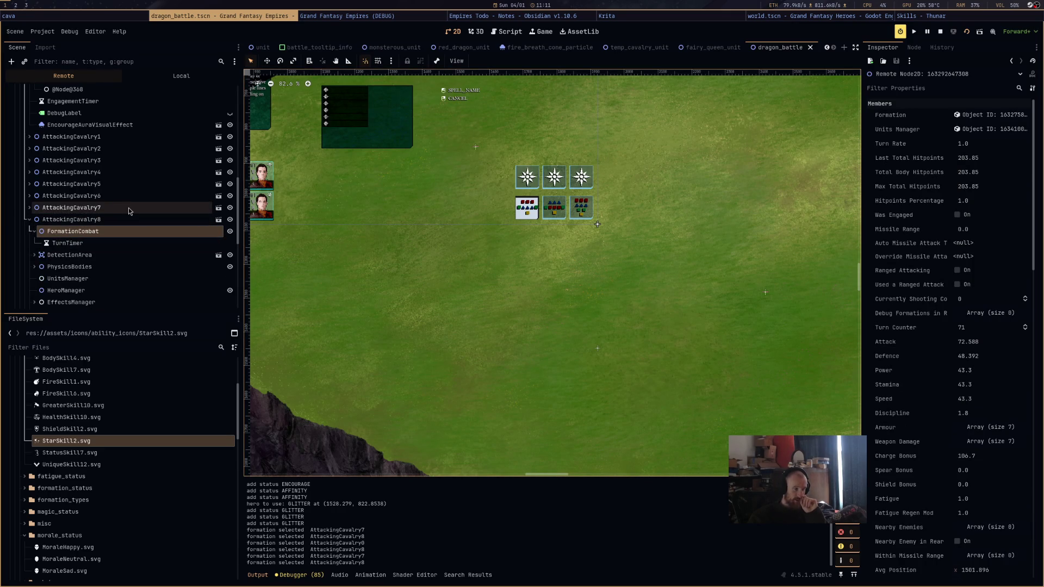
scroll(981, 488, down, 5)
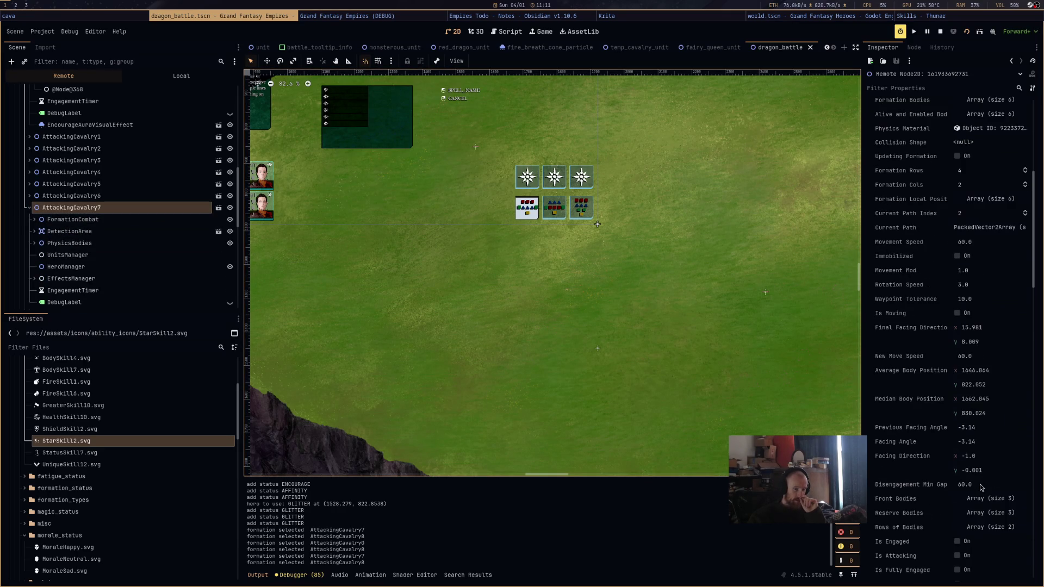
scroll(982, 490, down, 4)
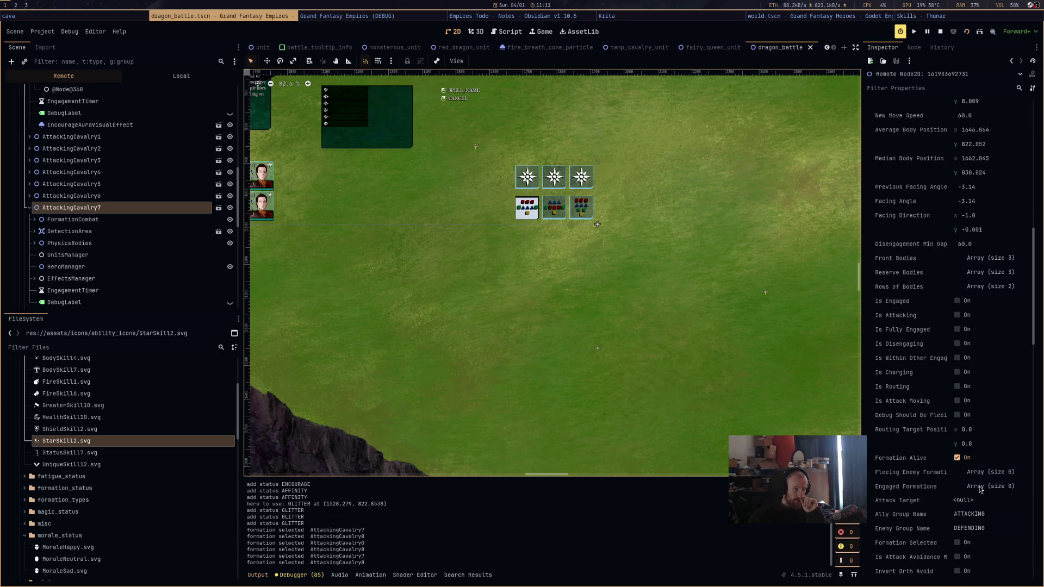
scroll(981, 489, down, 3)
scroll(981, 490, down, 3)
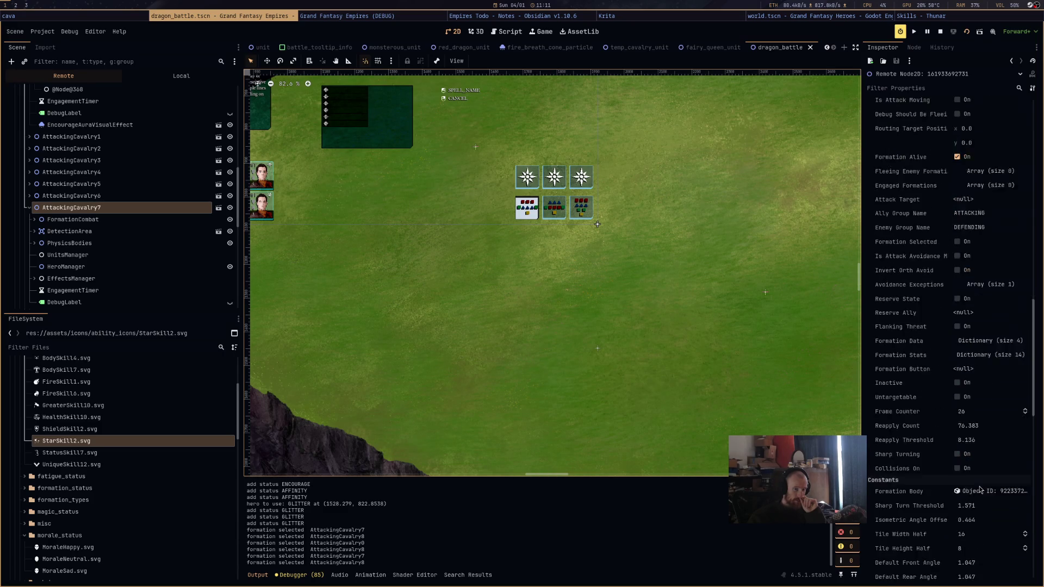
scroll(981, 490, down, 3)
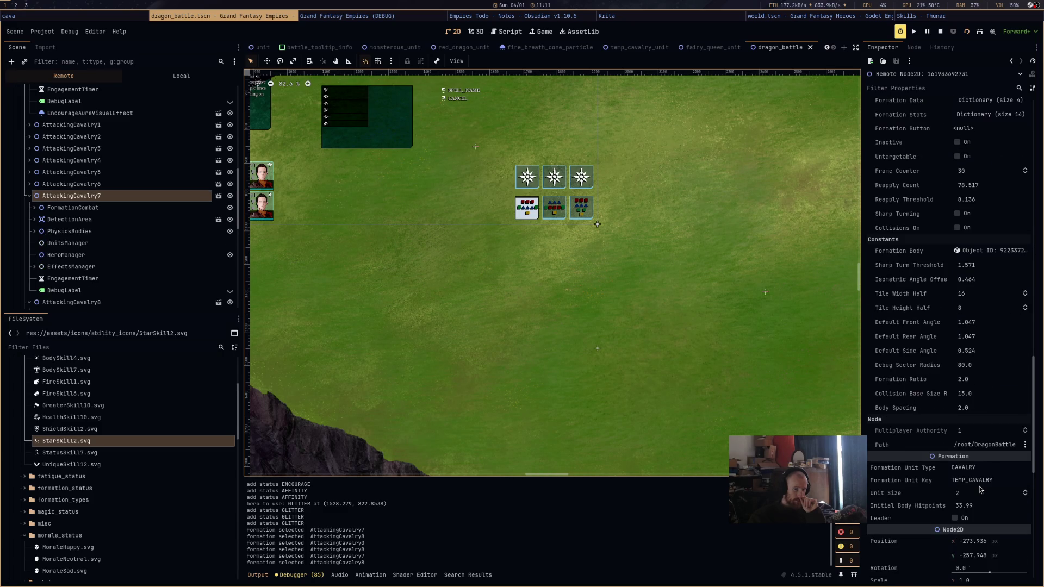
scroll(981, 490, up, 4)
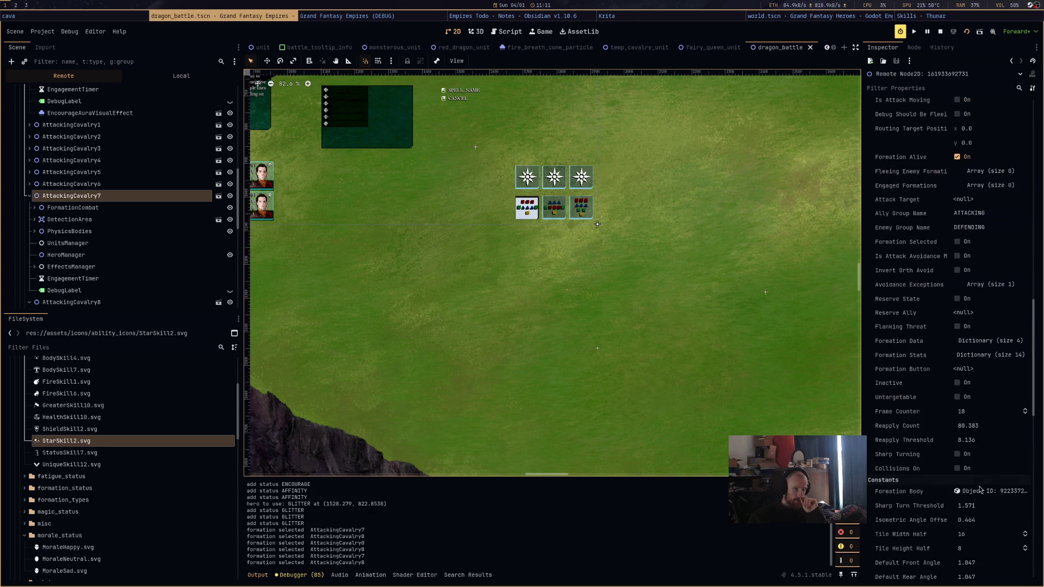
scroll(981, 489, down, 5)
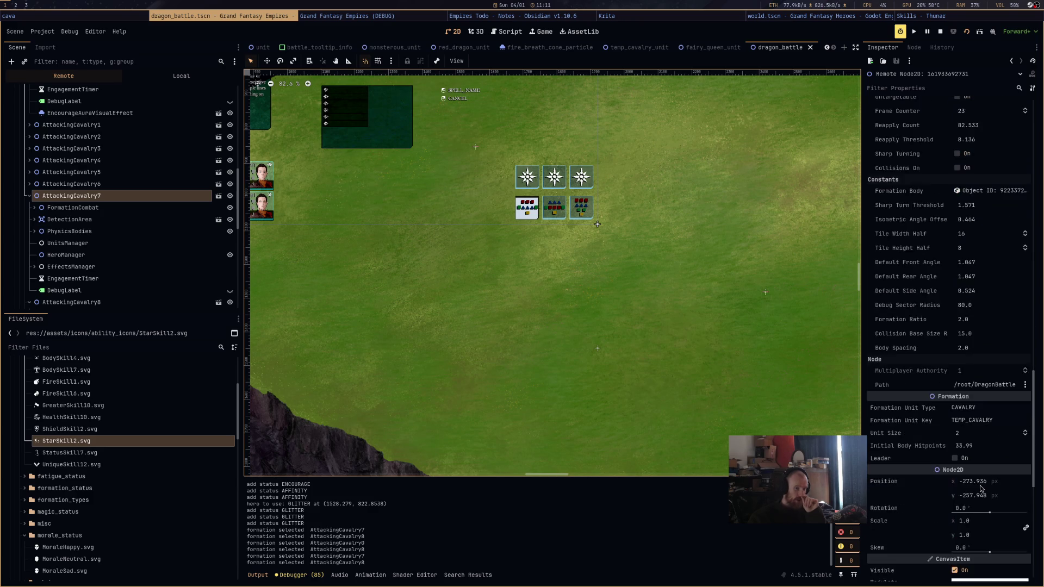
scroll(981, 489, up, 2)
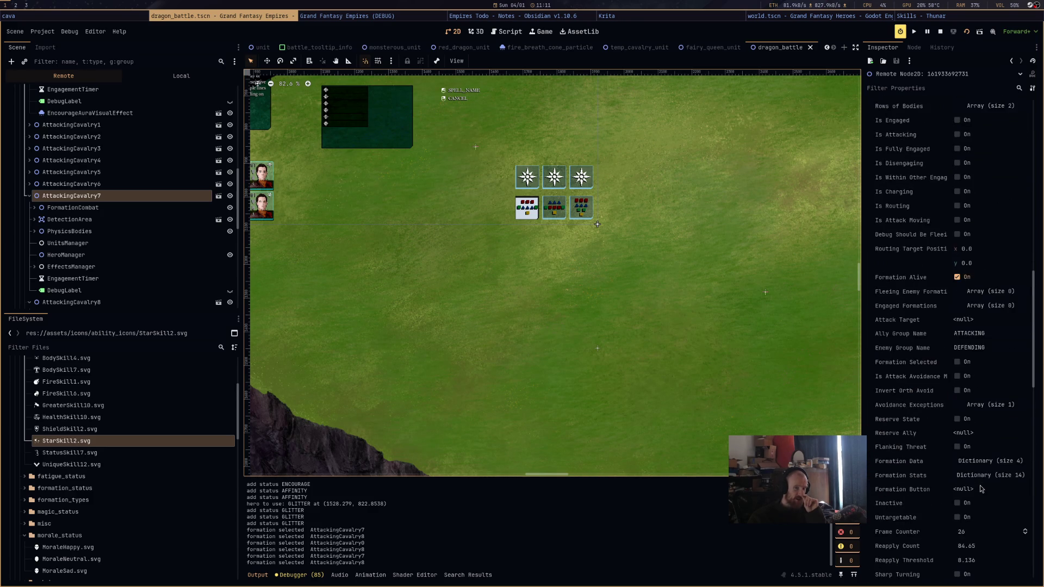
scroll(982, 489, down, 5)
click(52, 208)
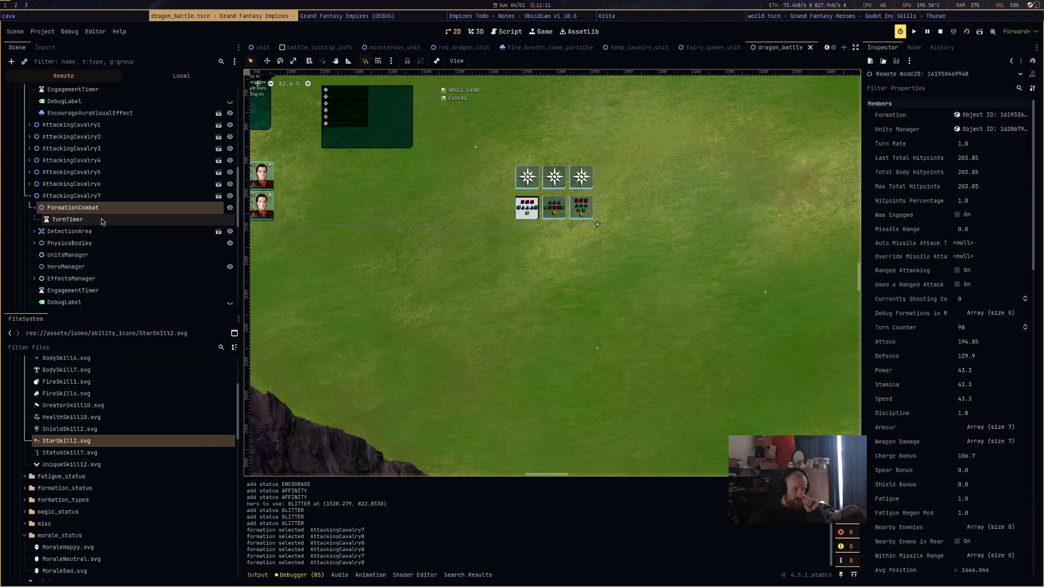
Inspect the active StatusEffect under AttackingCavalry7's effects manager, then return to the formation
click(35, 279)
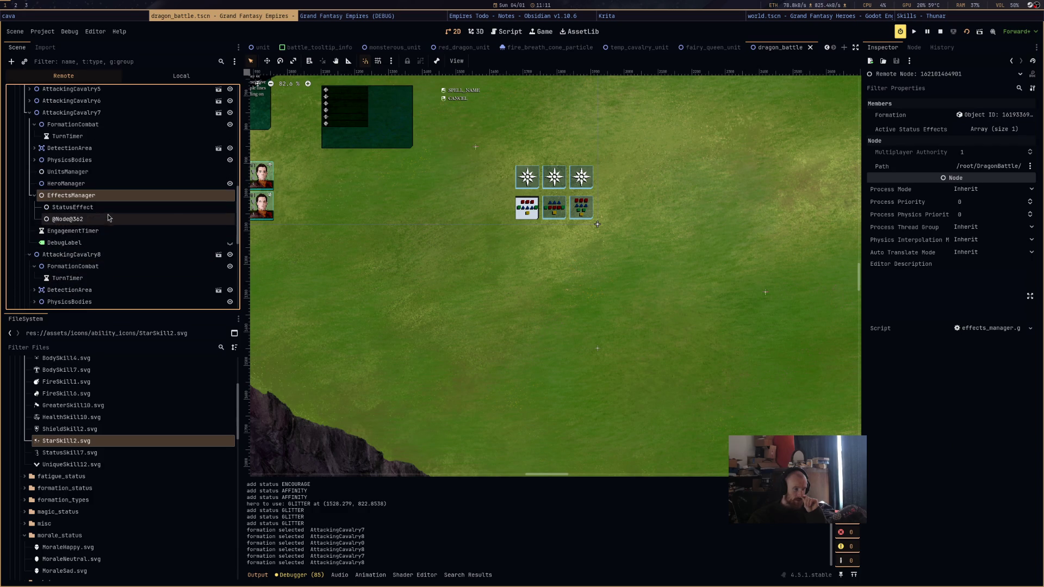
click(111, 208)
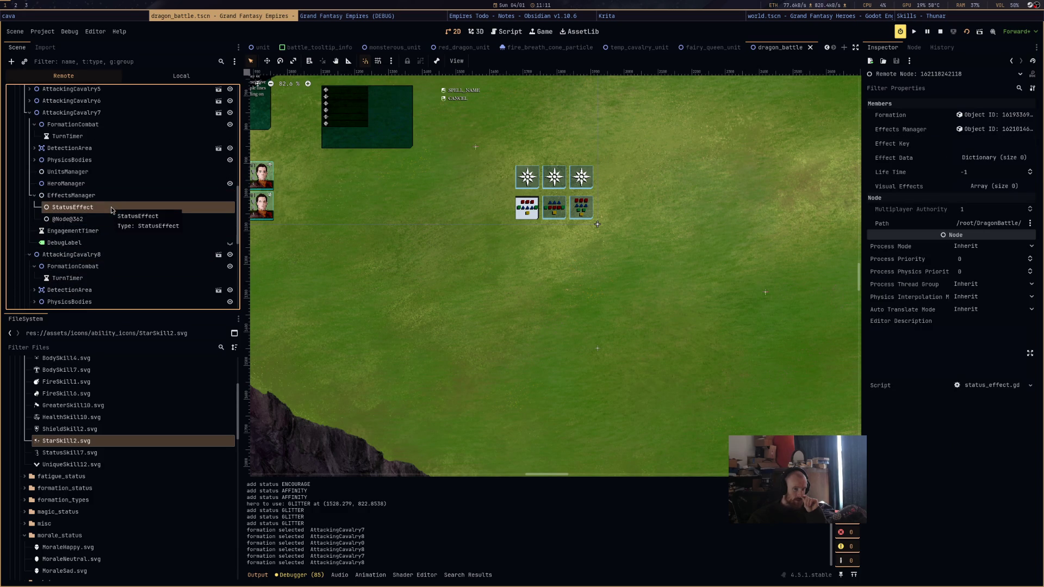
click(82, 112)
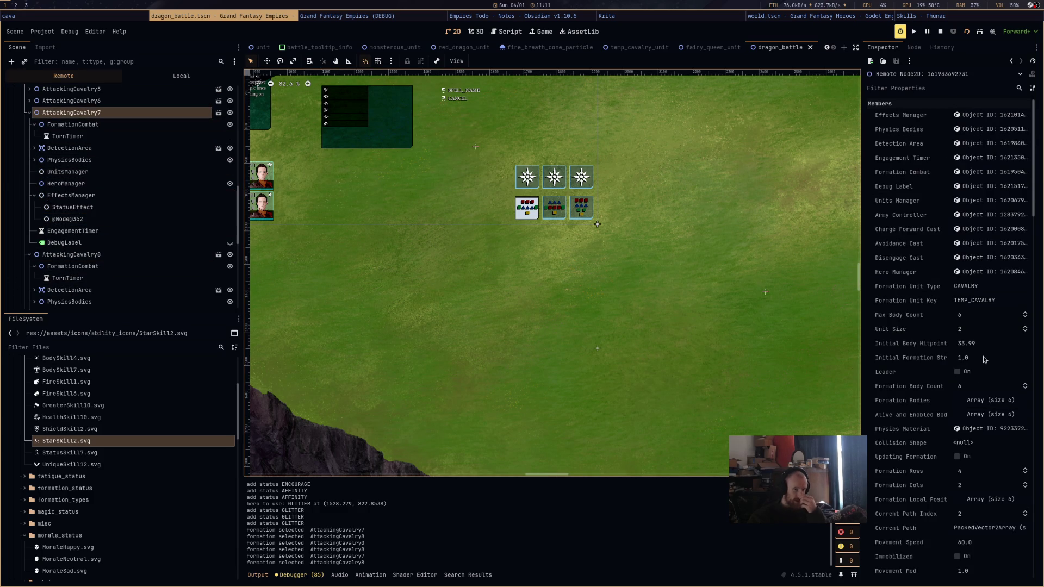
scroll(999, 479, down, 5)
scroll(998, 482, down, 10)
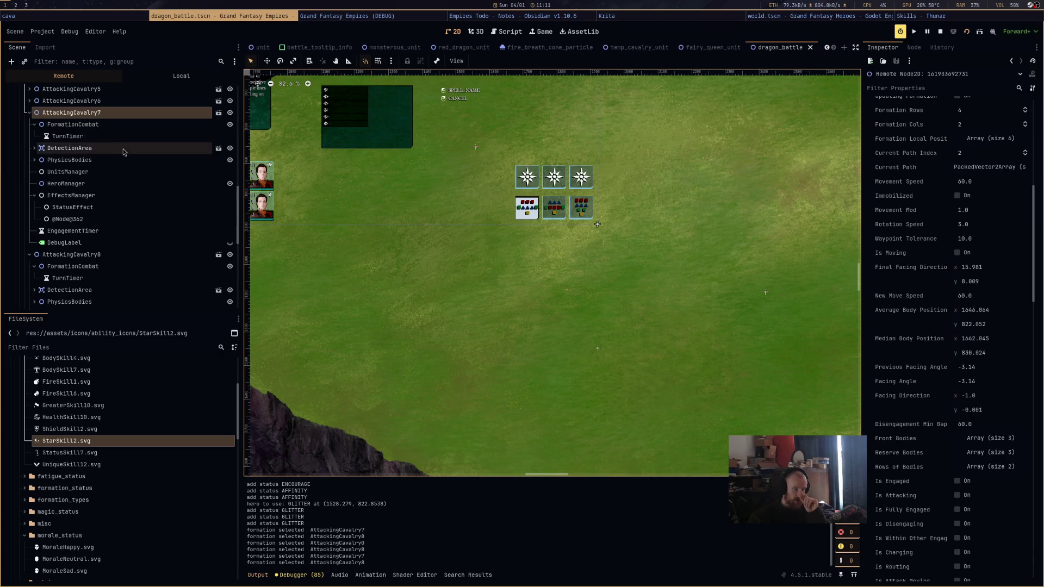
scroll(109, 169, up, 2)
Compare AttackingCavalry7's attack and defence with AttackingCavalry5's, then return to monsterous_unit.gd
click(103, 181)
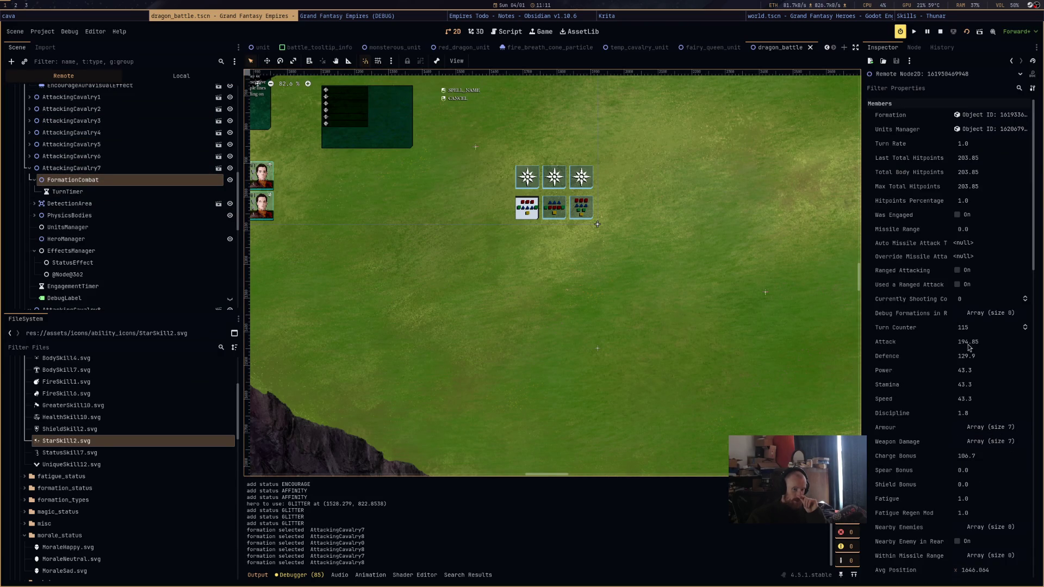
scroll(109, 206, up, 1)
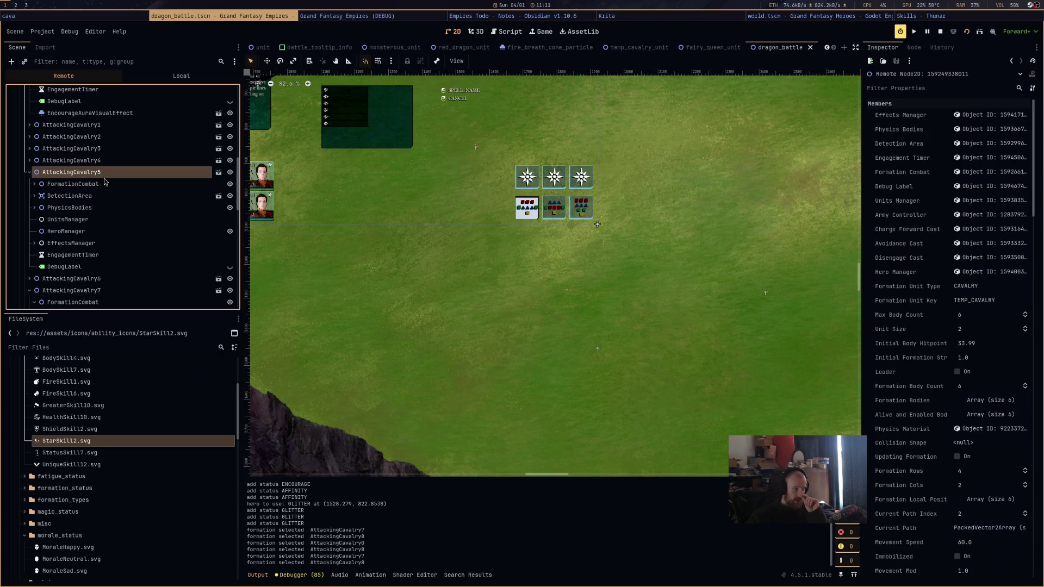
click(105, 185)
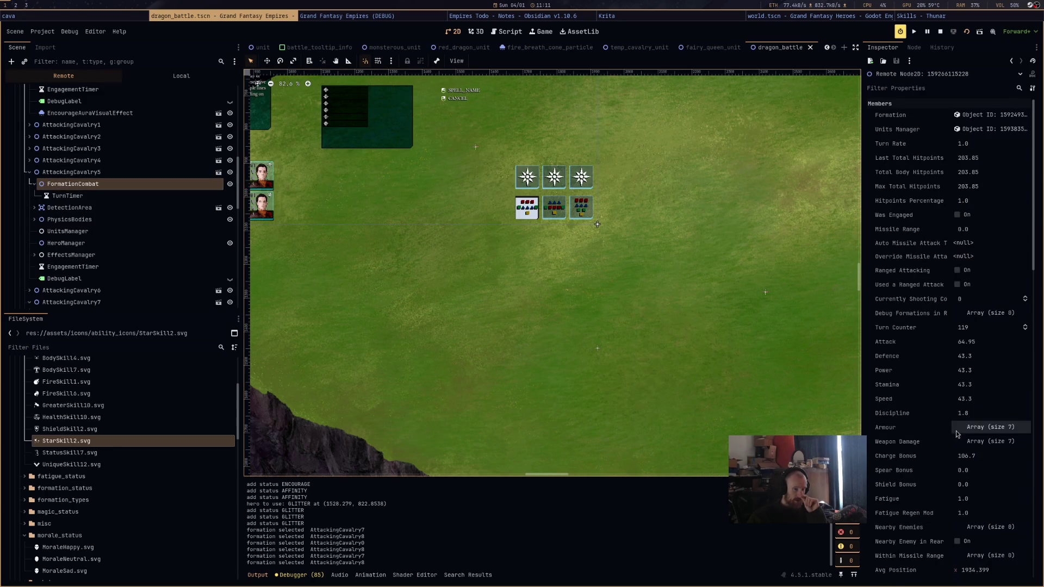
scroll(949, 436, down, 3)
click(506, 31)
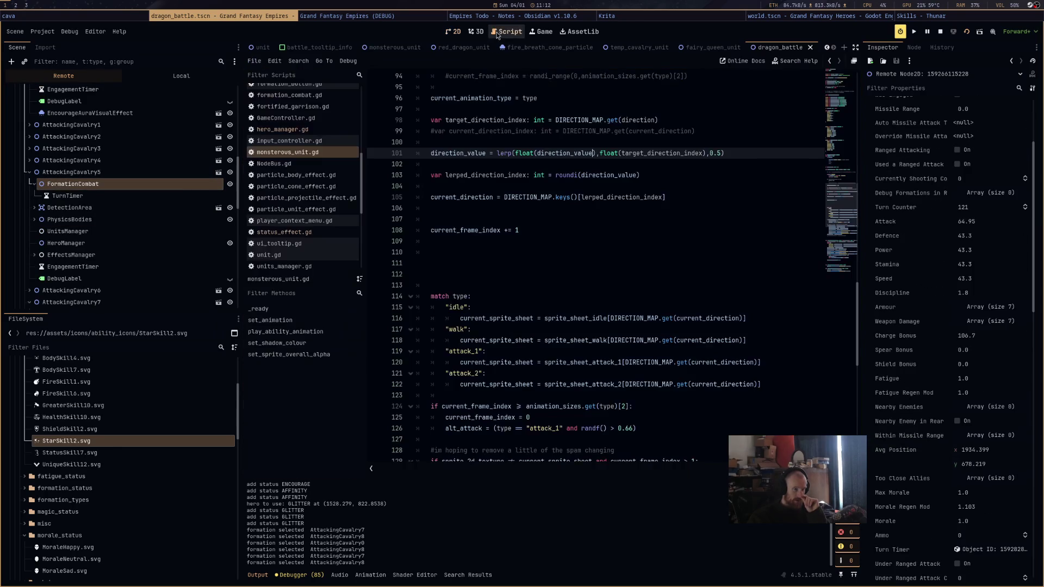
Open status_effect.gd and remove '1.0 -' from both GLITTER attack and defence formulas
click(284, 232)
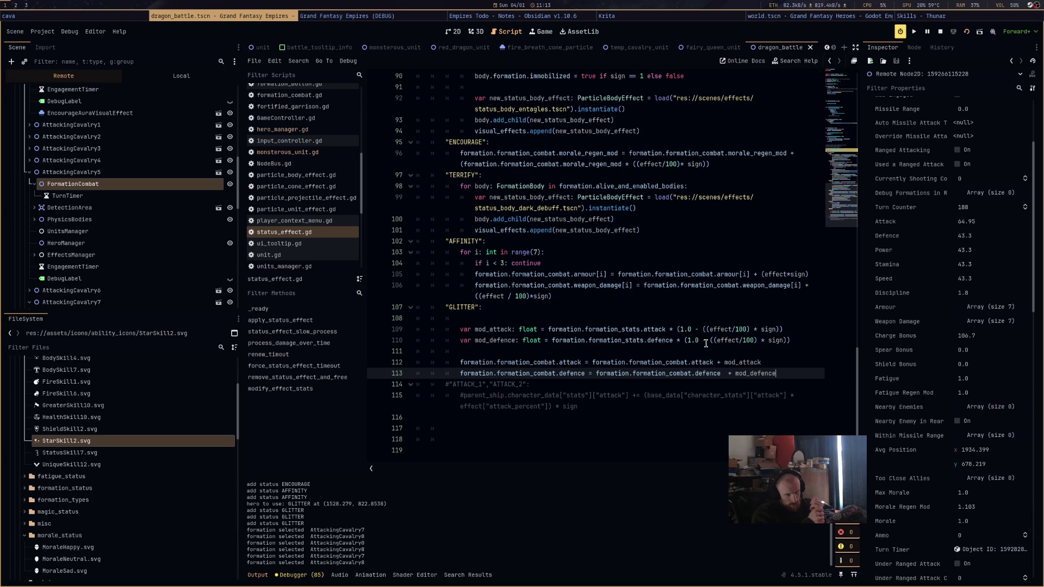
drag(680, 329, 700, 330)
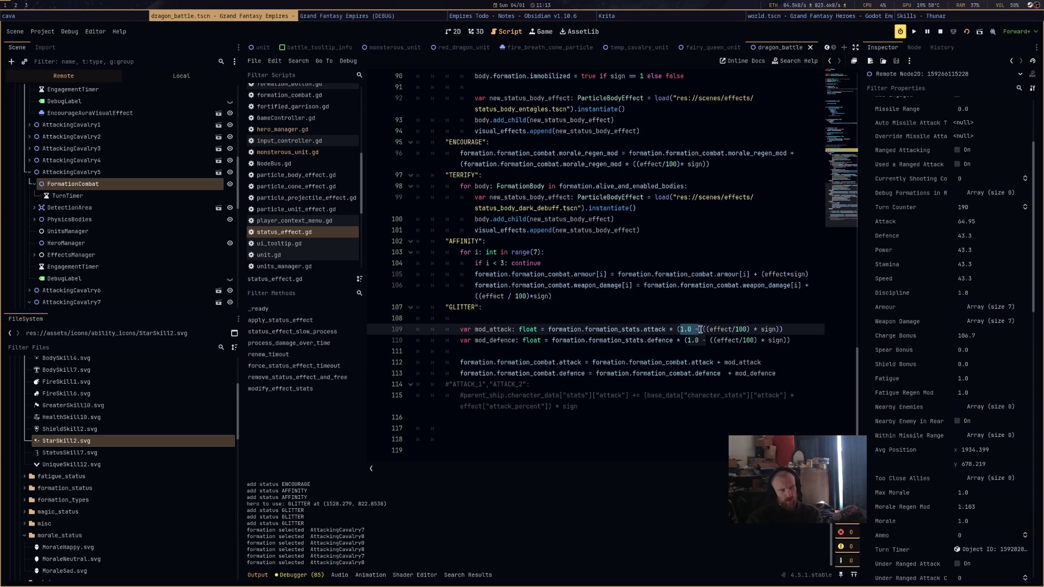
key(BackSpace)
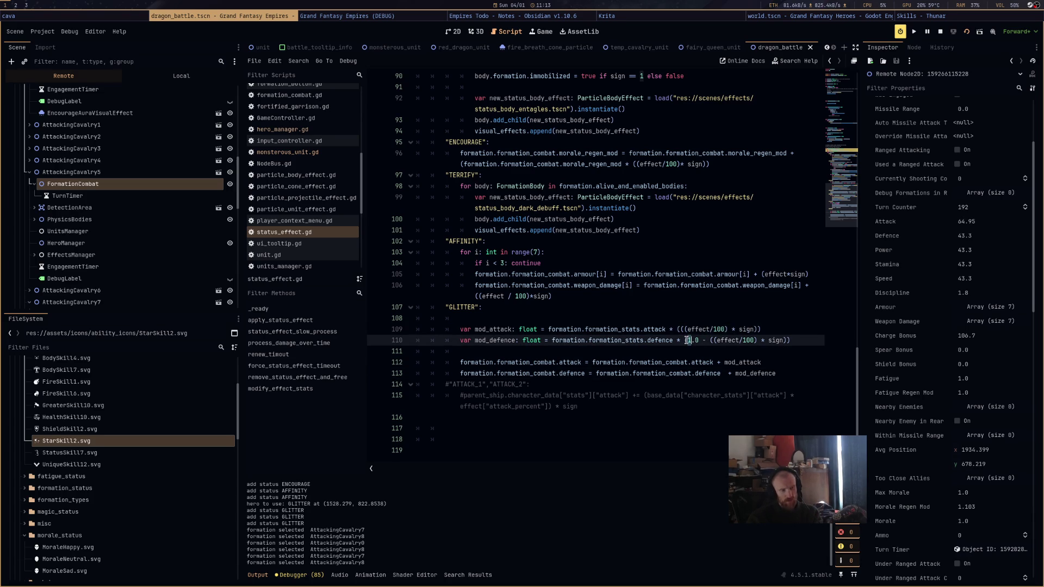
mouse_move(687, 340)
mouse_down()
mouse_move(718, 343)
mouse_move(708, 341)
mouse_up()
key(BackSpace)
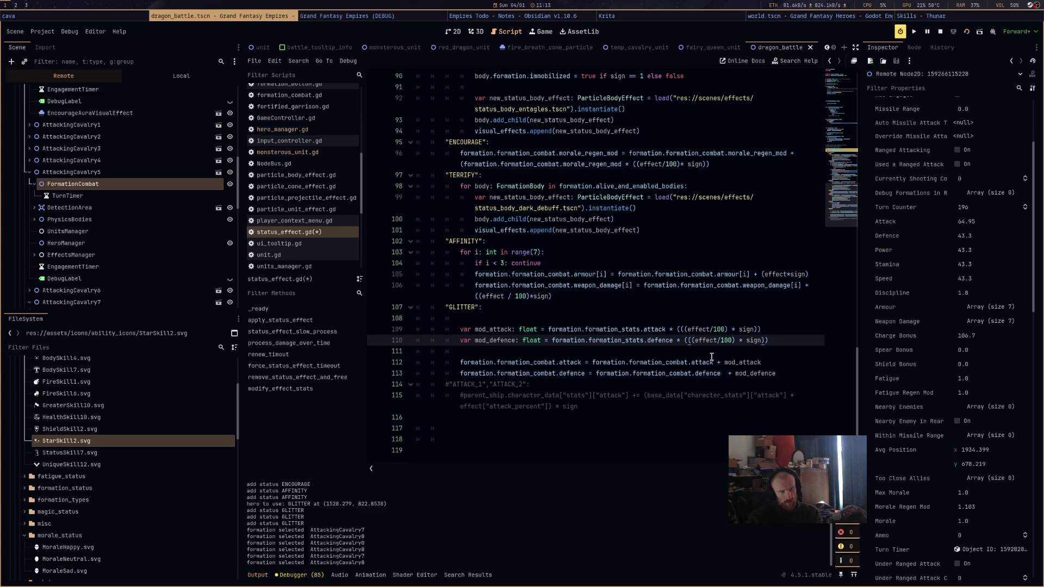
Change '+' to '-' before mod_attack and mod_defence on lines 112–113 and save
click(717, 362)
key(Delete)
text(-)
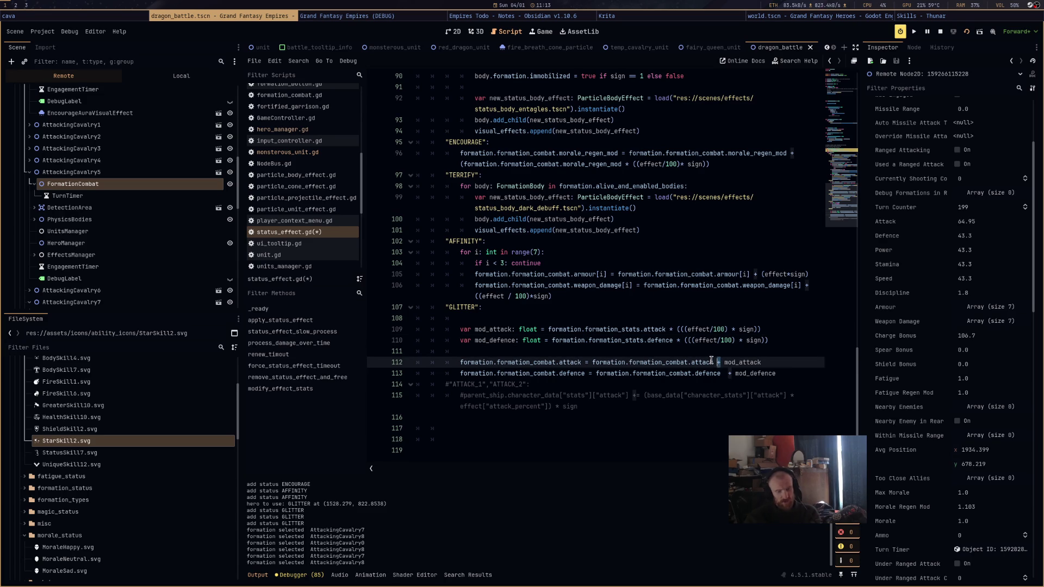
click(728, 375)
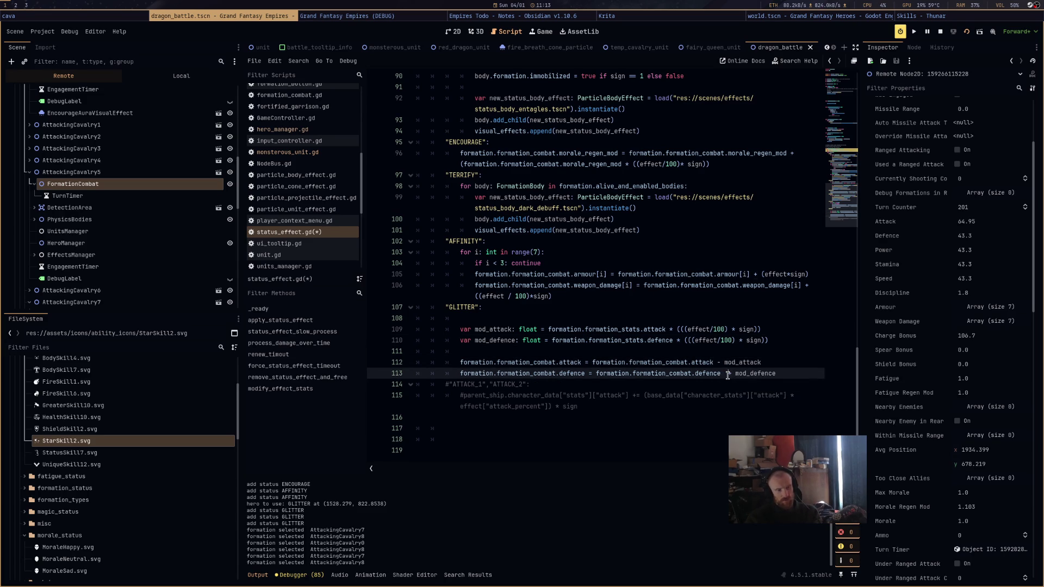
key(Delete)
text(-)
click(765, 352)
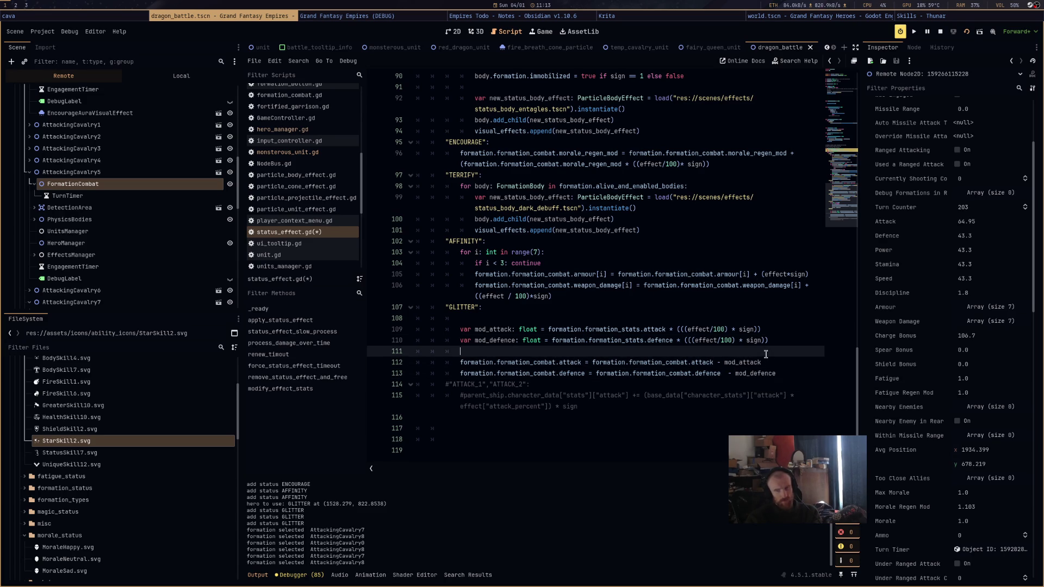
key(ctrl+s)
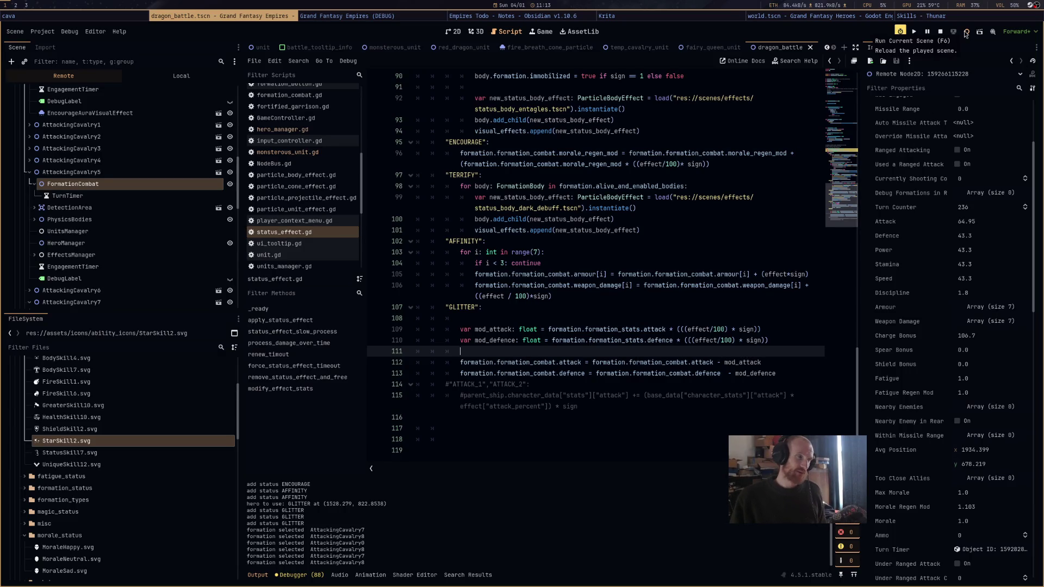
Reload the scene, start the battle and cast the dragon hero's Glitter on an enemy cavalry formation
click(965, 32)
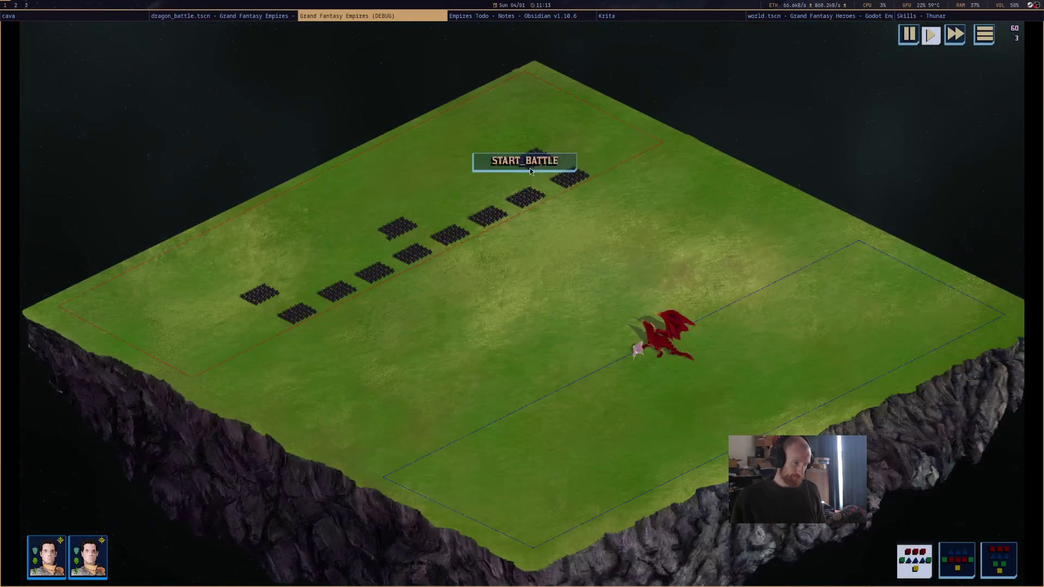
click(529, 168)
click(630, 348)
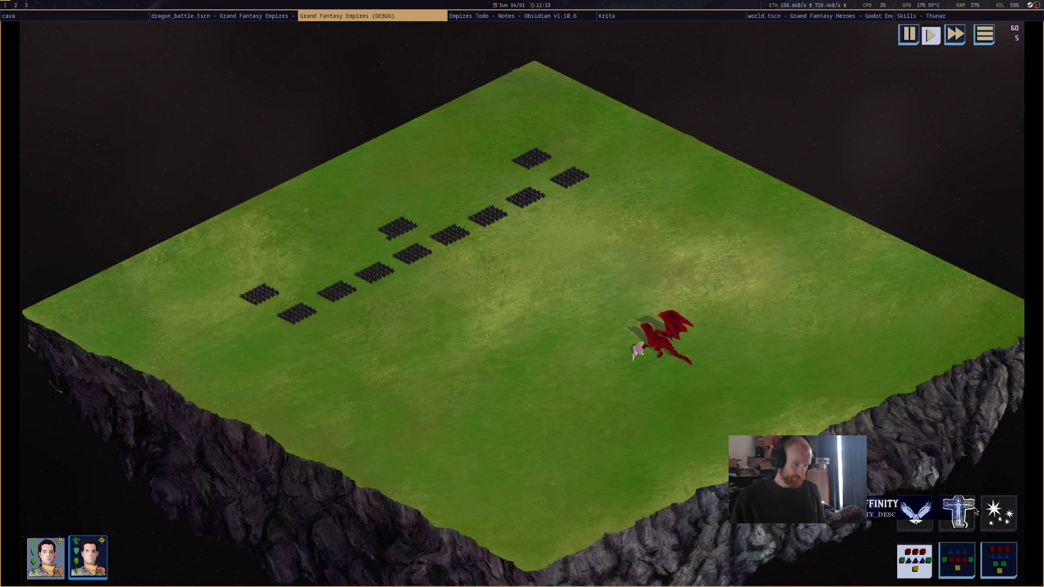
click(994, 518)
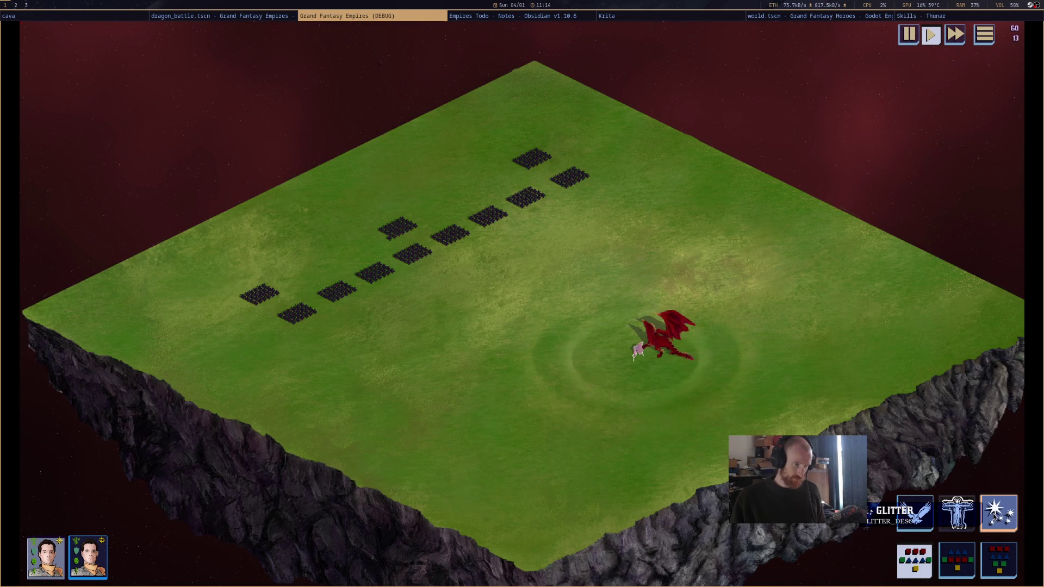
mouse_move(416, 259)
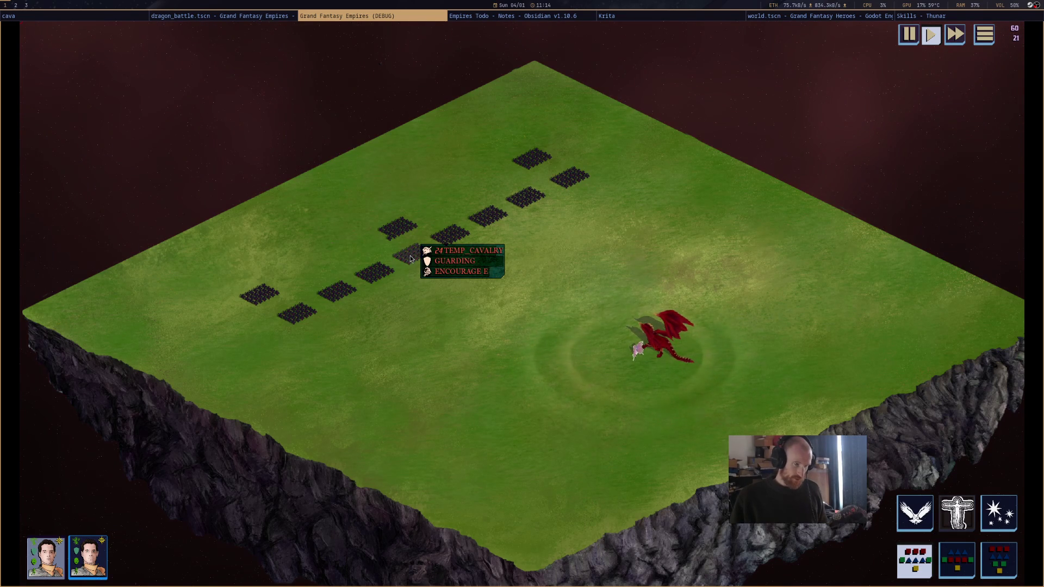
mouse_move(660, 356)
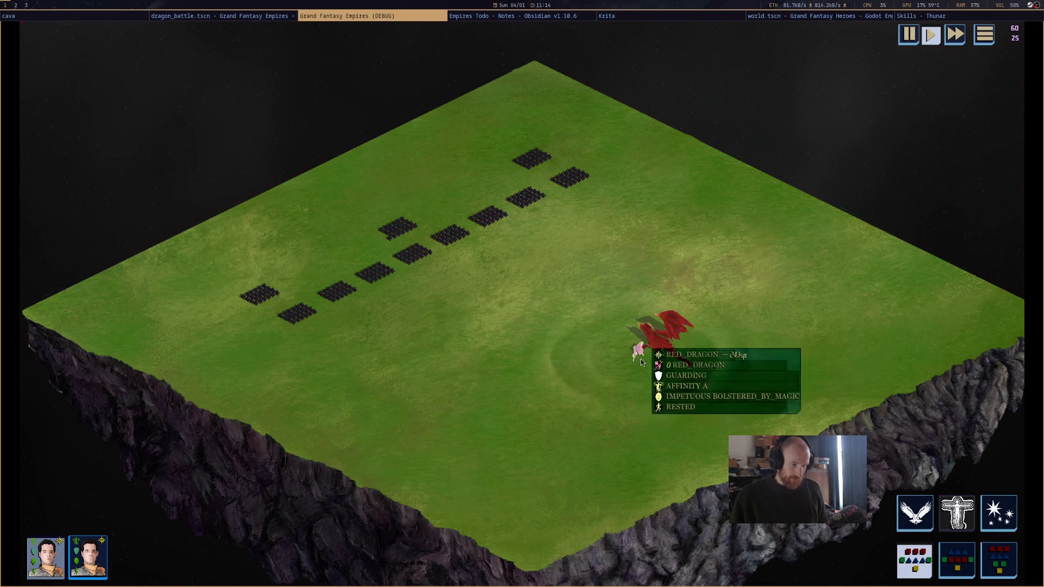
click(996, 519)
click(419, 231)
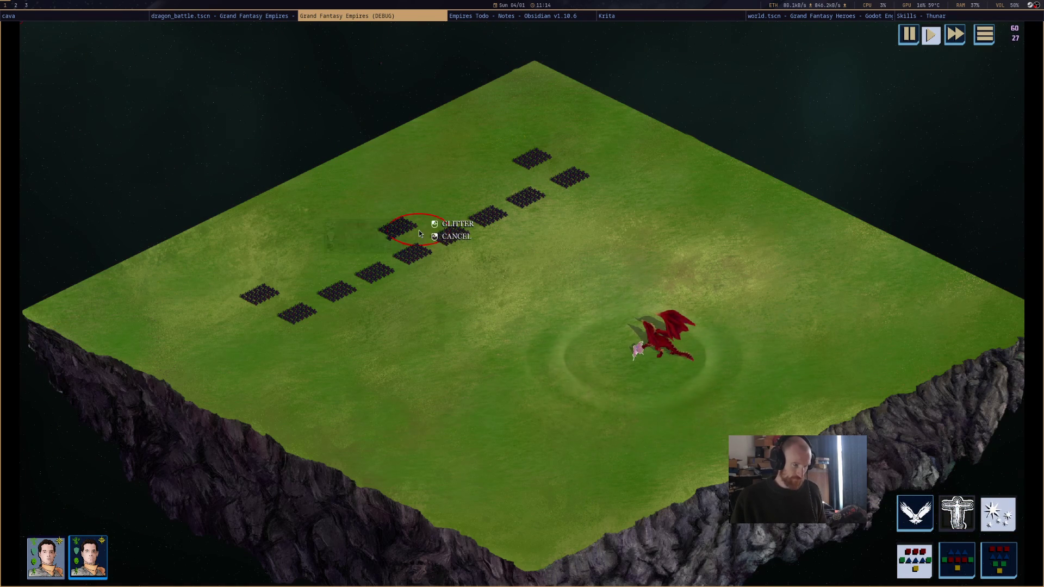
key(Left)
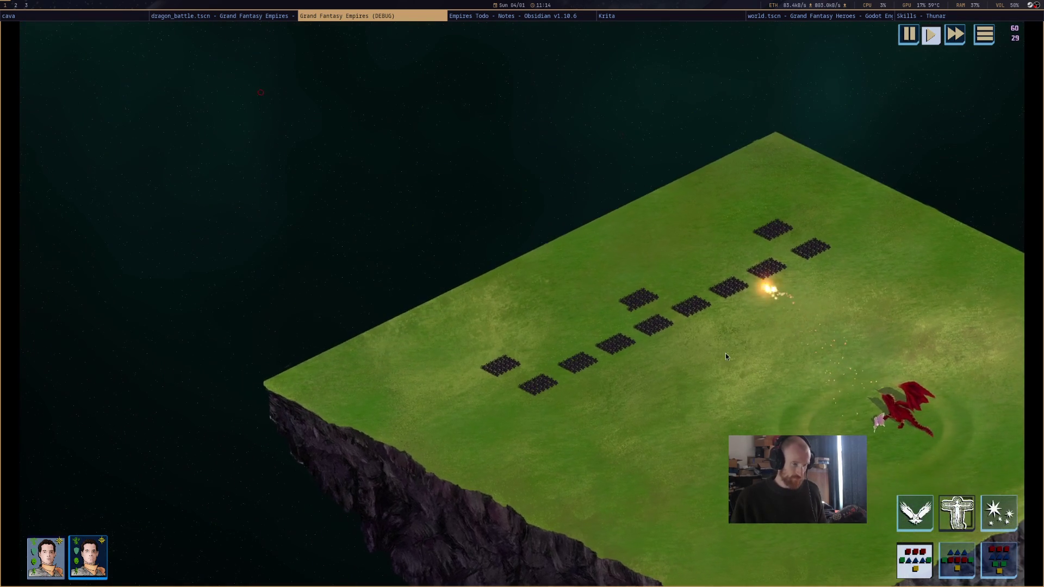
click(242, 17)
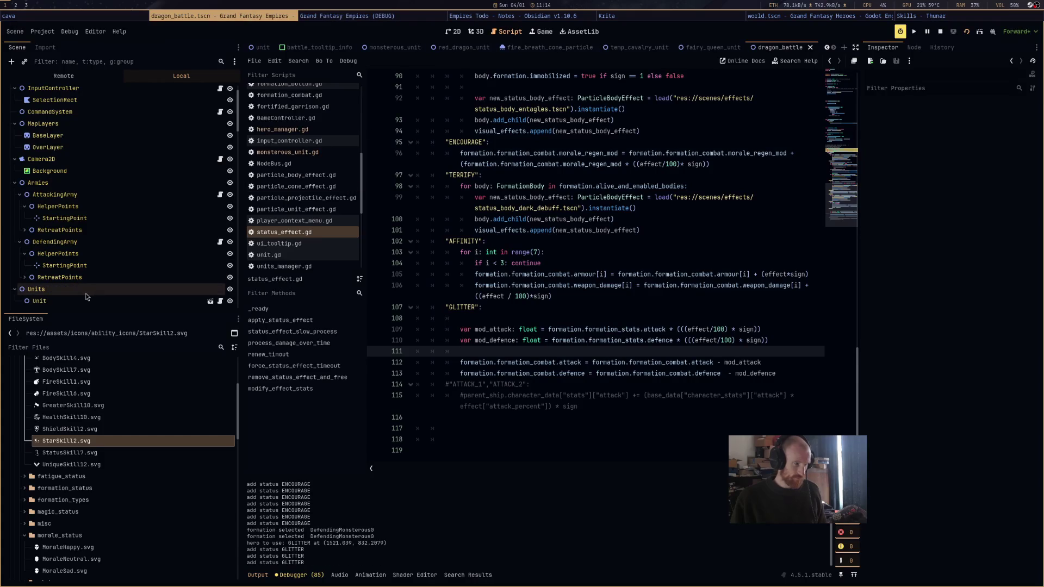
click(48, 76)
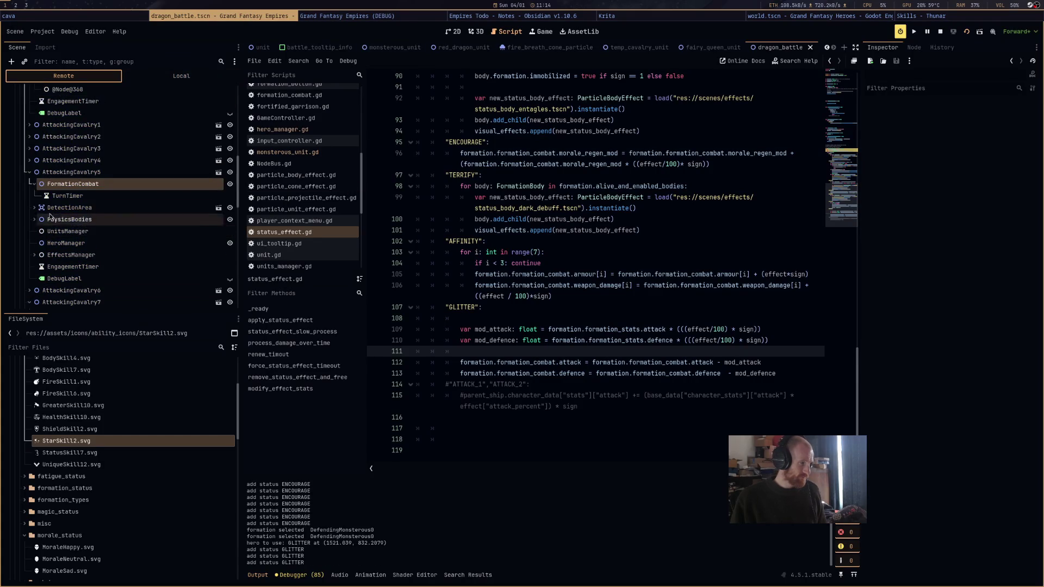
scroll(136, 221, down, 1)
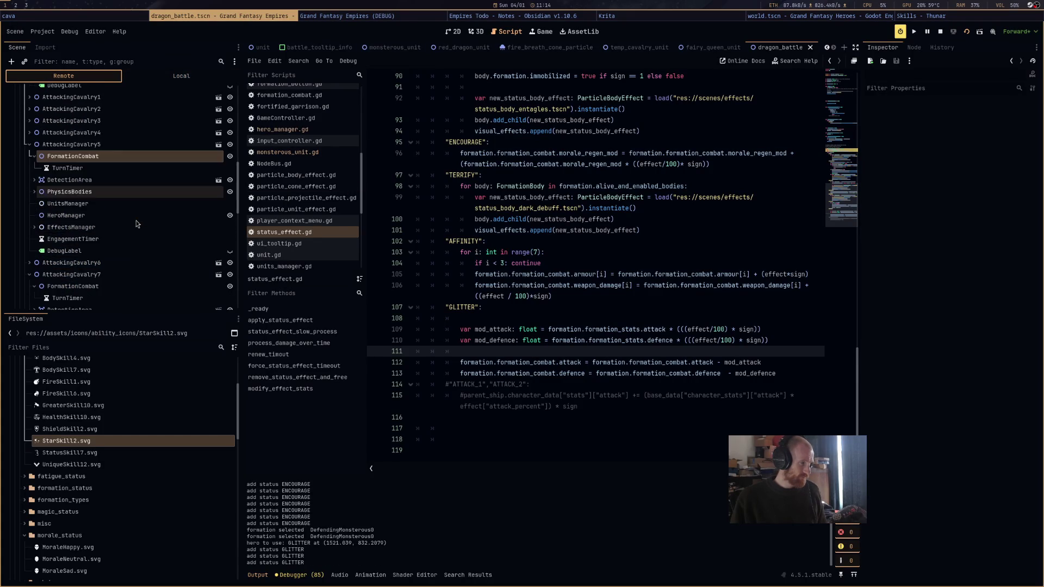
click(74, 156)
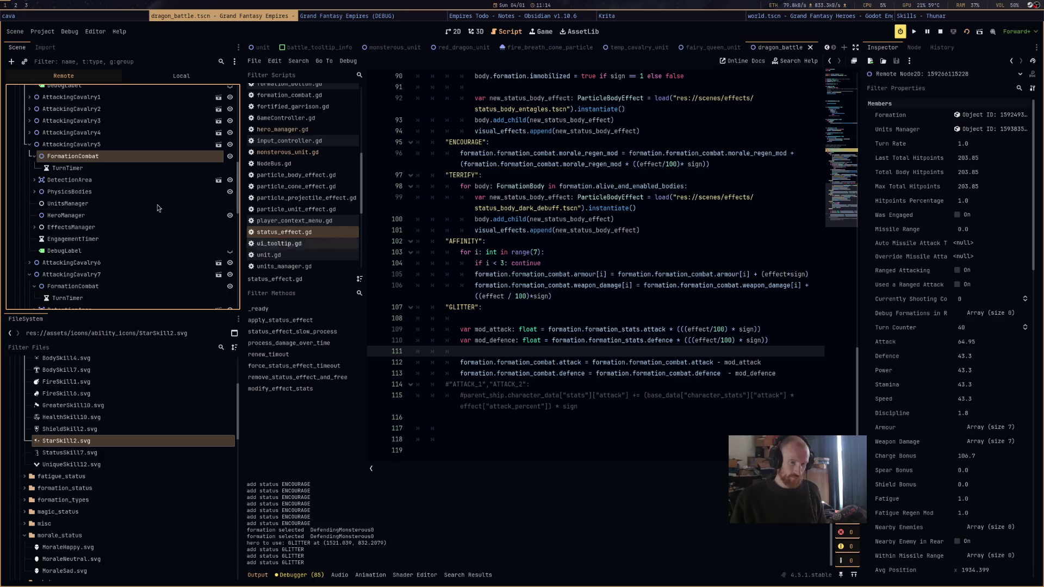
scroll(97, 196, down, 5)
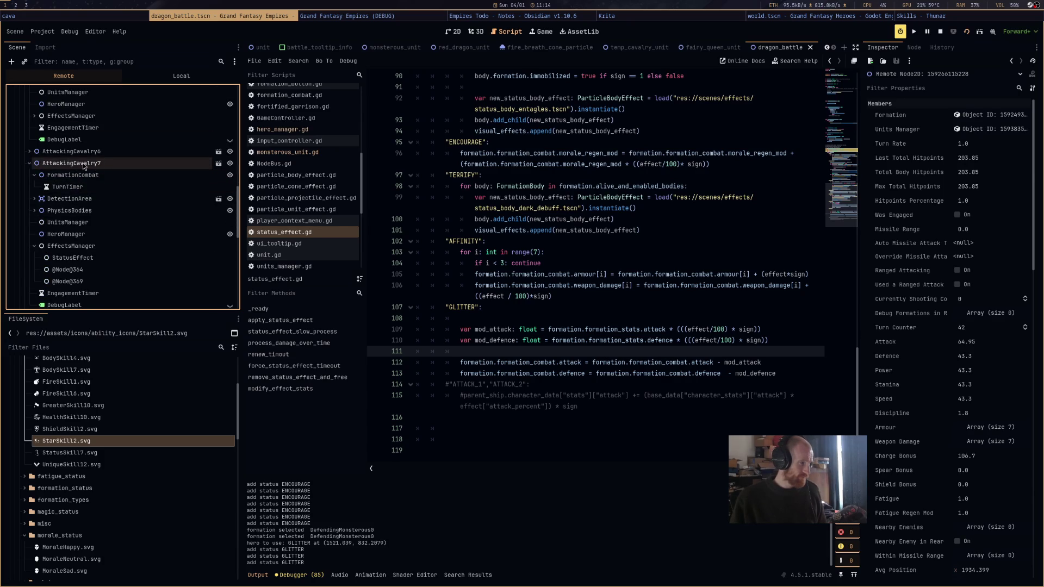
click(83, 165)
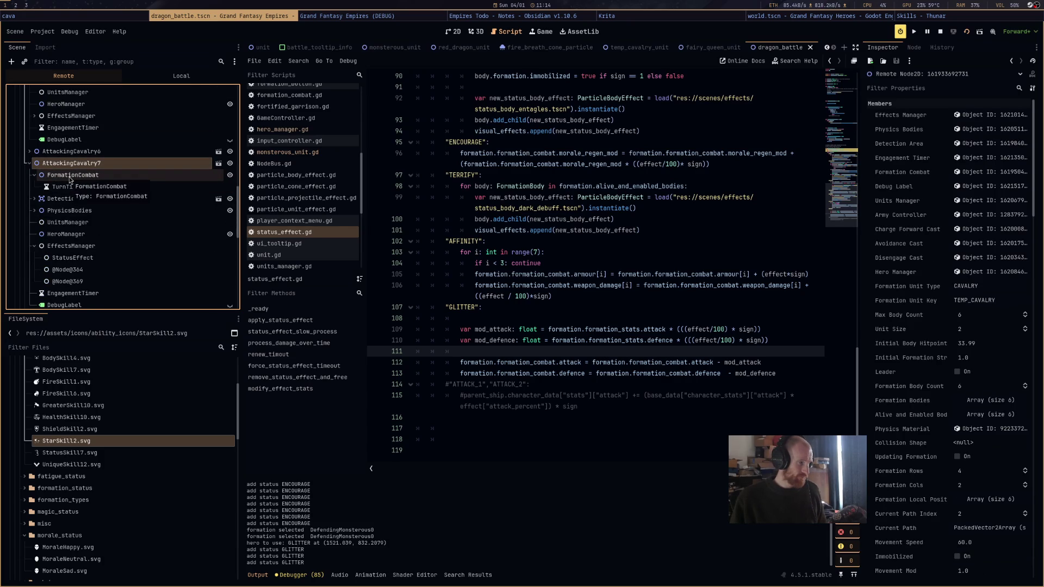
click(70, 177)
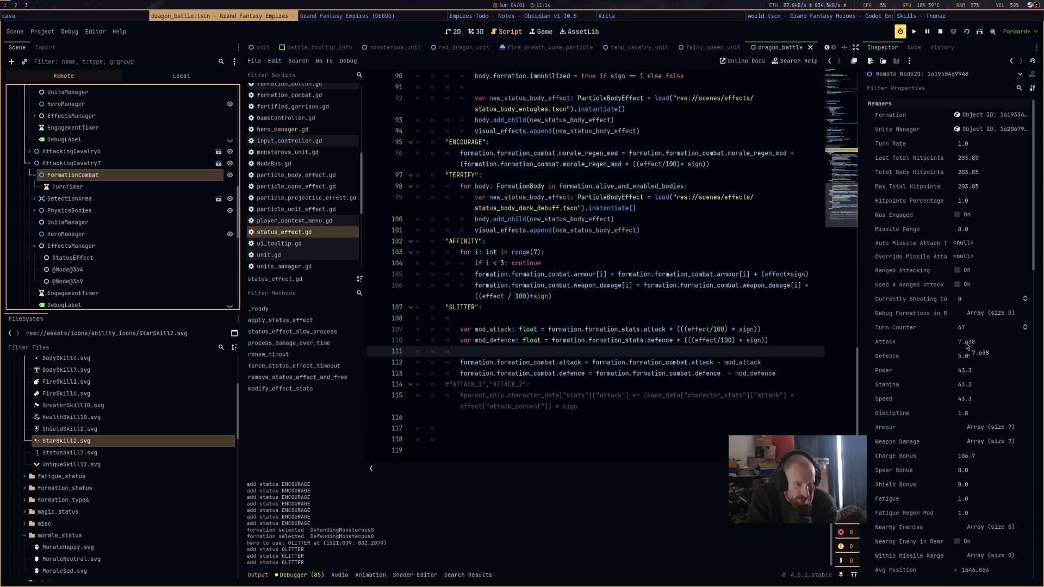
click(115, 151)
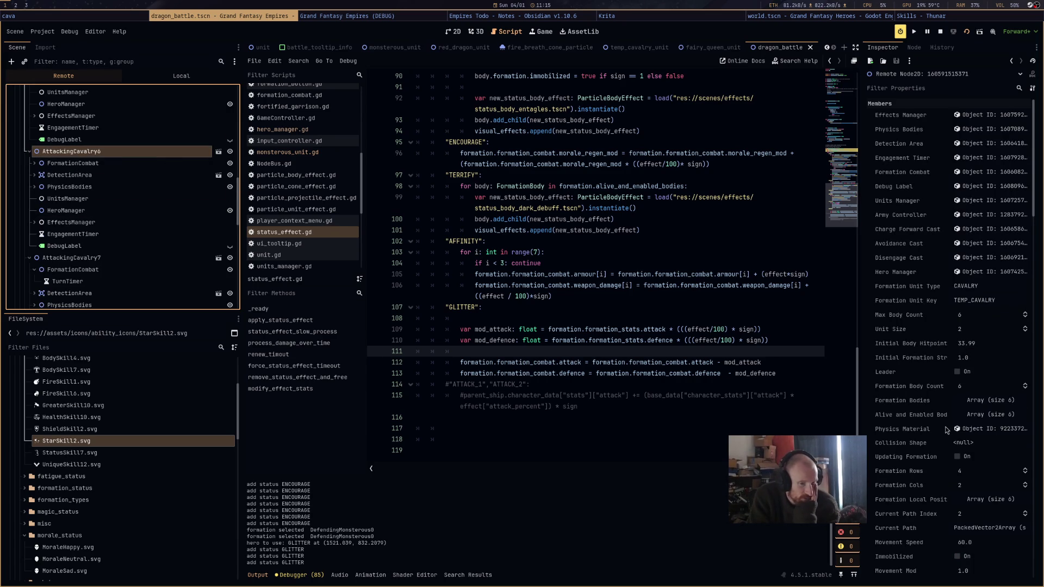
scroll(945, 429, down, 5)
scroll(945, 427, down, 4)
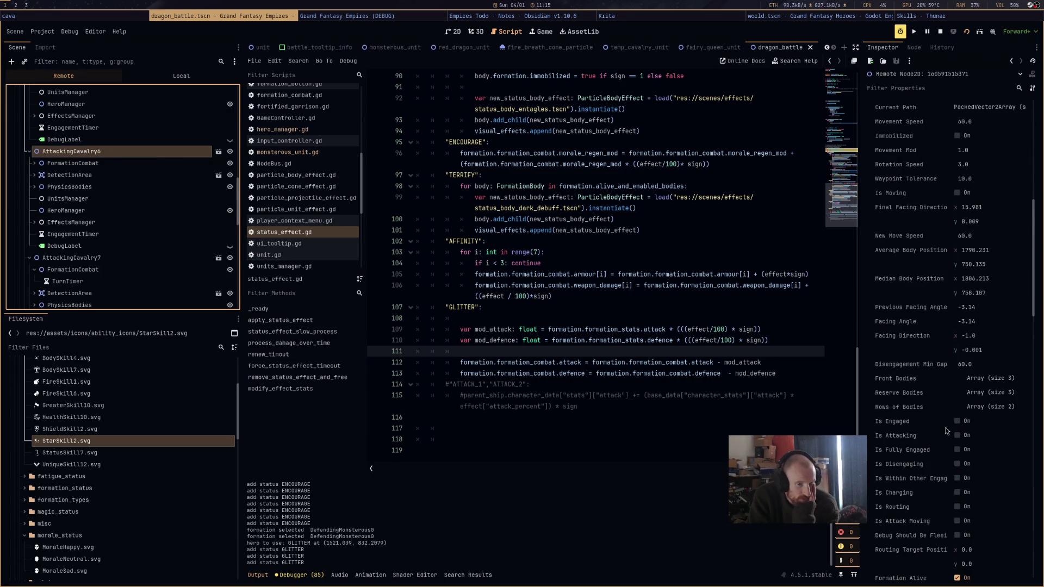
click(105, 164)
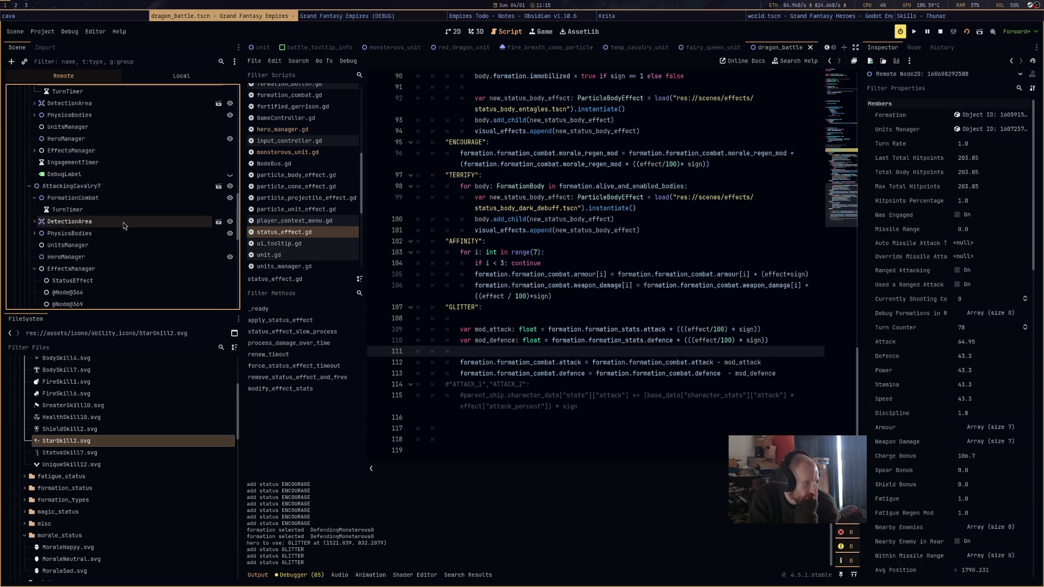
click(122, 225)
scroll(122, 201, down, 2)
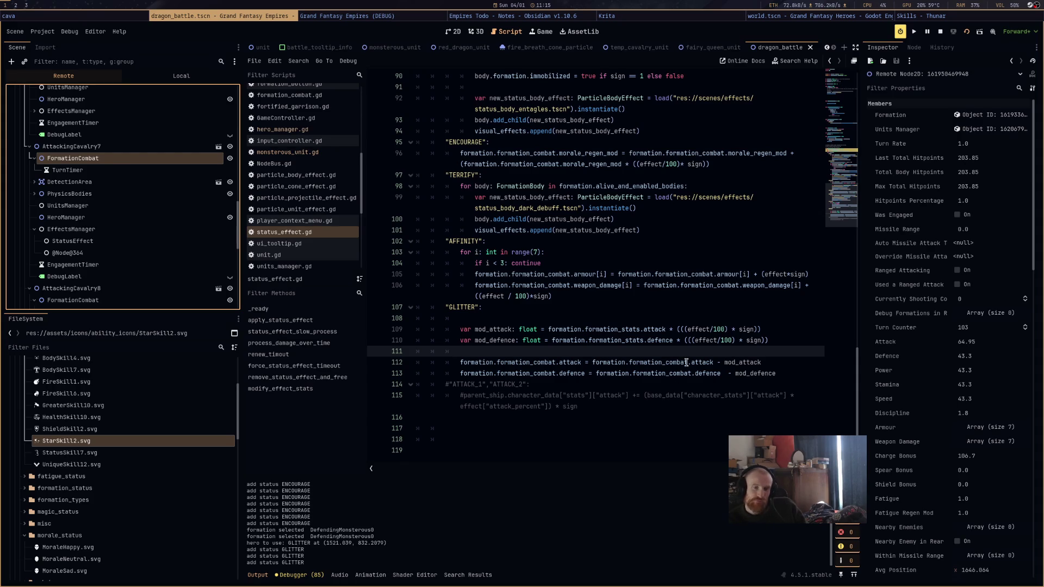
mouse_move(696, 373)
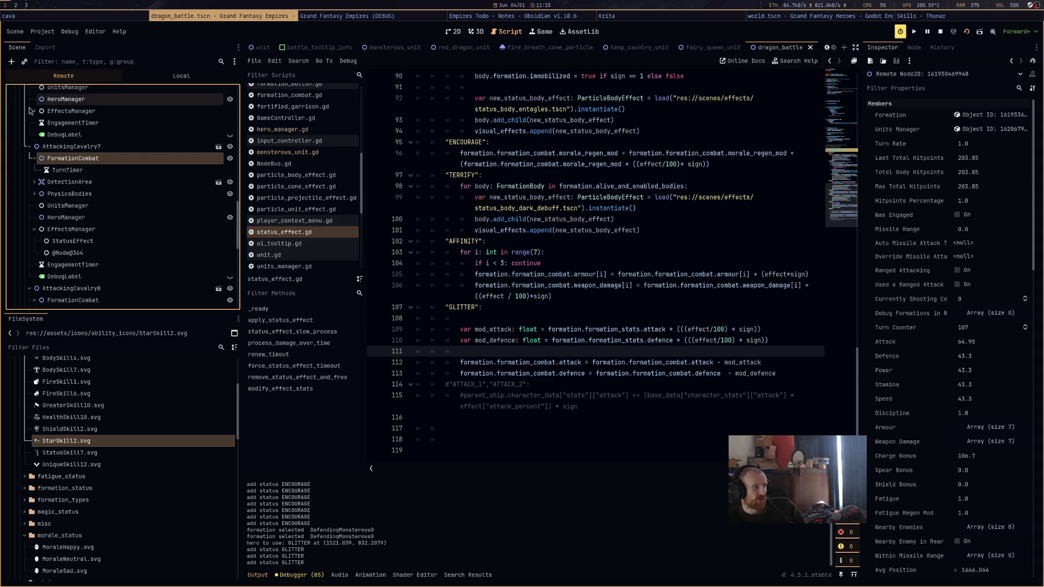
scroll(115, 191, up, 8)
scroll(115, 191, down, 5)
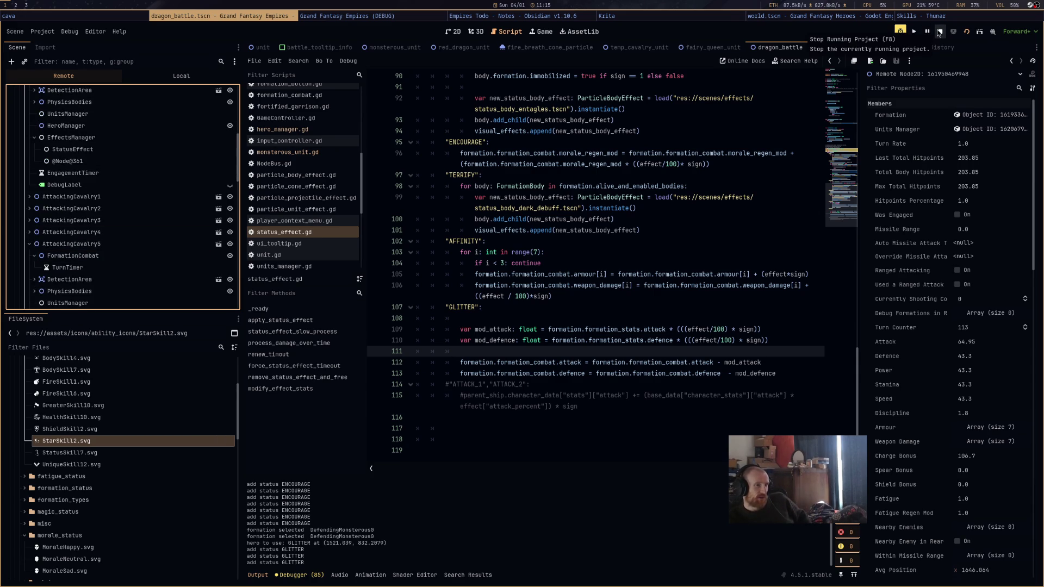
Stop the game and flip through the temp_cavalry, fairy_queen, red_dragon and monsterous_unit scene tabs
click(939, 33)
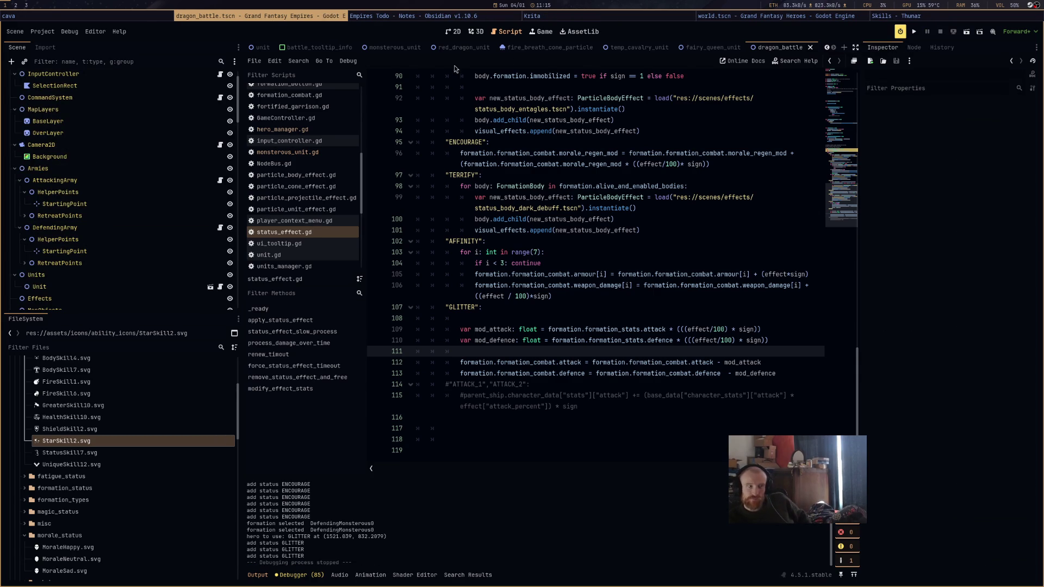
click(631, 47)
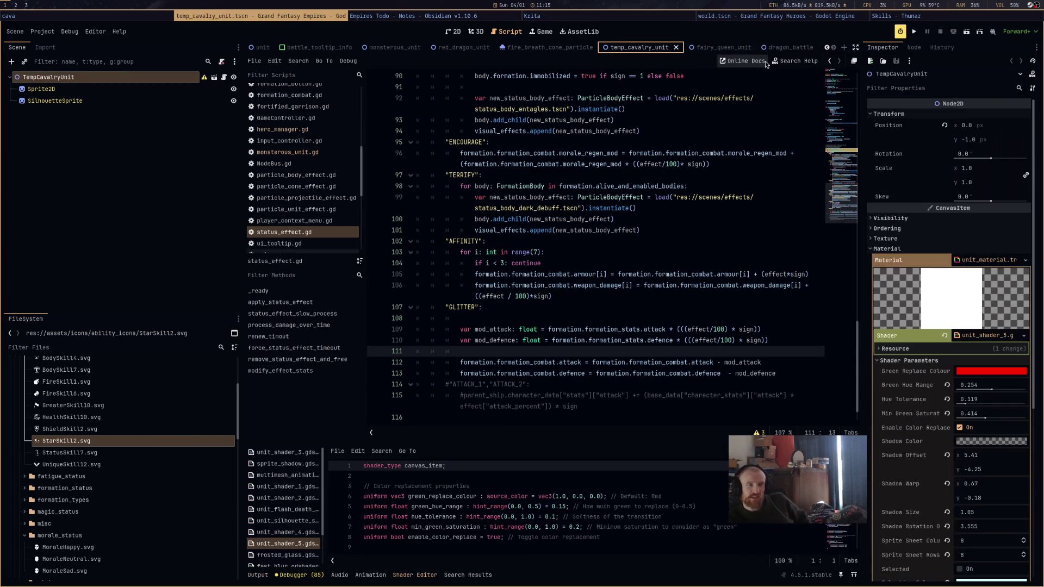
click(775, 47)
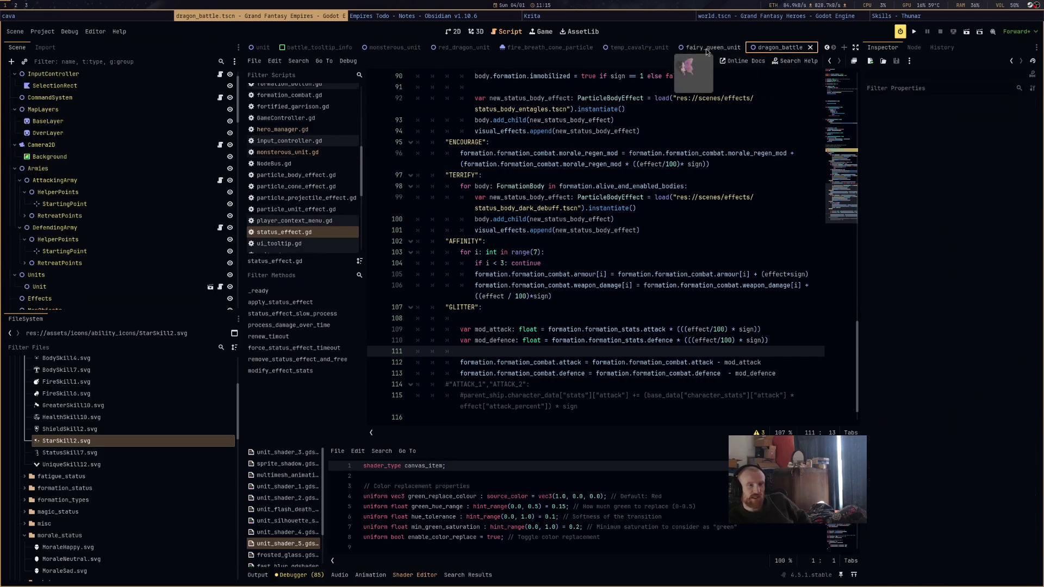
click(633, 48)
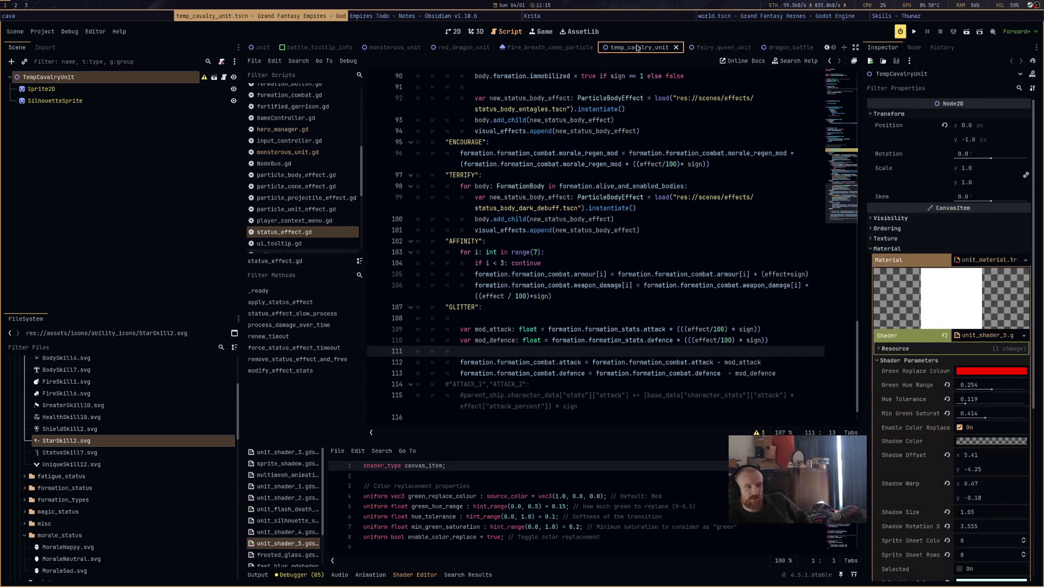
click(717, 49)
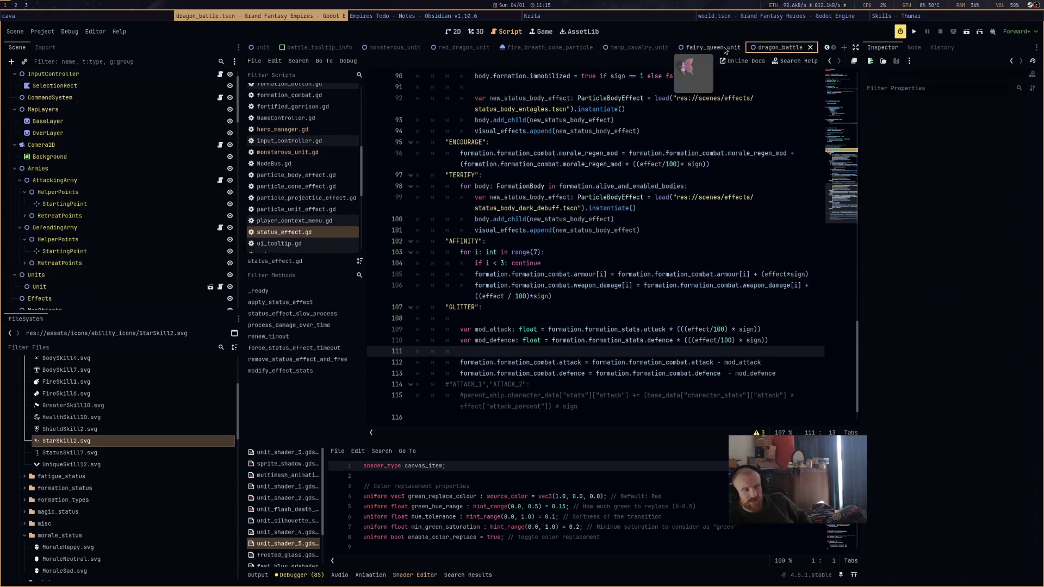
click(633, 48)
click(728, 50)
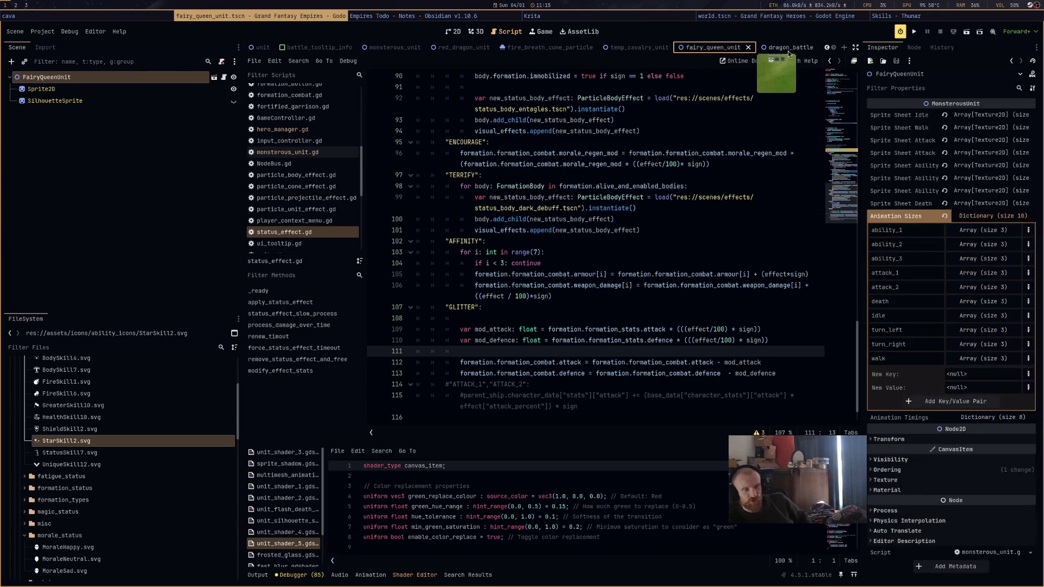
click(788, 51)
click(703, 47)
click(640, 47)
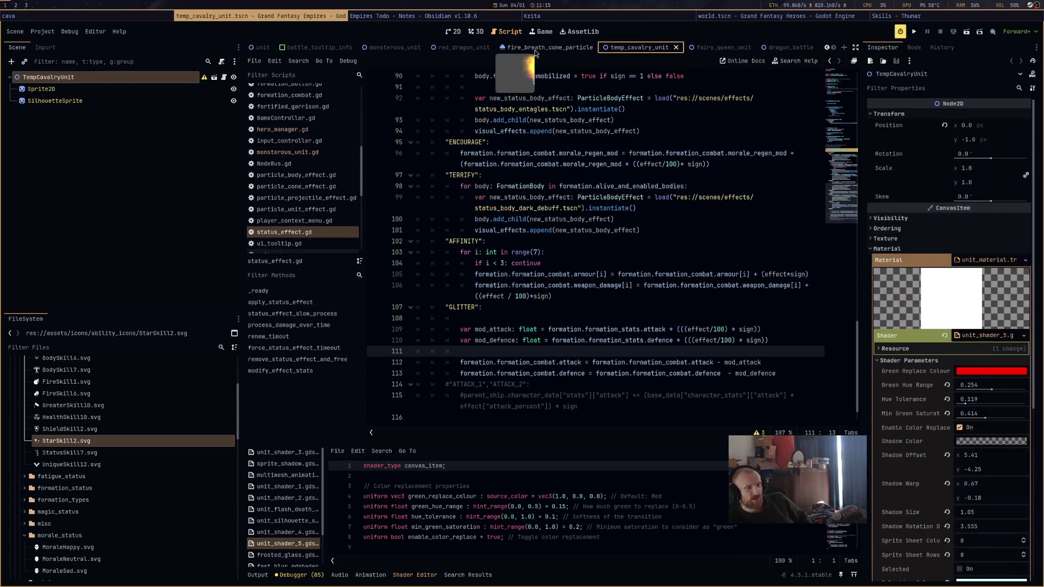
click(538, 49)
click(432, 49)
click(405, 48)
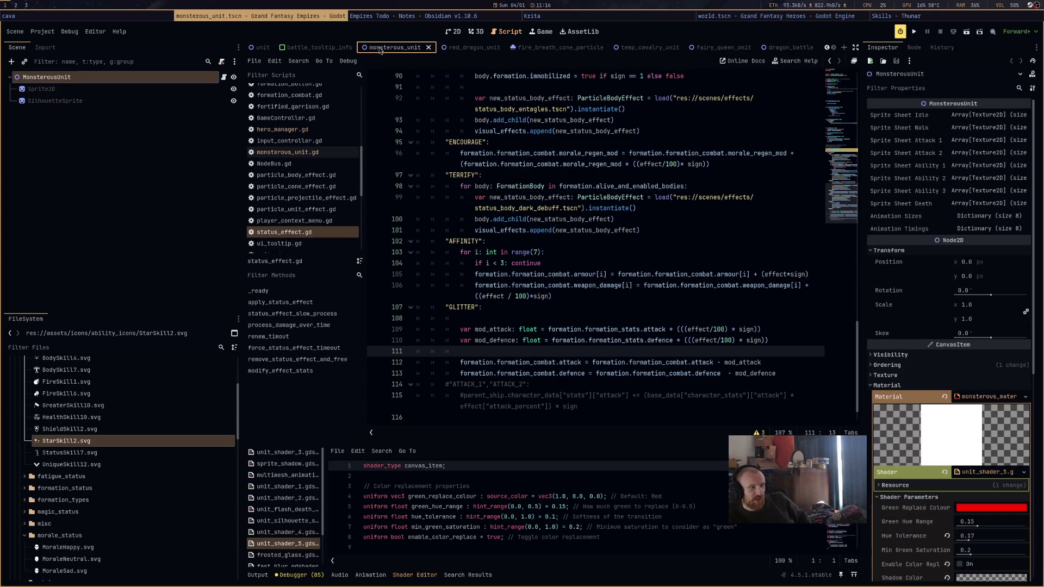
click(478, 50)
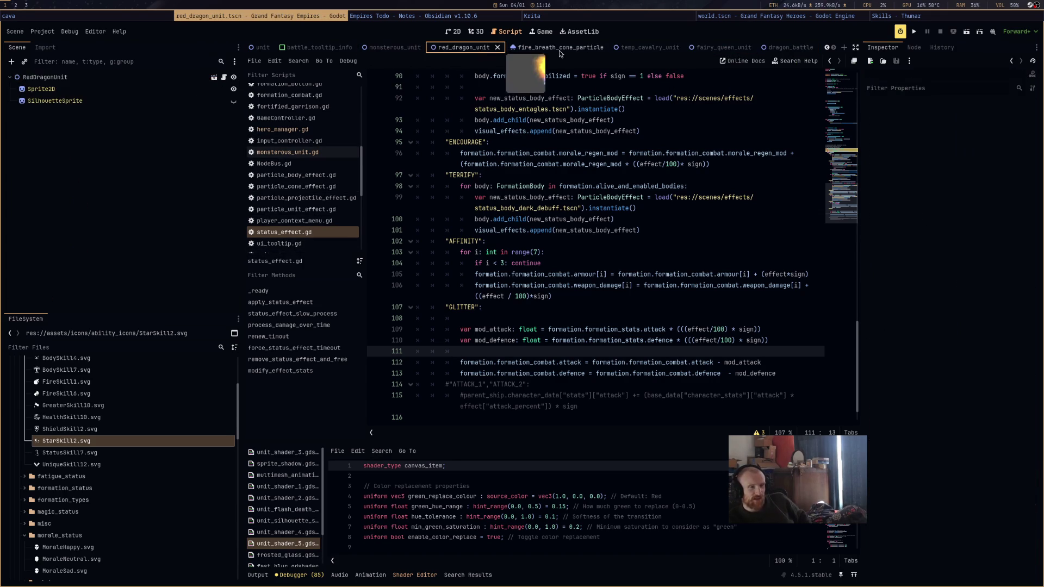
click(526, 49)
click(643, 49)
click(722, 49)
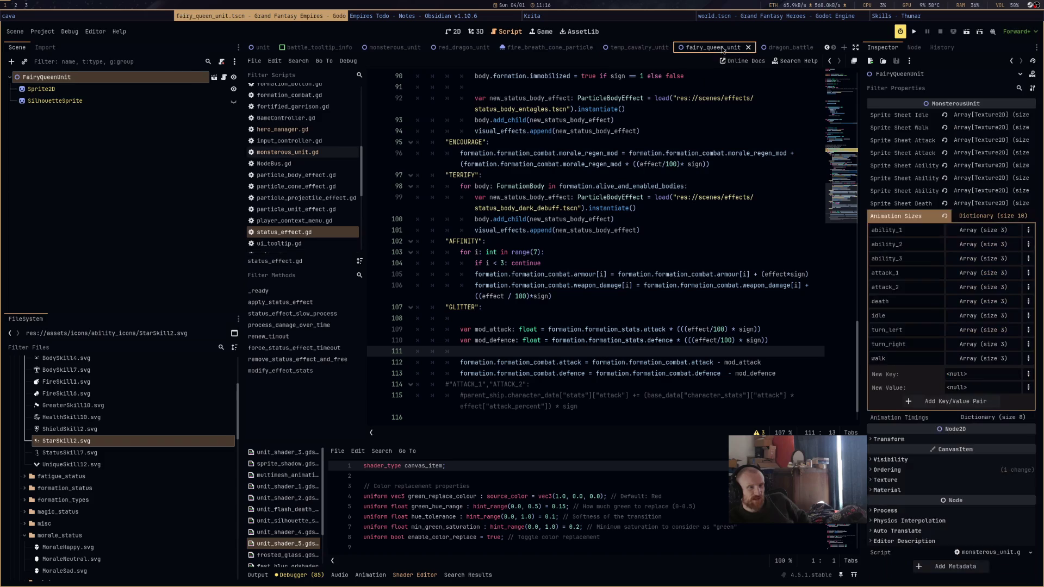
click(798, 50)
click(713, 52)
click(612, 48)
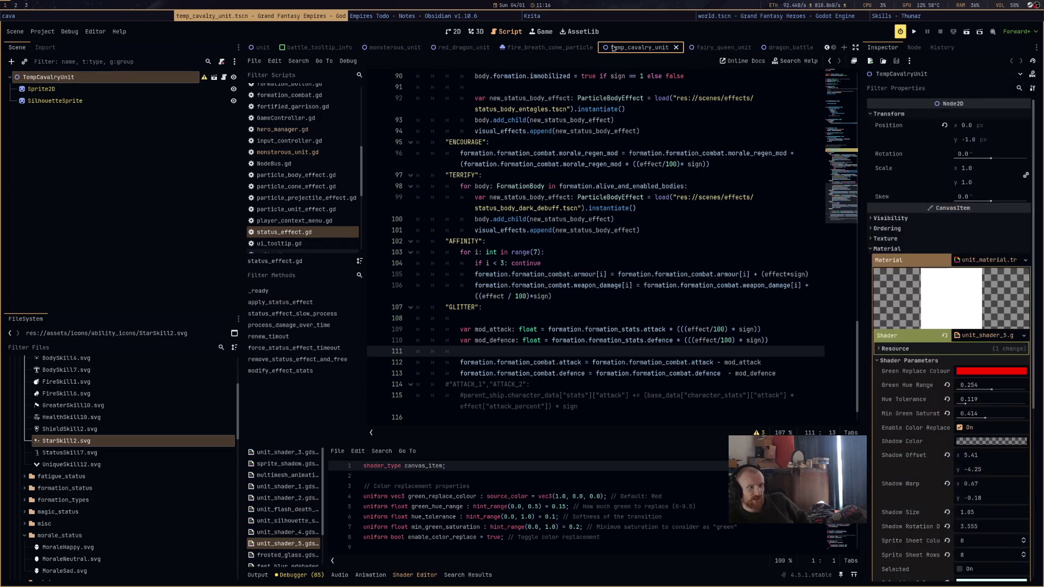
click(521, 48)
click(460, 48)
click(403, 47)
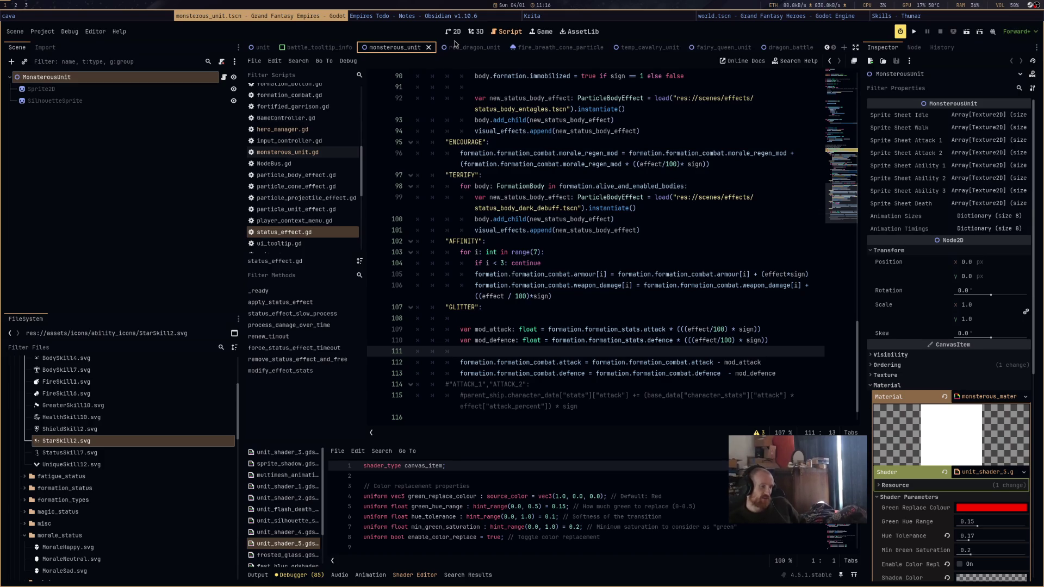
Select the GLITTER attack and defence code lines, then bring the Empires Todo note to the front
mouse_move(479, 57)
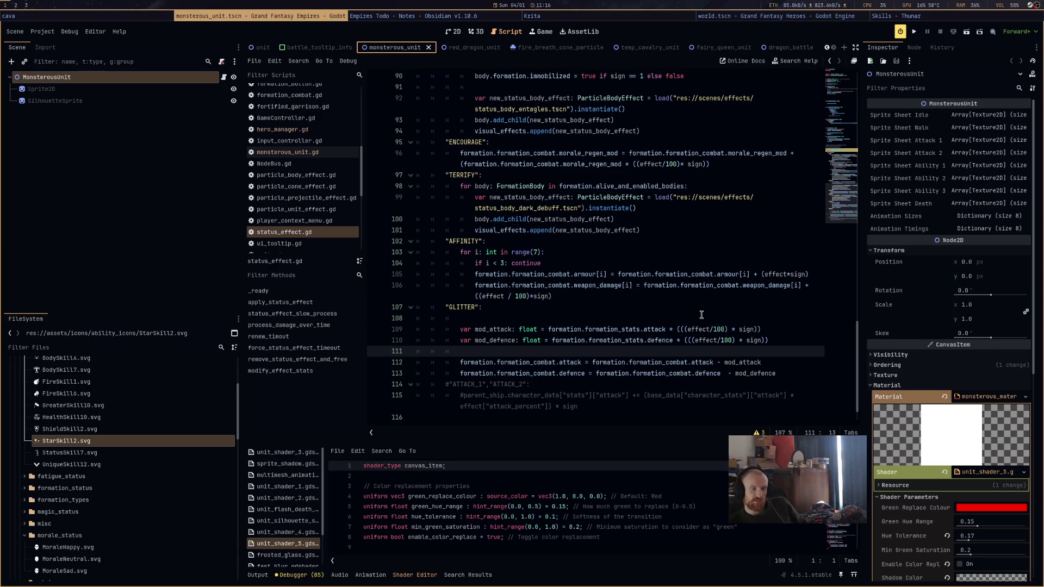
mouse_move(701, 316)
mouse_down()
mouse_move(707, 350)
mouse_move(817, 376)
mouse_up()
scroll(816, 377, down, 1)
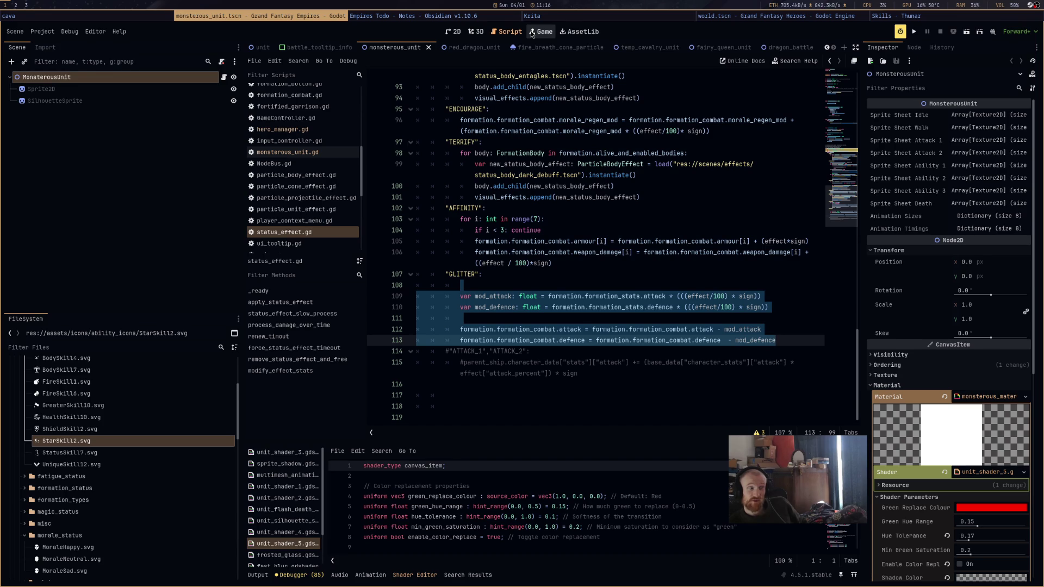
click(819, 19)
click(887, 17)
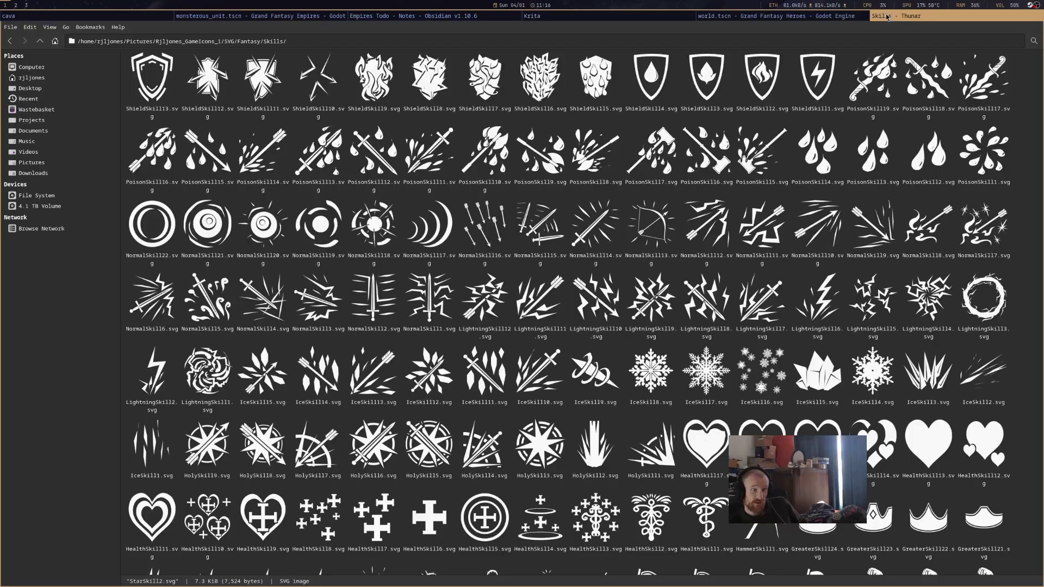
click(787, 16)
click(687, 17)
click(461, 14)
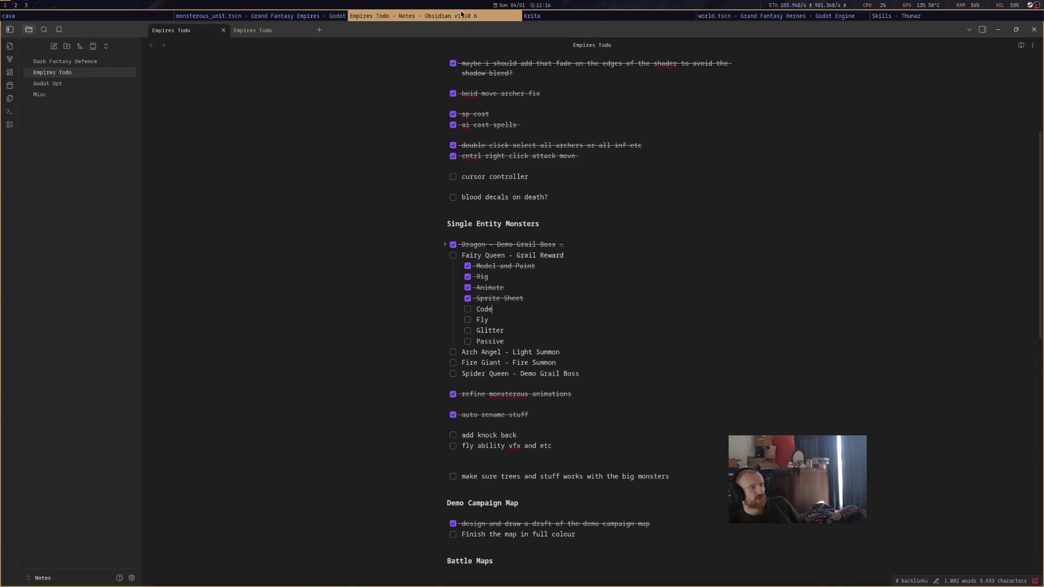
Tick the Fairy Queen's Code, Fly, Glitter and Passive subtasks as done
click(468, 310)
click(468, 320)
click(468, 330)
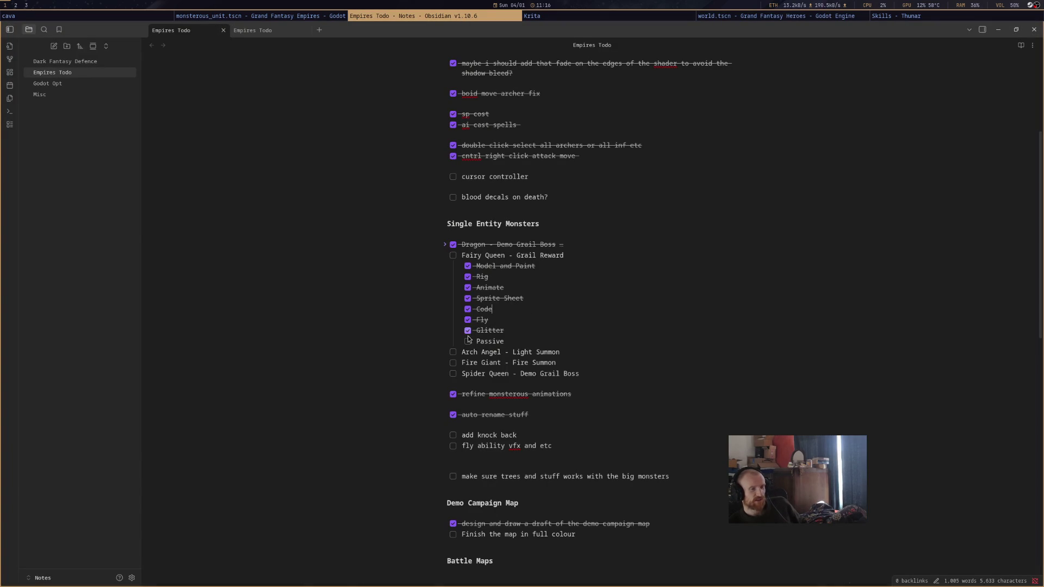
click(467, 341)
Add a new 'Ranged Attacking' subtask below Passive and scroll down the note
key(Return)
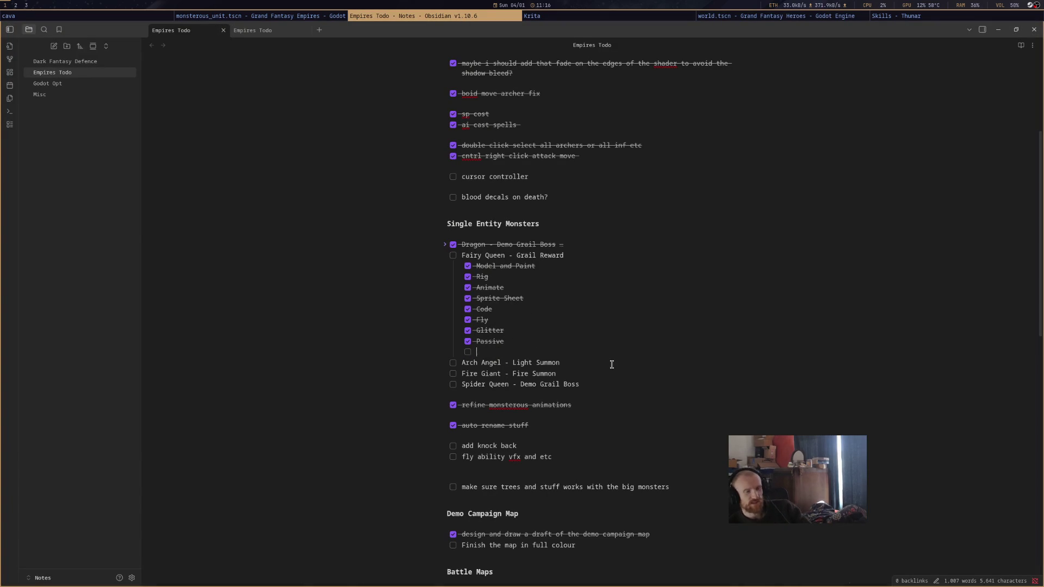
text(Ranged A)
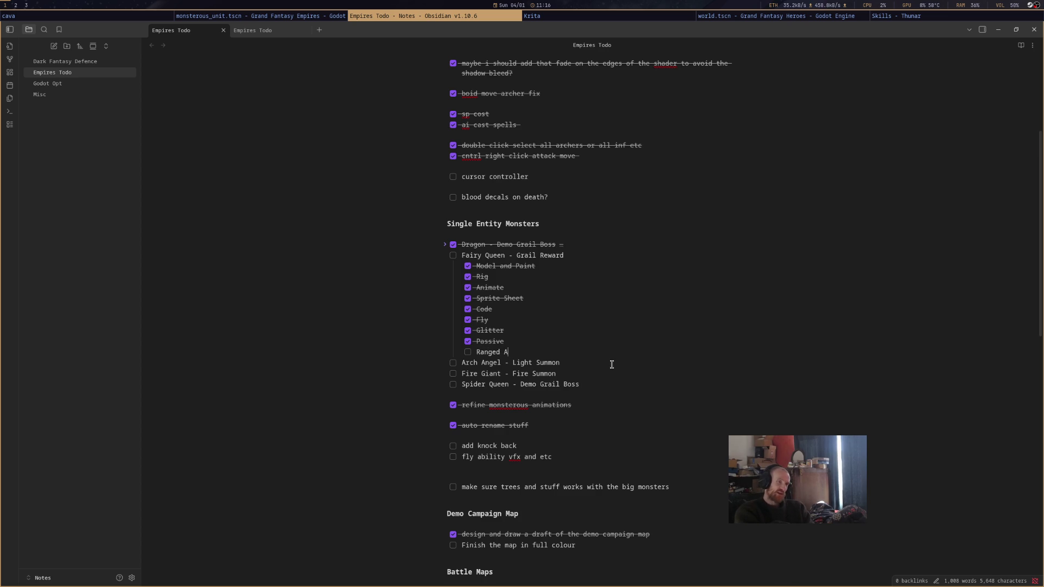
text(ttacking)
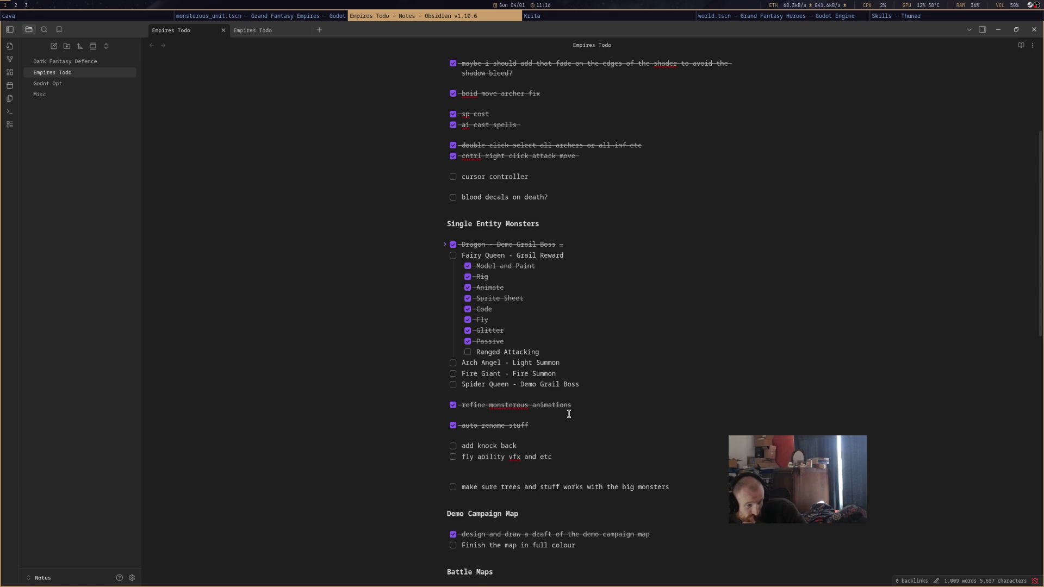
scroll(566, 413, down, 3)
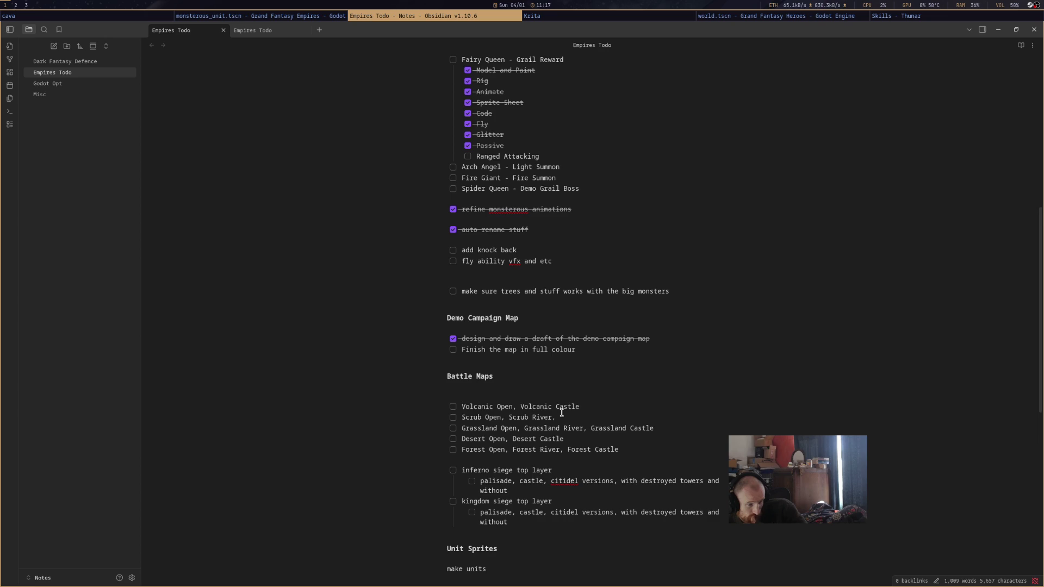
scroll(561, 413, down, 4)
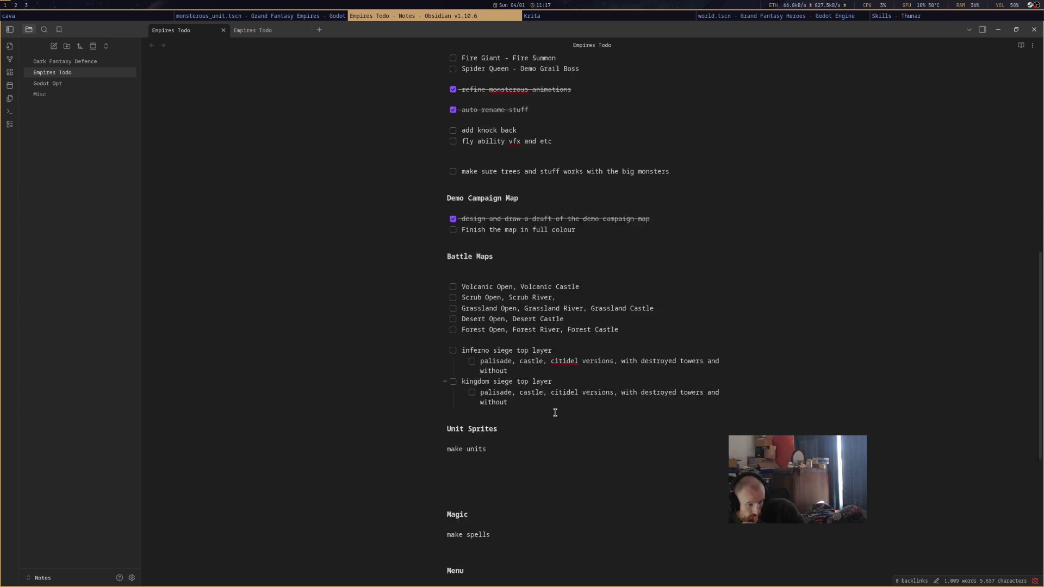